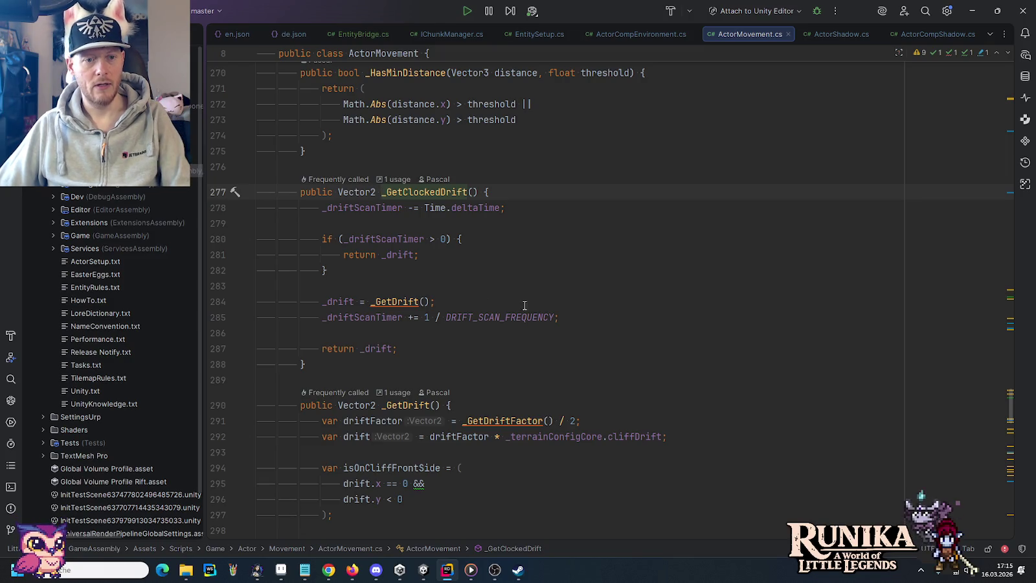
Step: Change the drift scan timer increment on line 285 to the float literal 1f
{"action": "mouse_move", "coordinate": [389, 318]}
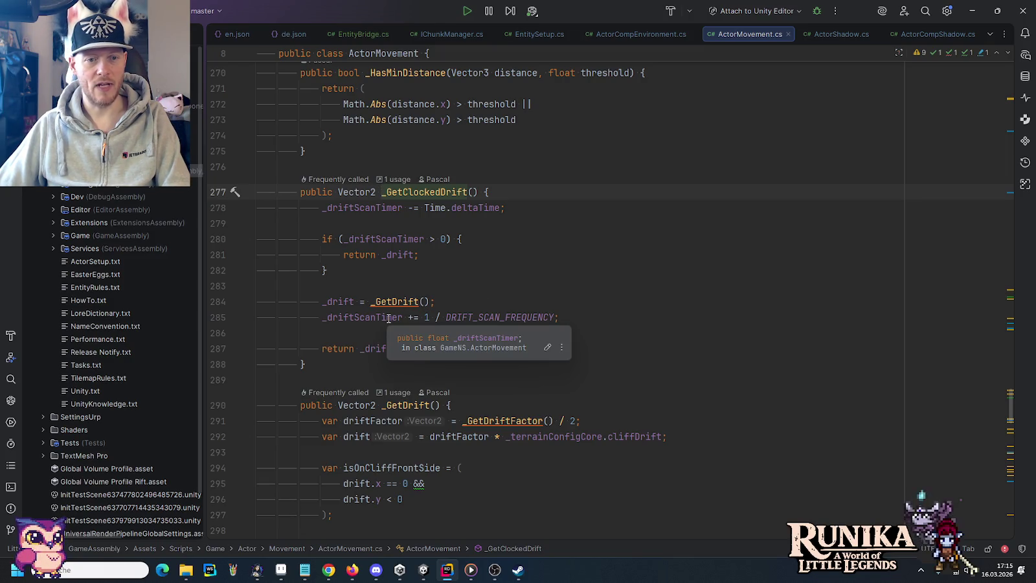
{"action": "left_click", "coordinate": [429, 318]}
{"action": "type", "text": "f"}
{"action": "left_click", "coordinate": [480, 296]}
Step: Follow _GetDrift and _GetDriftFactor through to the _TryDrift method definition
{"action": "left_click", "coordinate": [393, 302], "text": "ctrl"}
{"action": "scroll", "coordinate": [538, 335], "scroll_direction": "up", "scroll_amount": 5}
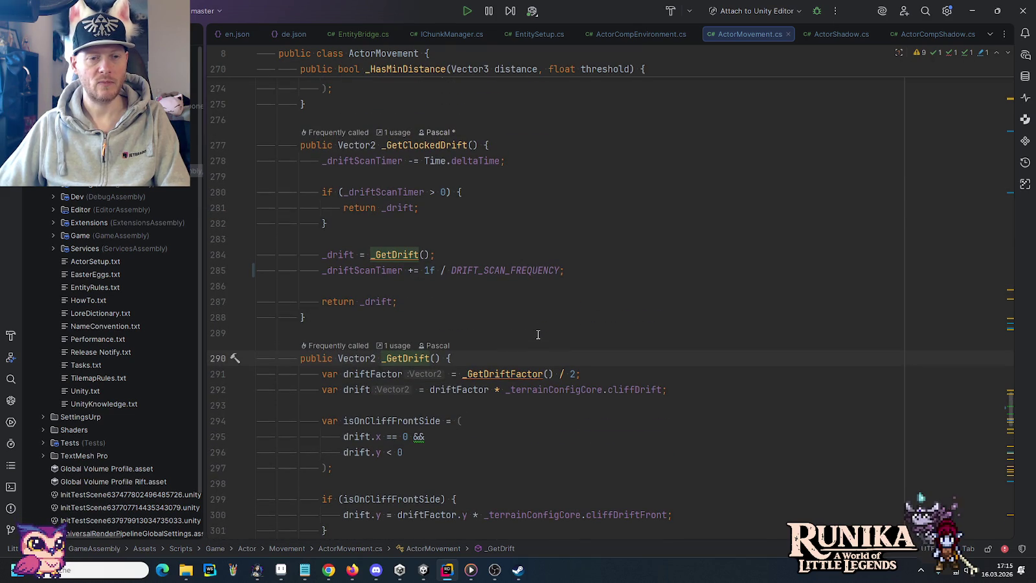
{"action": "scroll", "coordinate": [537, 335], "scroll_direction": "down", "scroll_amount": 5}
{"action": "left_click", "coordinate": [492, 186]}
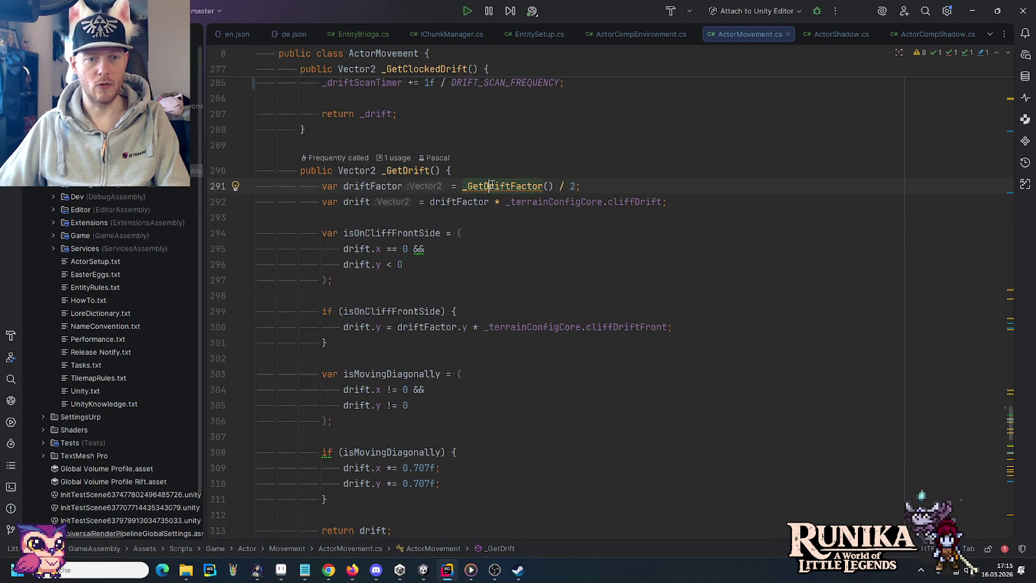
{"action": "left_click", "coordinate": [492, 186], "text": "ctrl"}
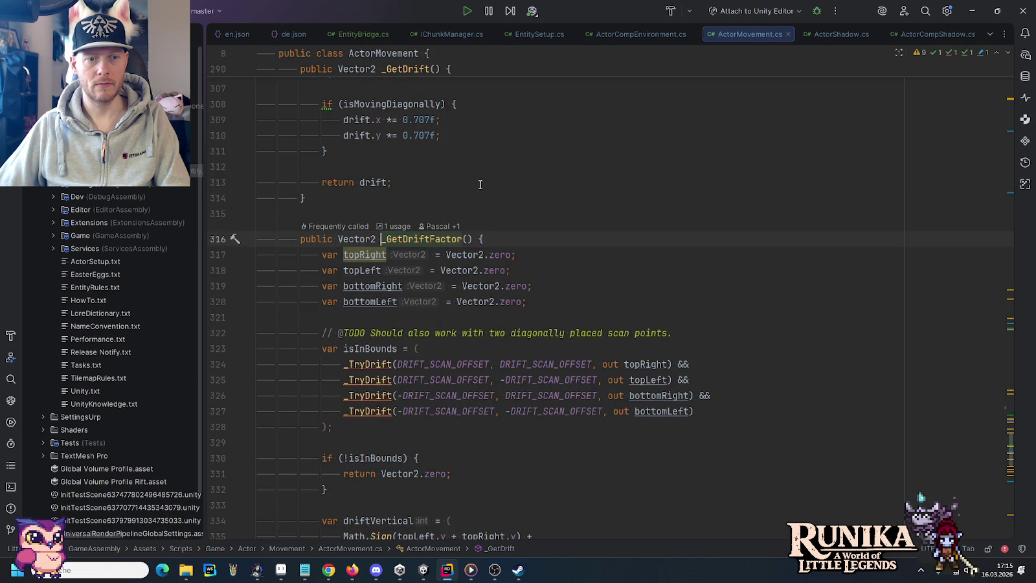
{"action": "scroll", "coordinate": [504, 274], "scroll_direction": "down", "scroll_amount": 5}
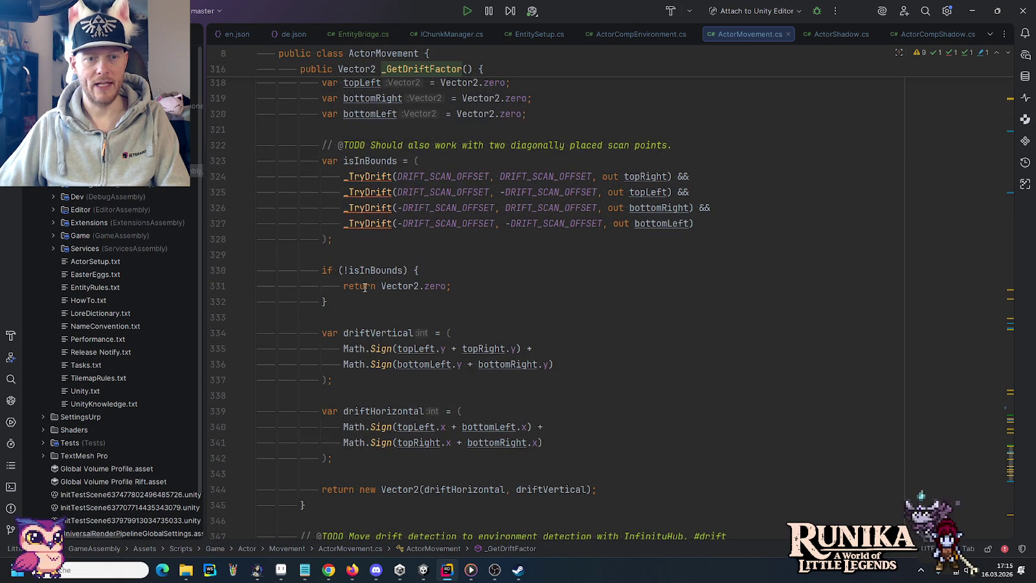
{"action": "left_click", "coordinate": [361, 180], "text": "ctrl"}
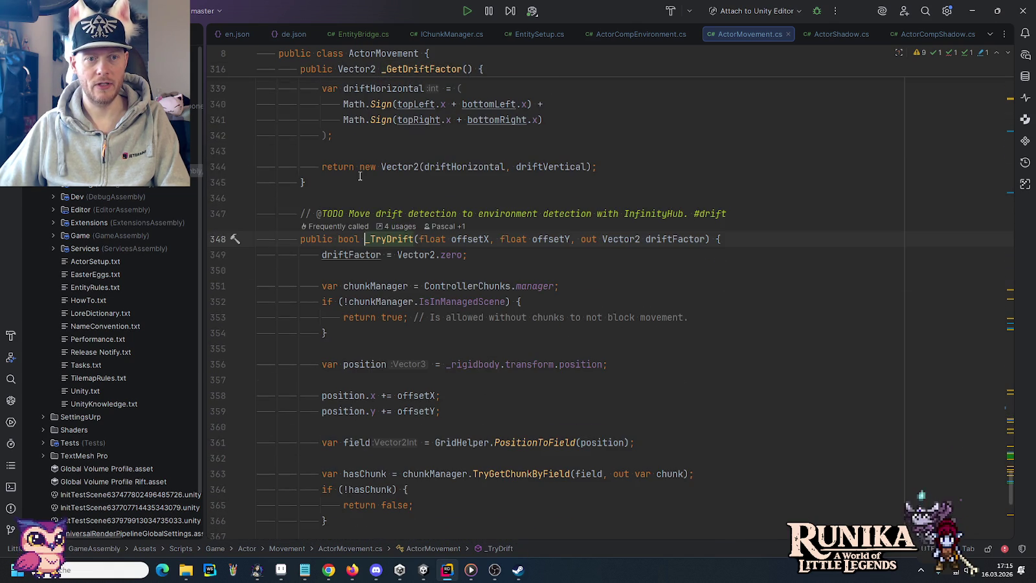
Step: Review _TryDrift's IsInManagedScene check and TryGetChunkByField call, ending back at IsInManagedScene
{"action": "scroll", "coordinate": [385, 306], "scroll_direction": "down", "scroll_amount": 1}
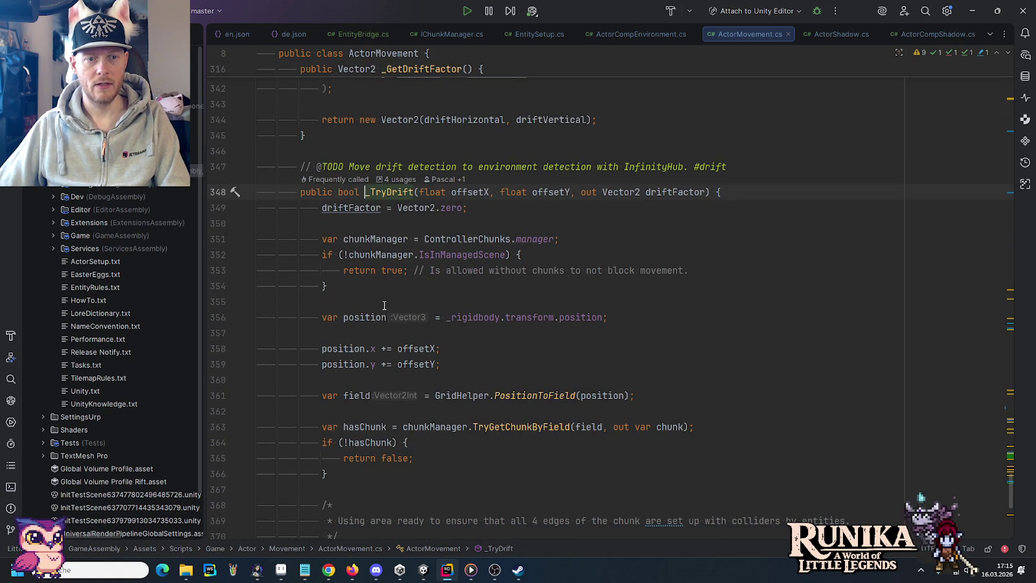
{"action": "left_click", "coordinate": [461, 253]}
{"action": "scroll", "coordinate": [461, 251], "scroll_direction": "down", "scroll_amount": 1}
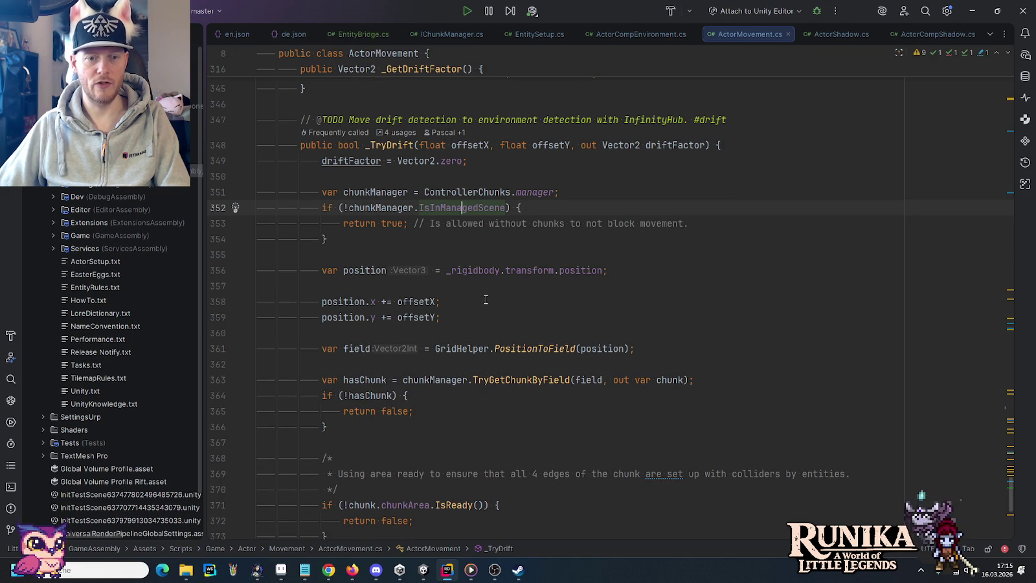
{"action": "scroll", "coordinate": [486, 300], "scroll_direction": "down", "scroll_amount": 3}
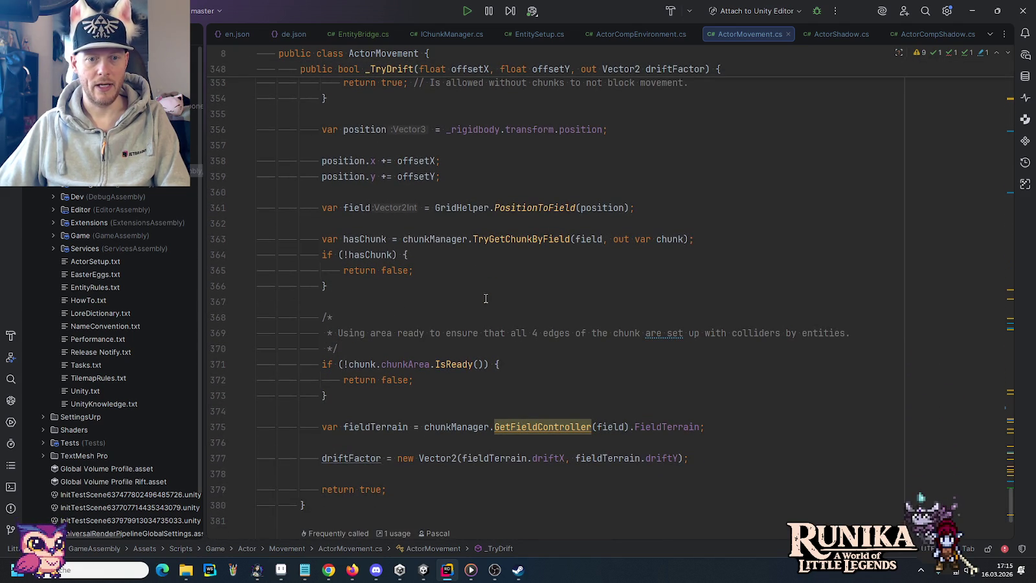
{"action": "left_click", "coordinate": [493, 239]}
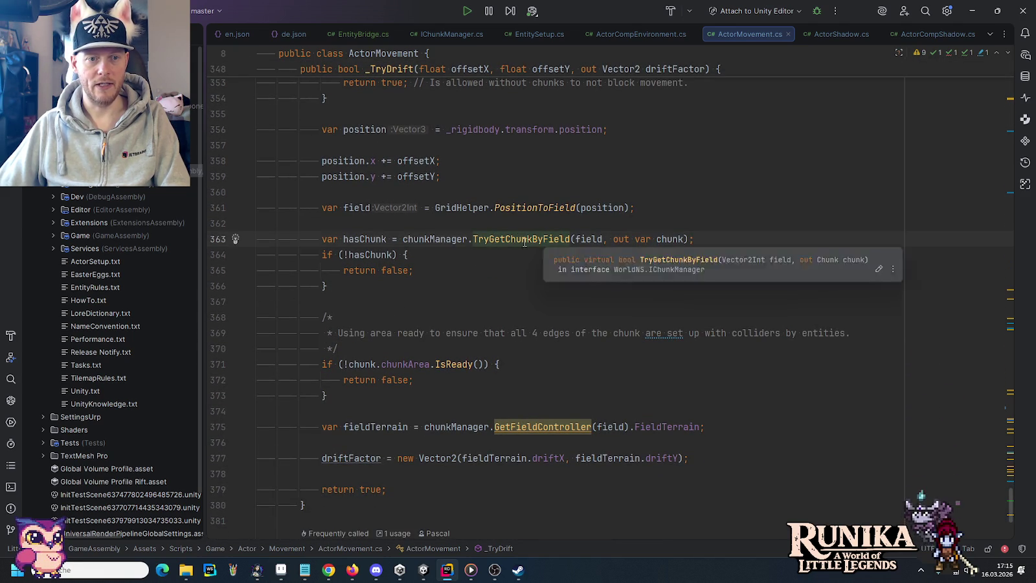
{"action": "scroll", "coordinate": [451, 310], "scroll_direction": "down", "scroll_amount": 2}
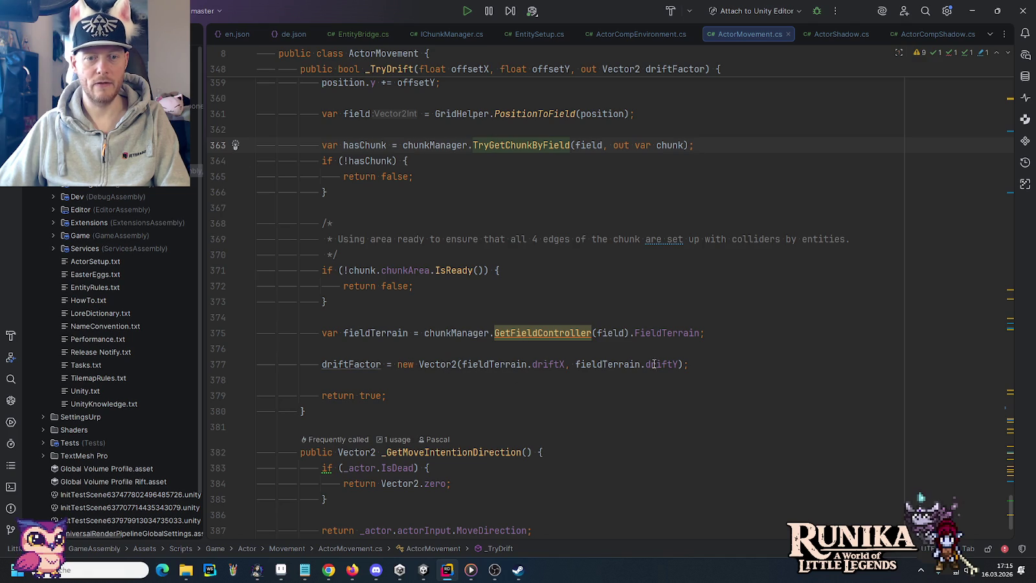
{"action": "mouse_move", "coordinate": [569, 335]}
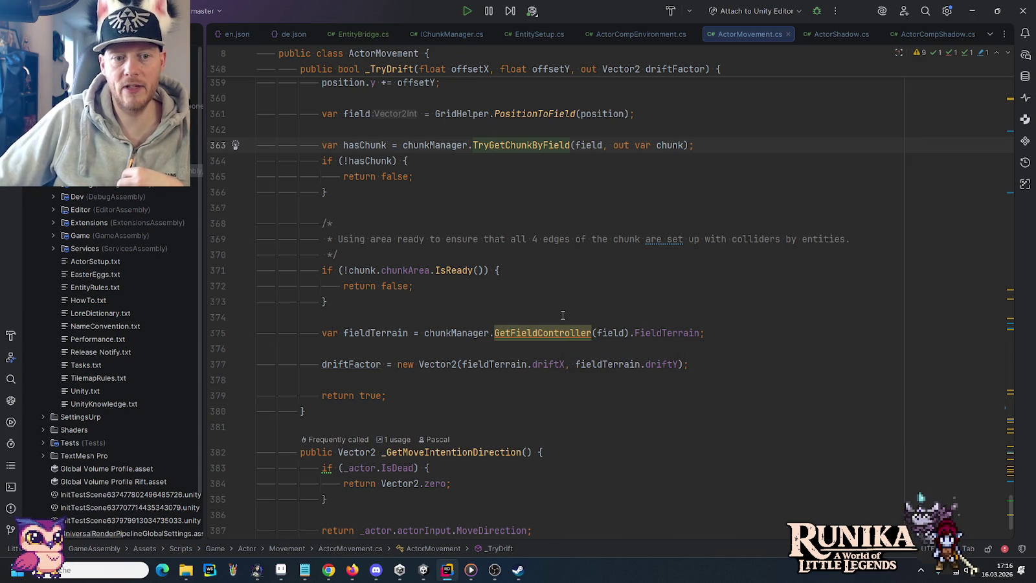
{"action": "scroll", "coordinate": [557, 310], "scroll_direction": "up", "scroll_amount": 5}
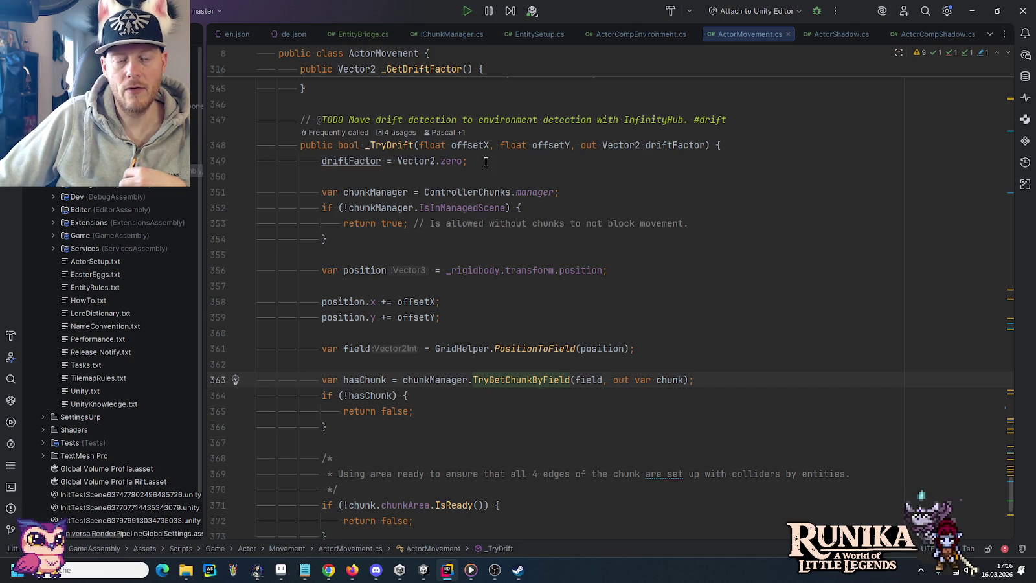
{"action": "left_click", "coordinate": [443, 212]}
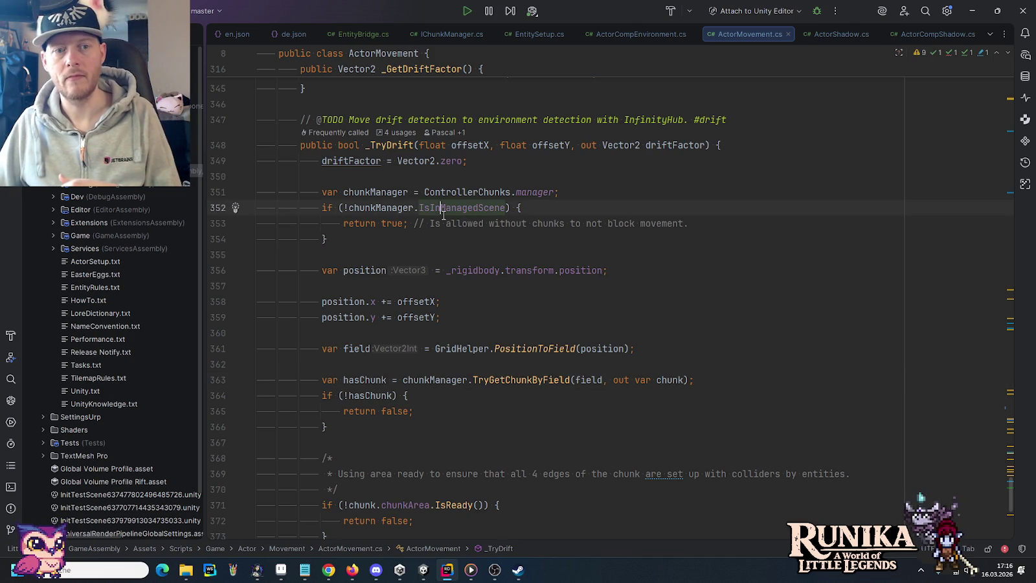
Step: Start an 'if (_actor.isOnPath)' block right after the driftFactor reset line
{"action": "left_click", "coordinate": [476, 163]}
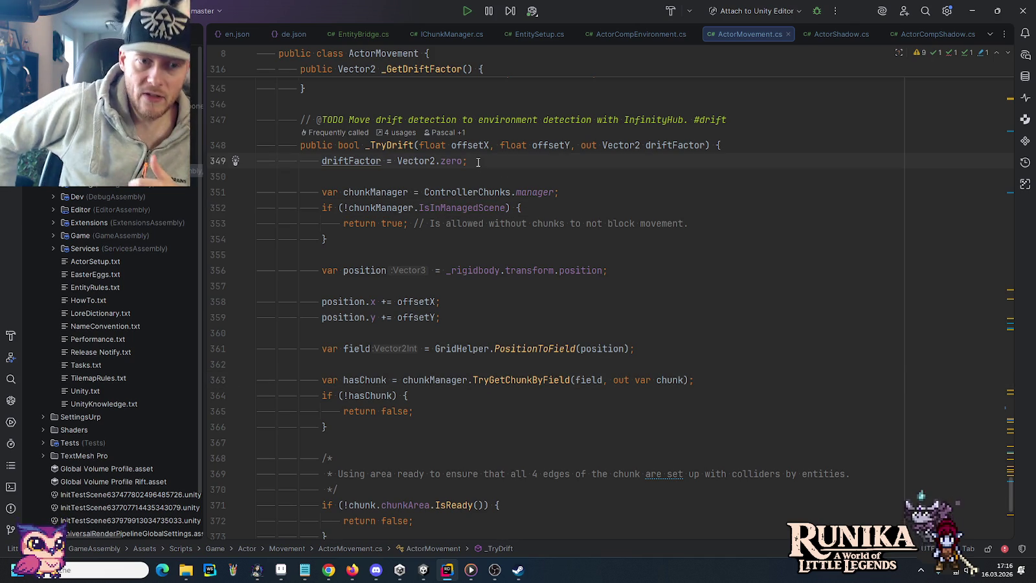
{"action": "key", "text": "Return"}
{"action": "key", "text": "Return"}
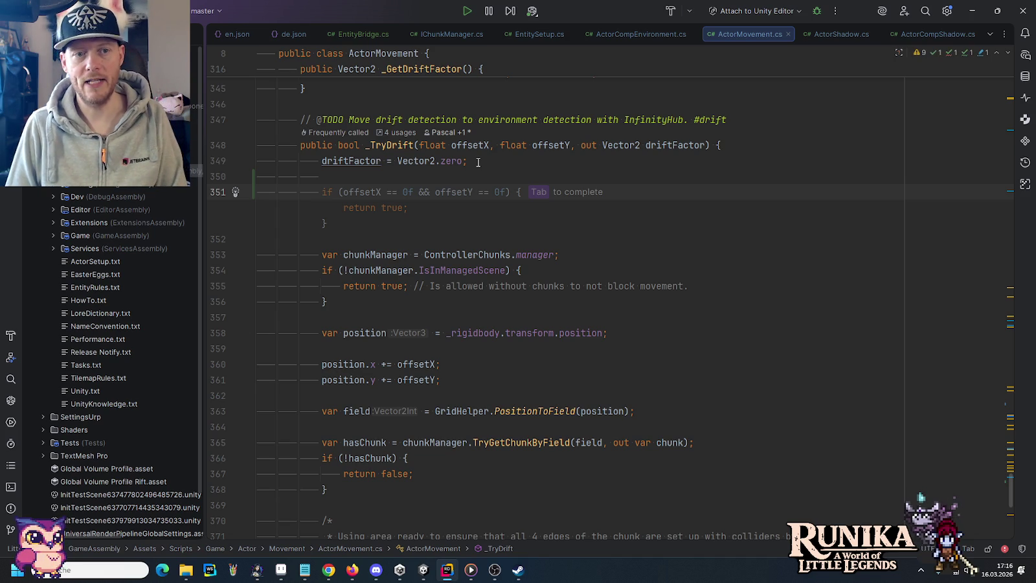
{"action": "type", "text": "if ("}
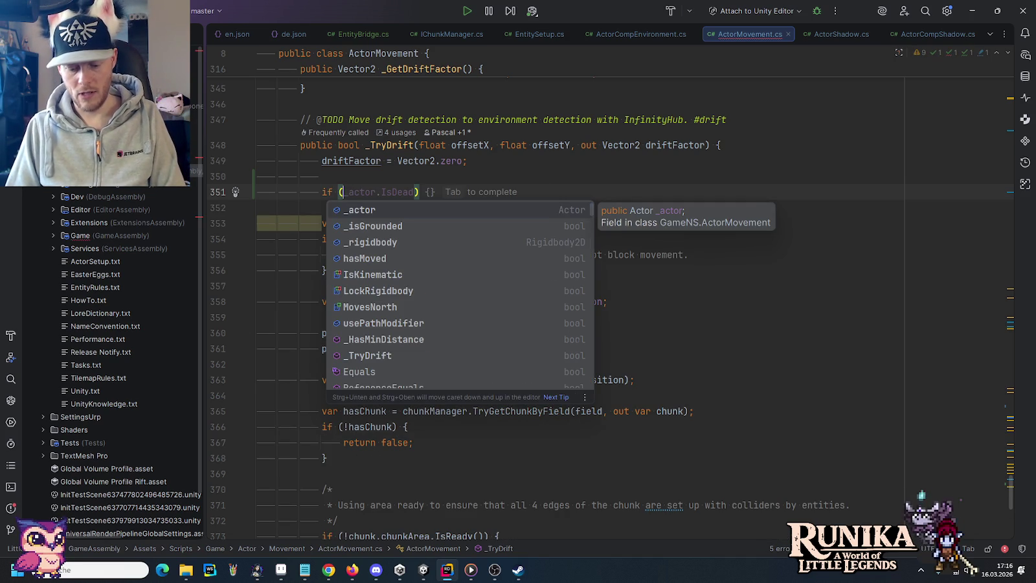
{"action": "type", "text": "_actor."}
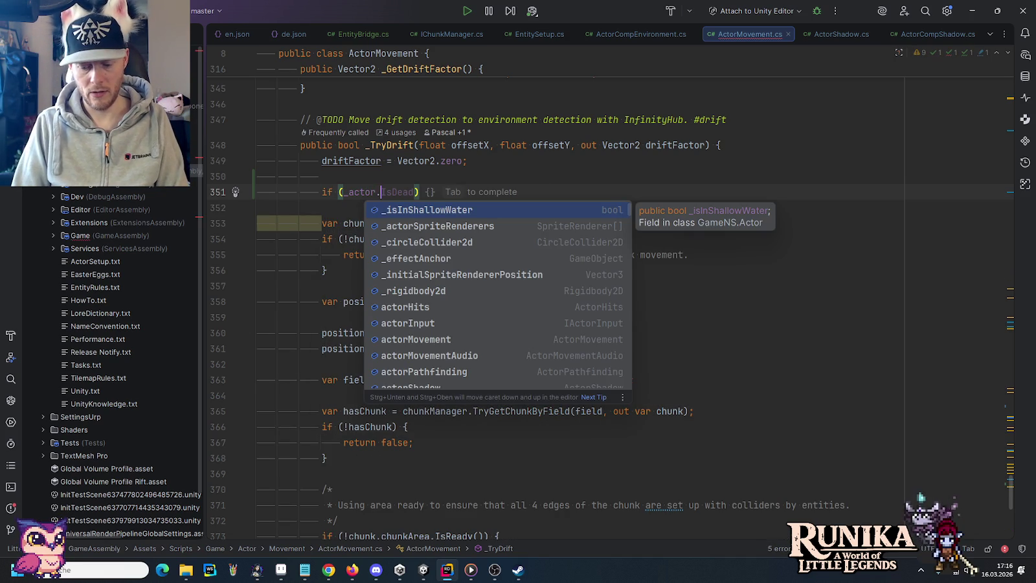
{"action": "type", "text": "isOn"}
{"action": "key", "text": "Return"}
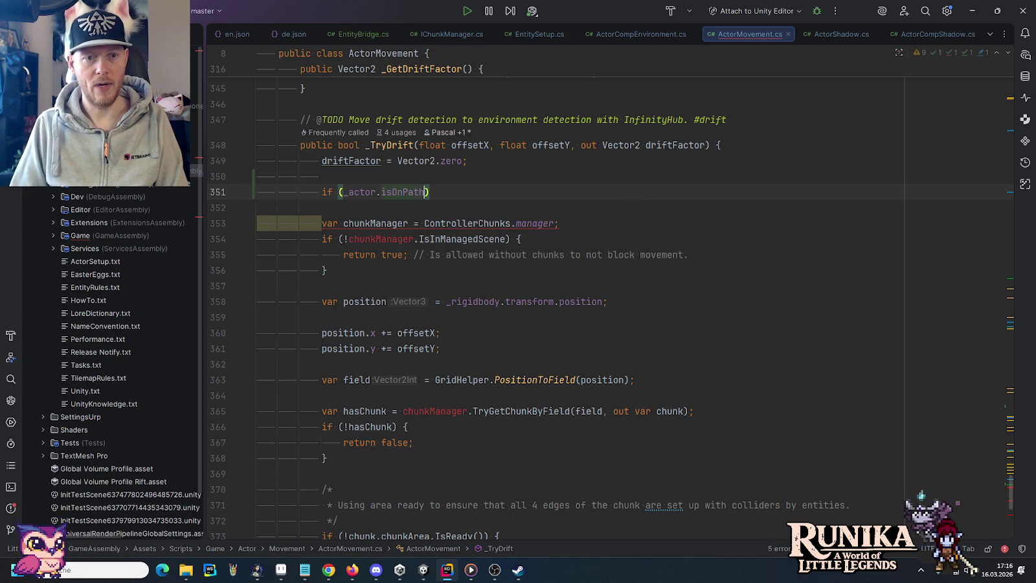
{"action": "key", "text": "End"}
{"action": "type", "text": "{"}
{"action": "key", "text": "Return"}
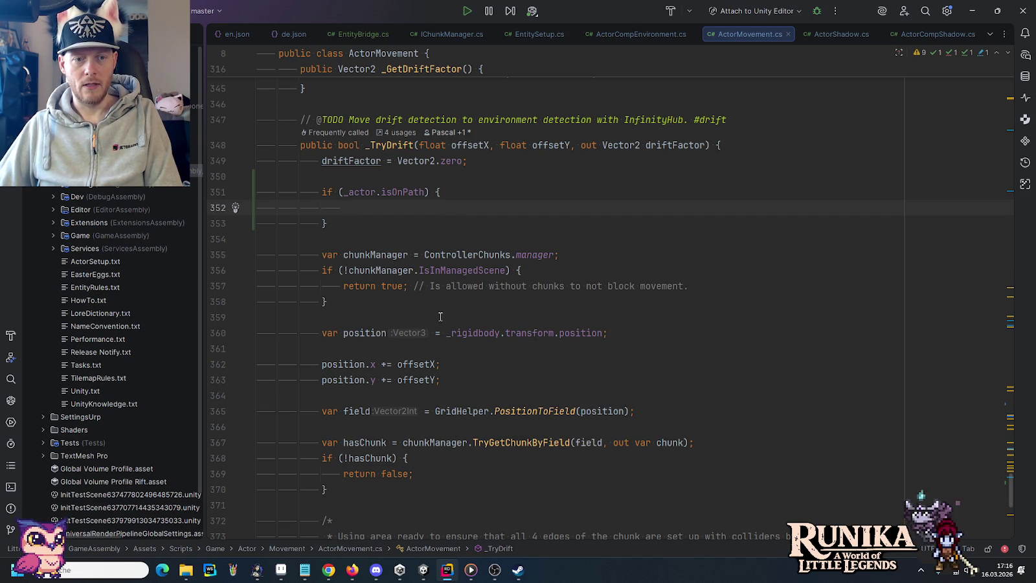
Step: Fill the block with 'return true;' and switch to the Unity Editor
{"action": "scroll", "coordinate": [414, 311], "scroll_direction": "down", "scroll_amount": 5}
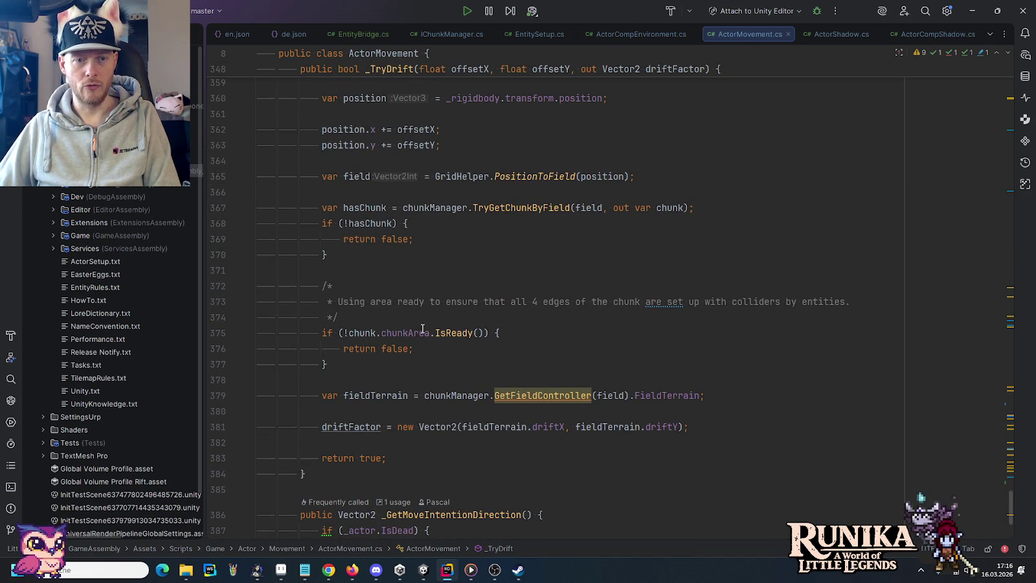
{"action": "scroll", "coordinate": [423, 330], "scroll_direction": "up", "scroll_amount": 4}
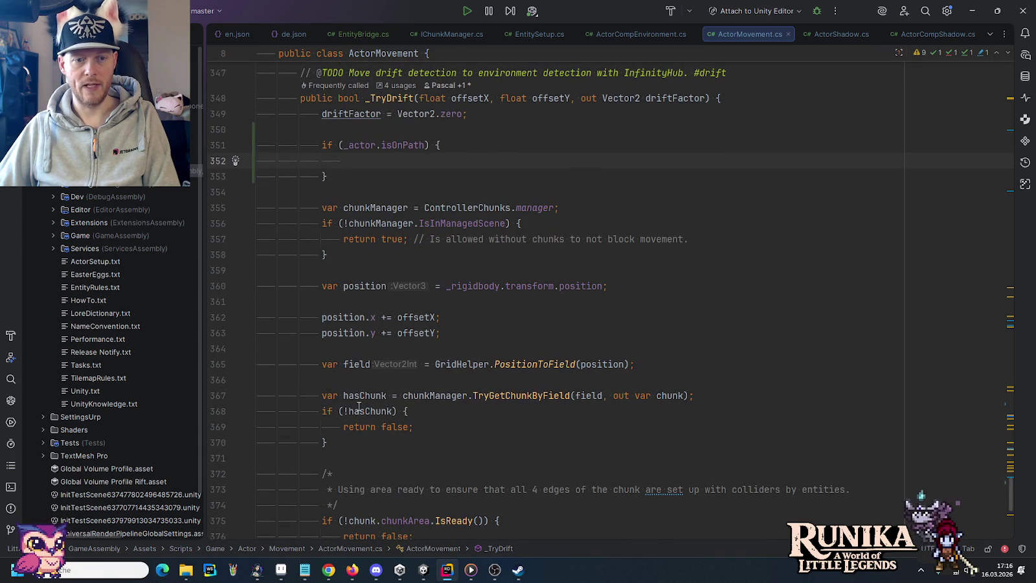
{"action": "scroll", "coordinate": [406, 427], "scroll_direction": "up", "scroll_amount": 1}
{"action": "scroll", "coordinate": [409, 428], "scroll_direction": "up", "scroll_amount": 1}
{"action": "type", "text": "return"}
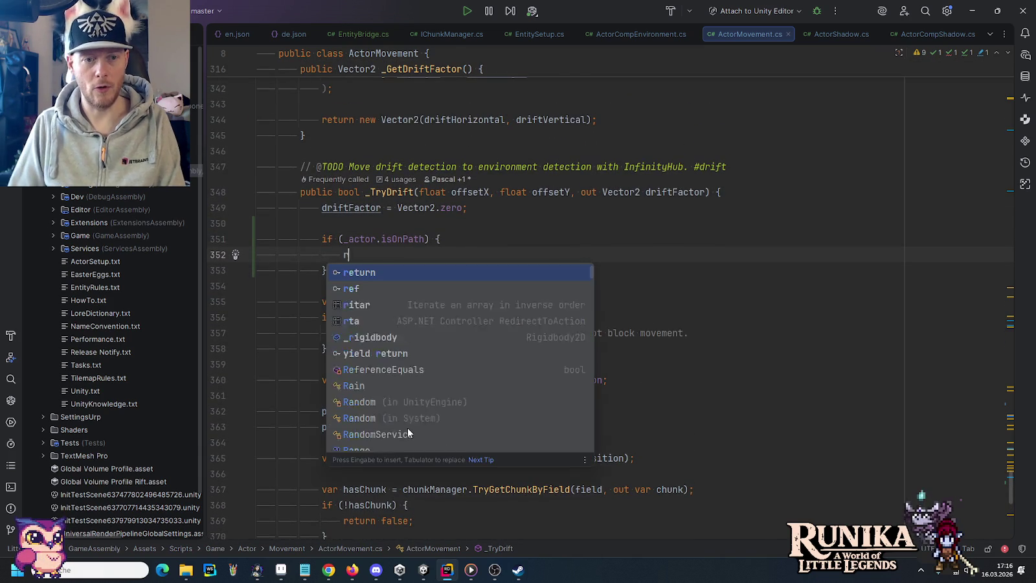
{"action": "key", "text": "Tab"}
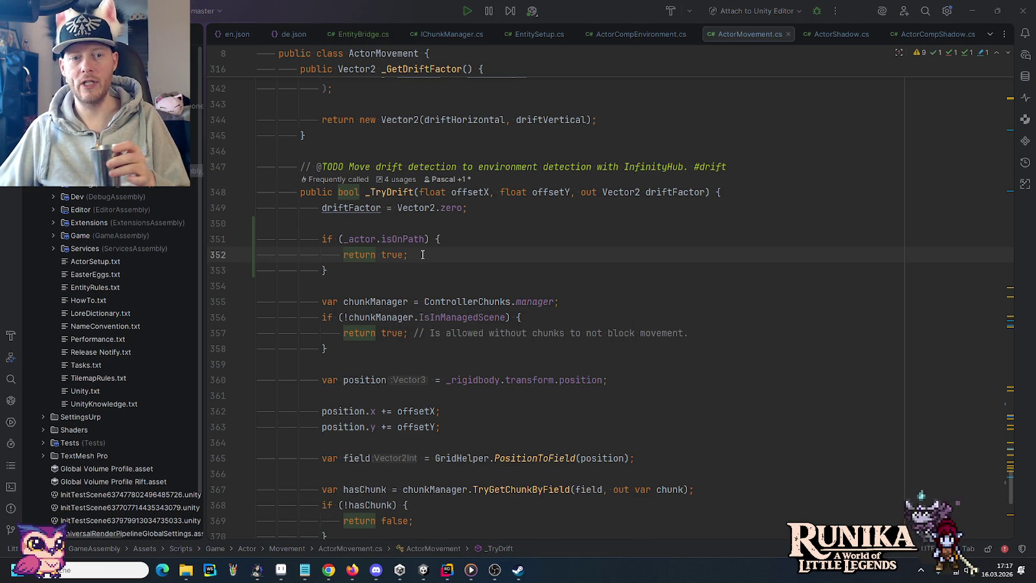
{"action": "key", "text": "alt+Tab"}
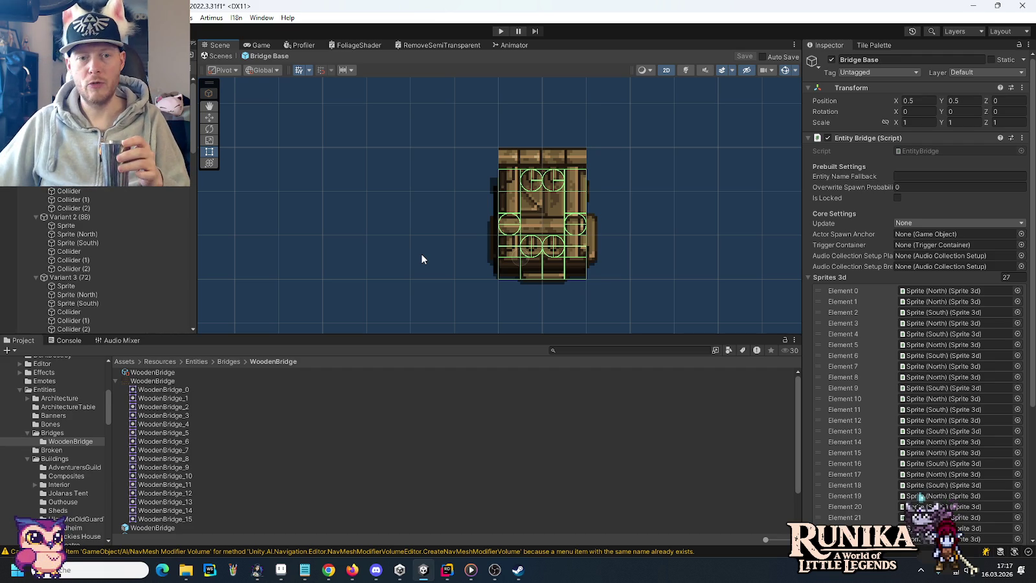
Step: Enter Play mode, load the first save slot, continue into the village, then bring up Chrome's test page
{"action": "left_click", "coordinate": [499, 31]}
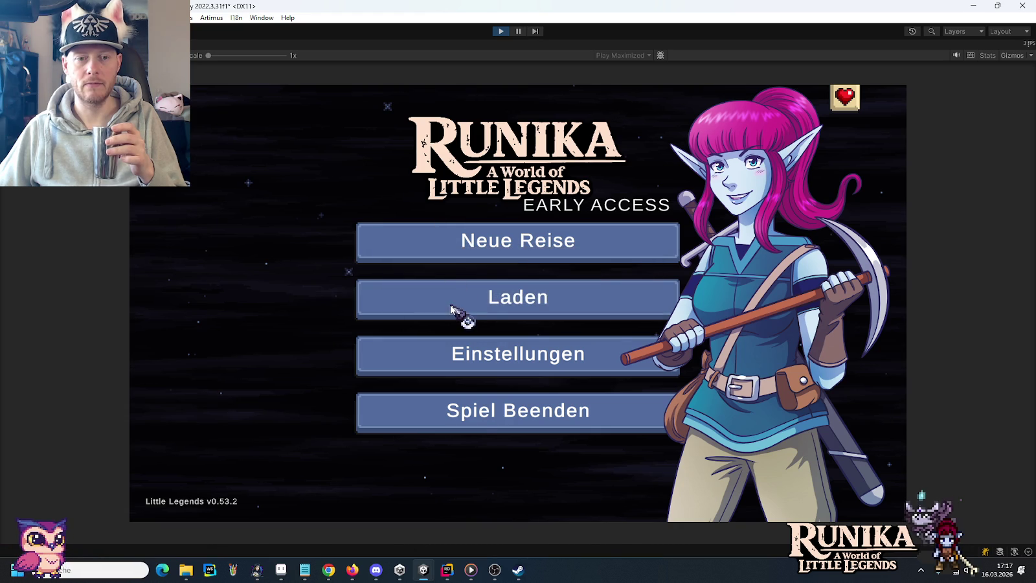
{"action": "left_click", "coordinate": [456, 308]}
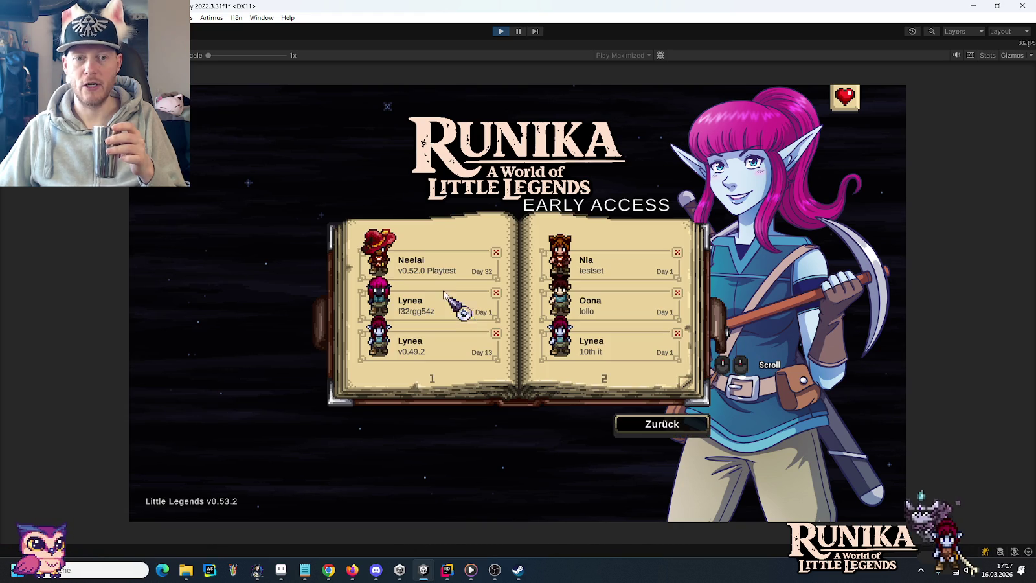
{"action": "left_click", "coordinate": [426, 267]}
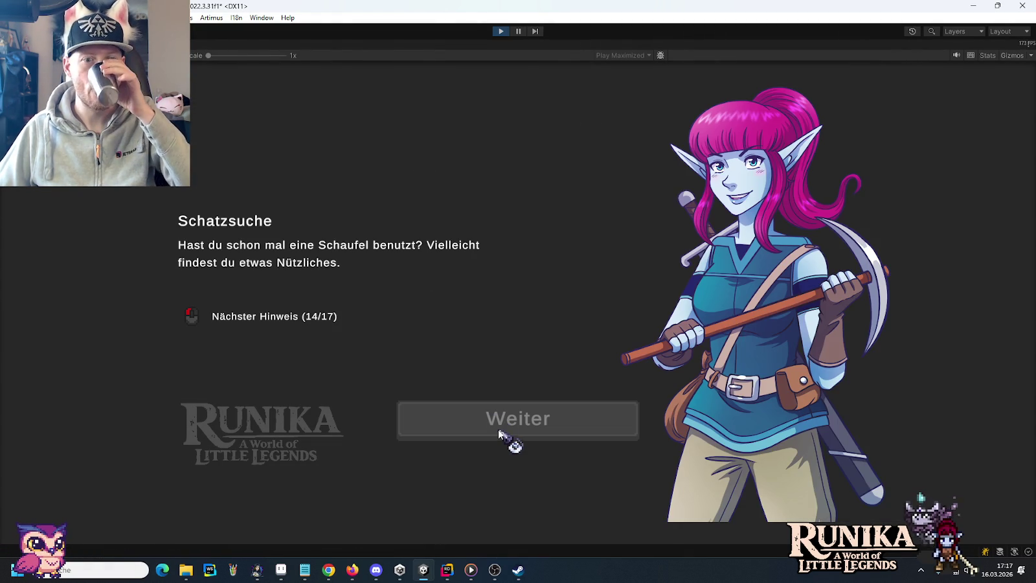
{"action": "left_click", "coordinate": [498, 431]}
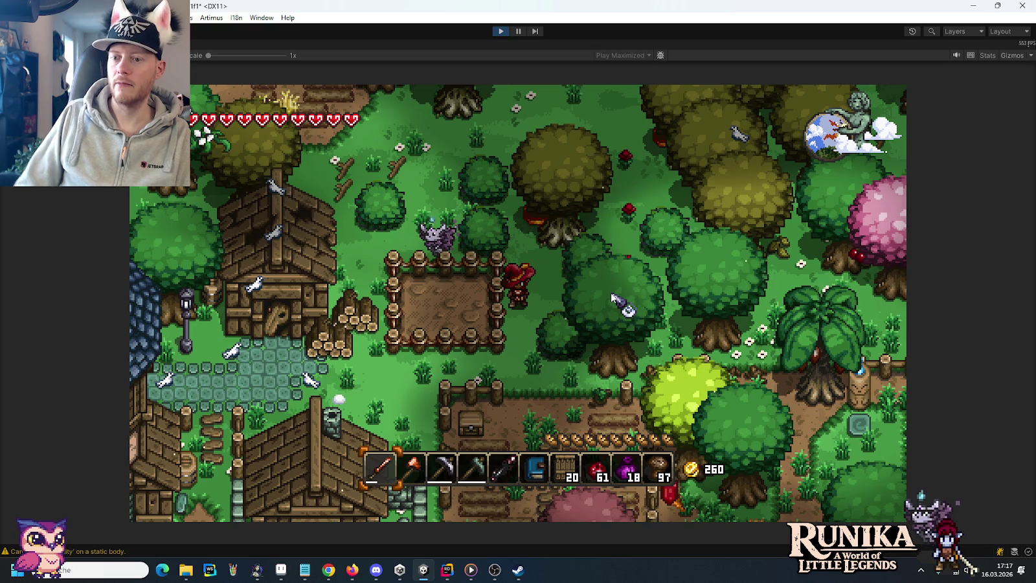
{"action": "left_click", "coordinate": [328, 571]}
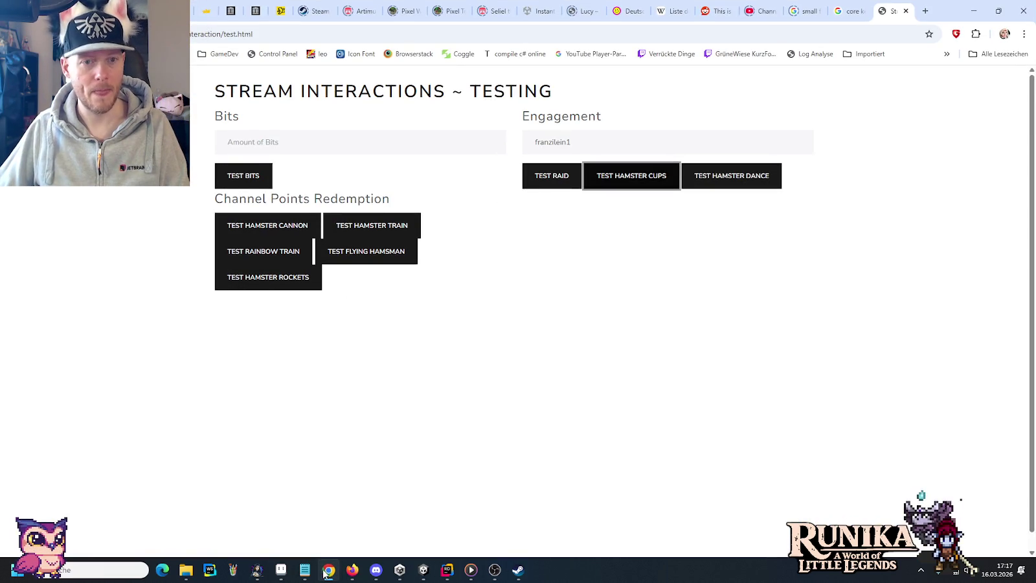
Step: In the WoodenBridge folder window, go up to Bridges and Entities, then back to WoodenBridge
{"action": "left_click", "coordinate": [321, 575]}
{"action": "mouse_move", "coordinate": [186, 570]}
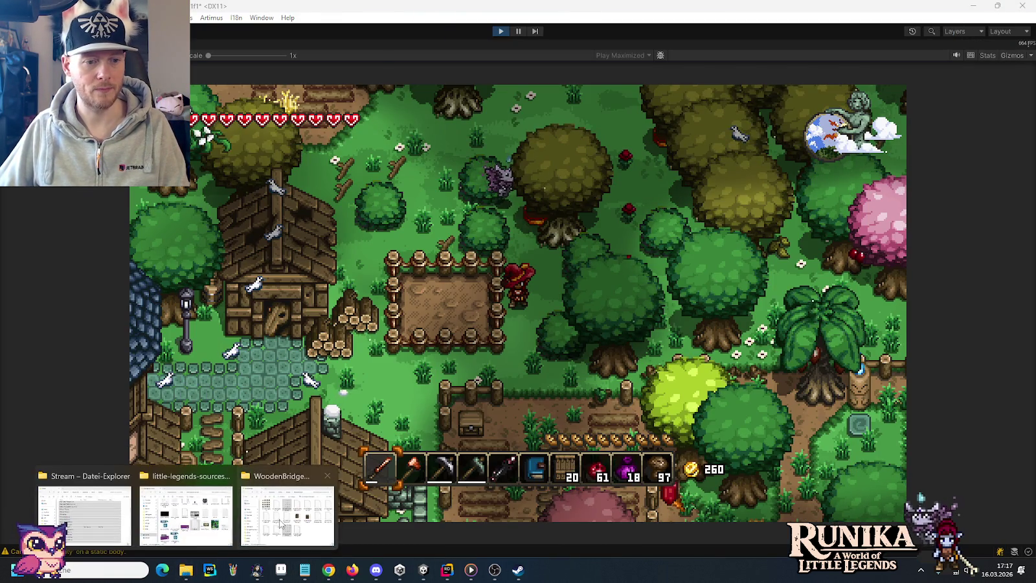
{"action": "left_click", "coordinate": [279, 518]}
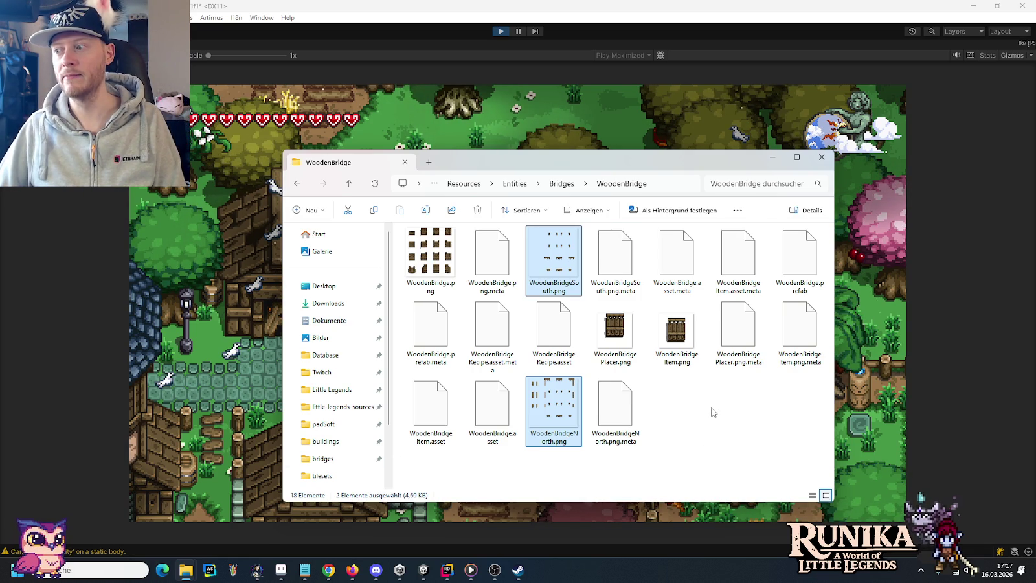
{"action": "left_click", "coordinate": [680, 407]}
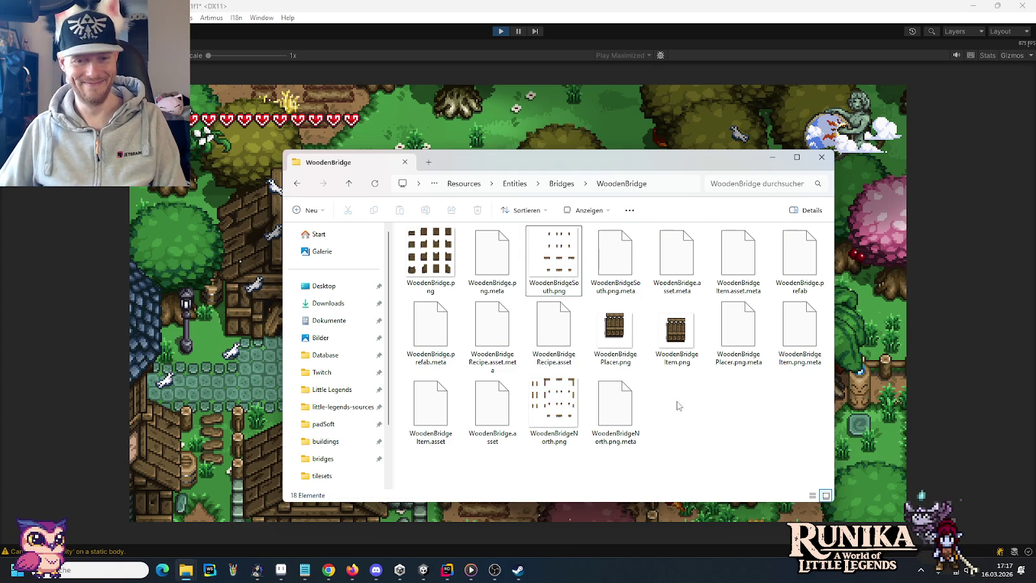
{"action": "left_click", "coordinate": [562, 185]}
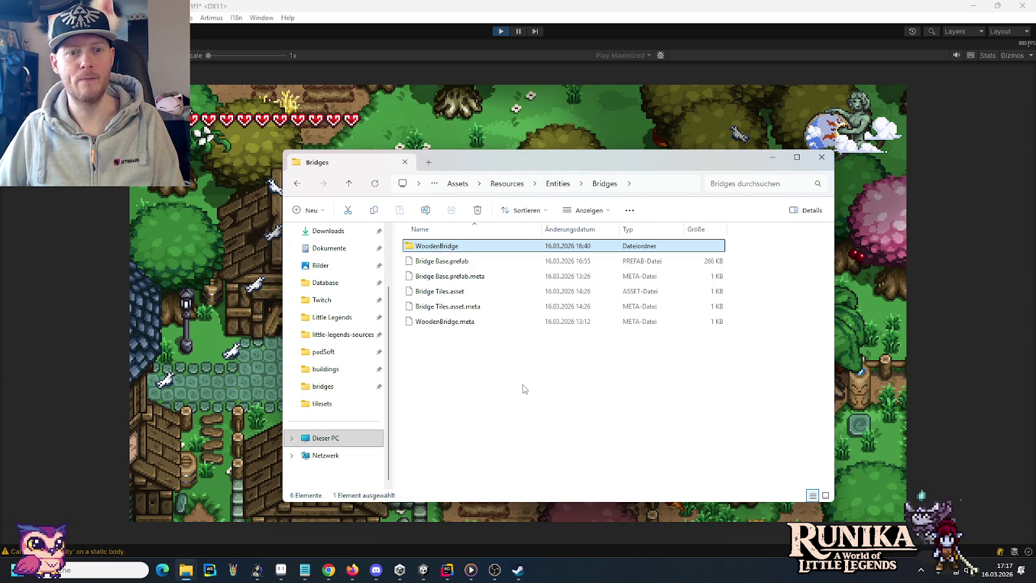
{"action": "left_click", "coordinate": [559, 185]}
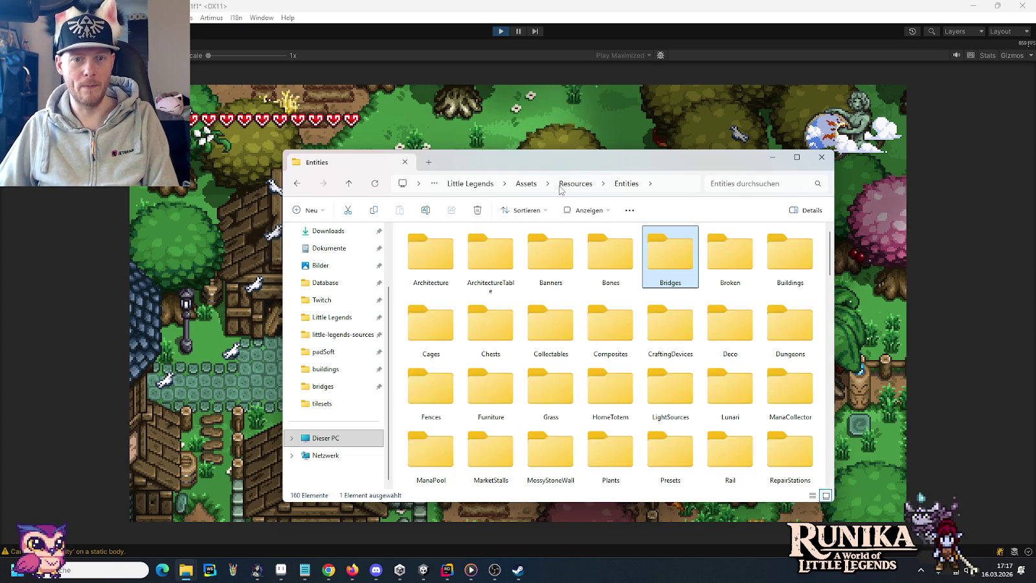
{"action": "left_click", "coordinate": [577, 296]}
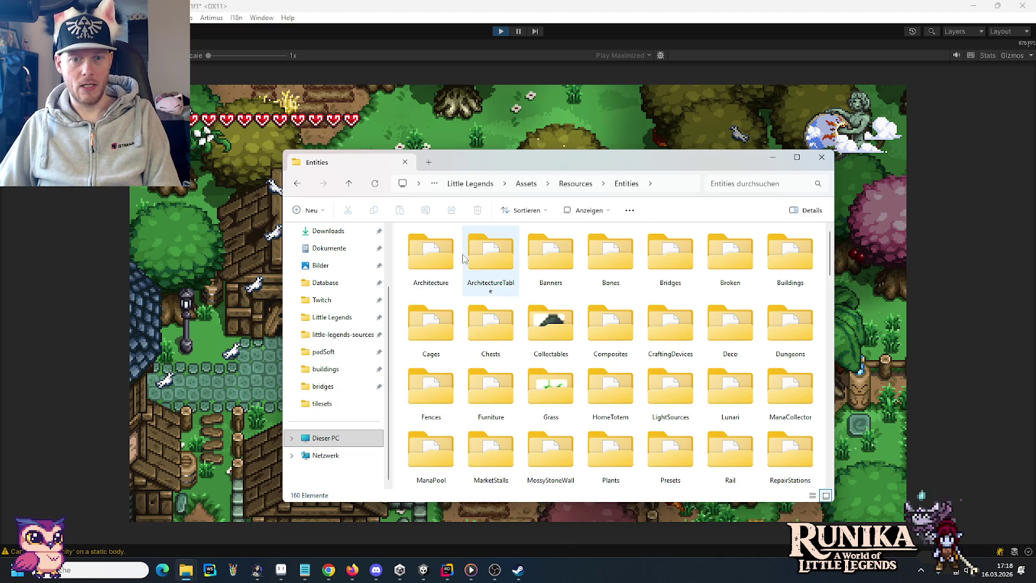
{"action": "key", "text": "alt+Left"}
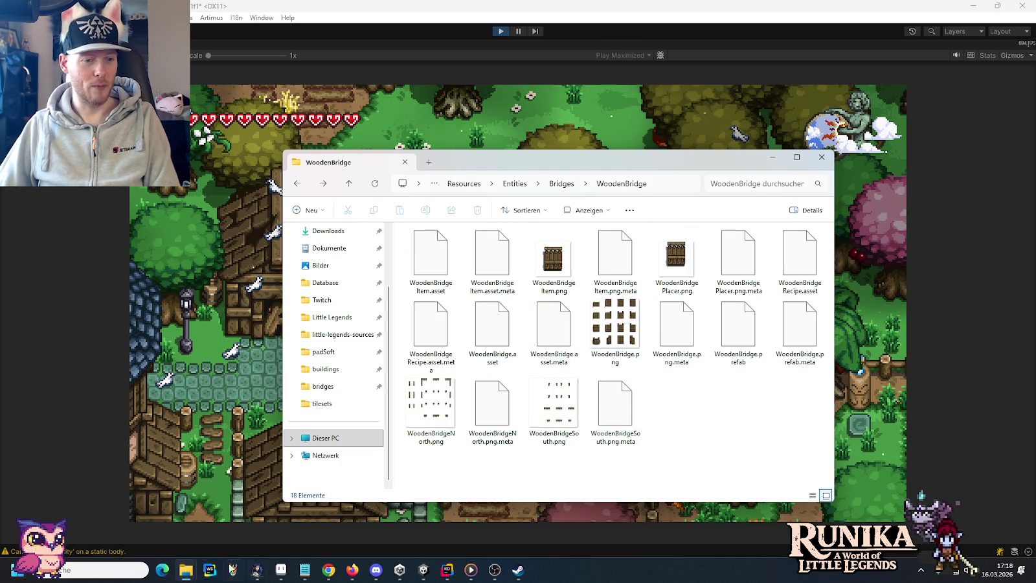
Step: In little-legends-sources, open artwork > tileset samples and view the first sample image
{"action": "mouse_move", "coordinate": [186, 568]}
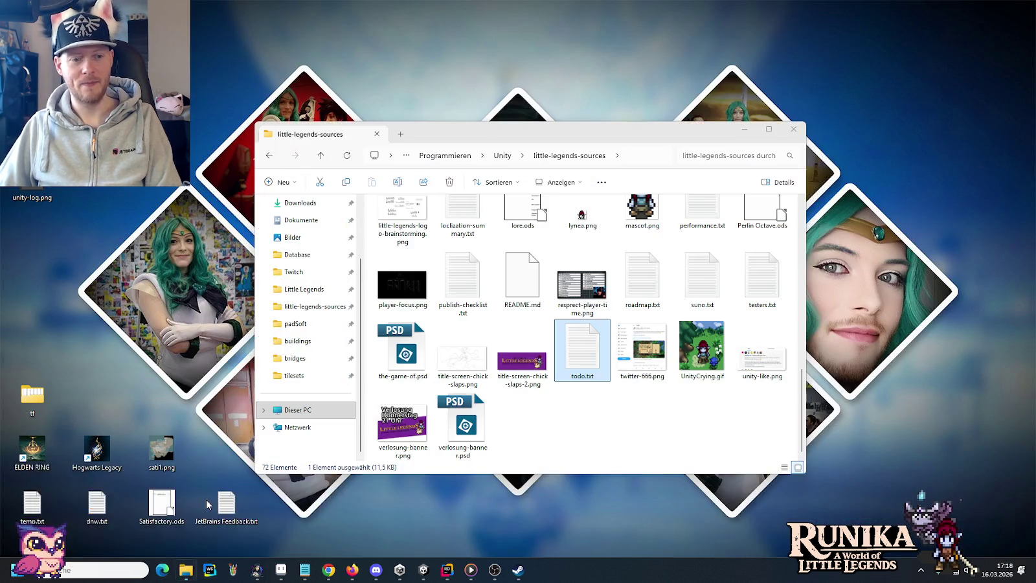
{"action": "left_click", "coordinate": [206, 499]}
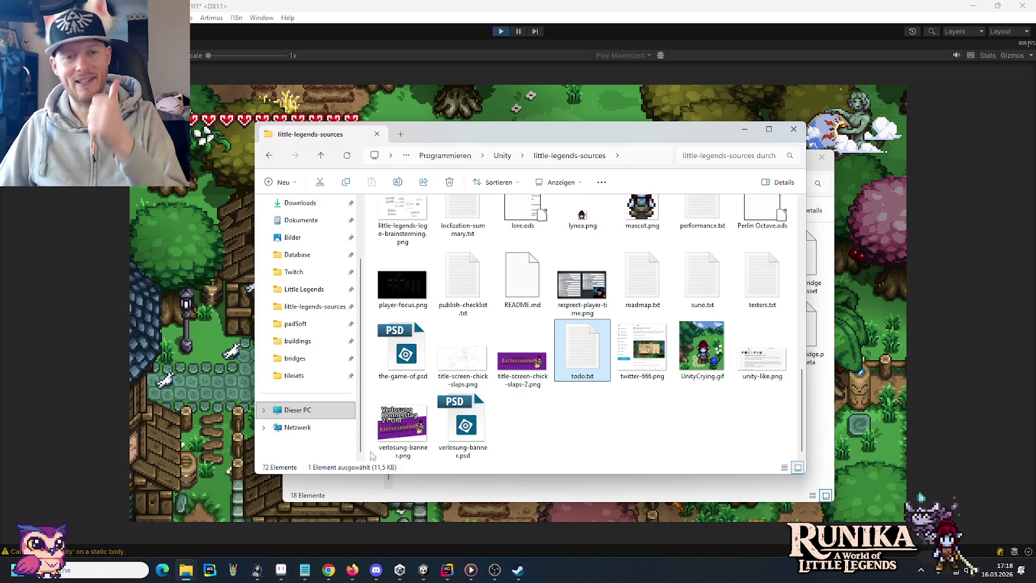
{"action": "scroll", "coordinate": [565, 389], "scroll_direction": "up", "scroll_amount": 10}
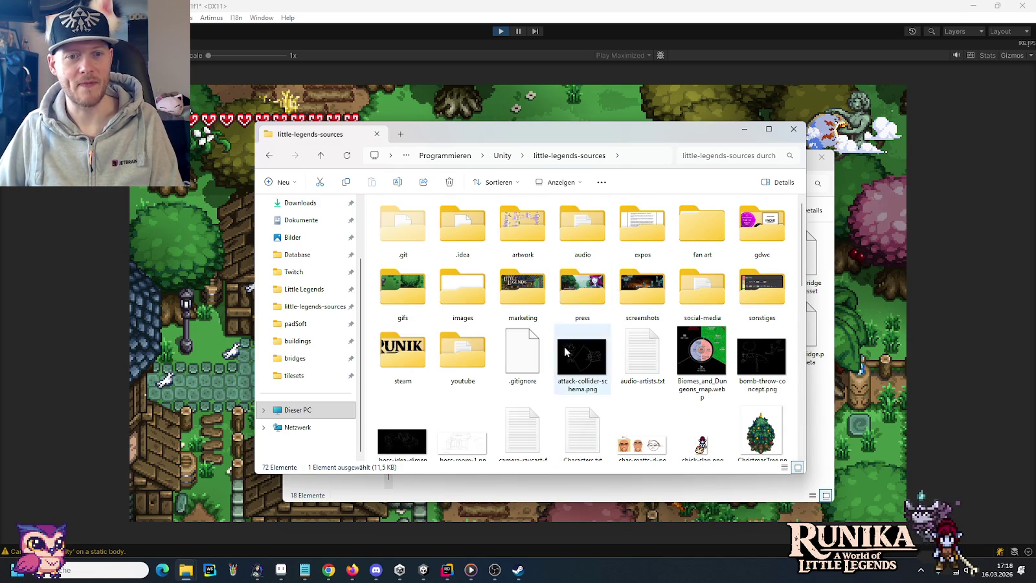
{"action": "double_click", "coordinate": [530, 246]}
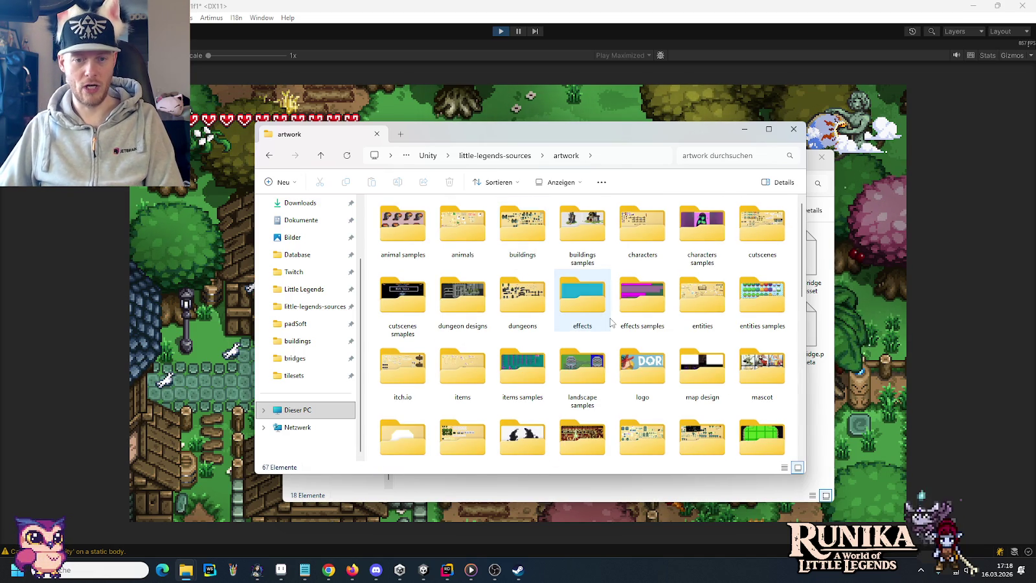
{"action": "scroll", "coordinate": [583, 304], "scroll_direction": "down", "scroll_amount": 5}
{"action": "scroll", "coordinate": [611, 322], "scroll_direction": "up", "scroll_amount": 2}
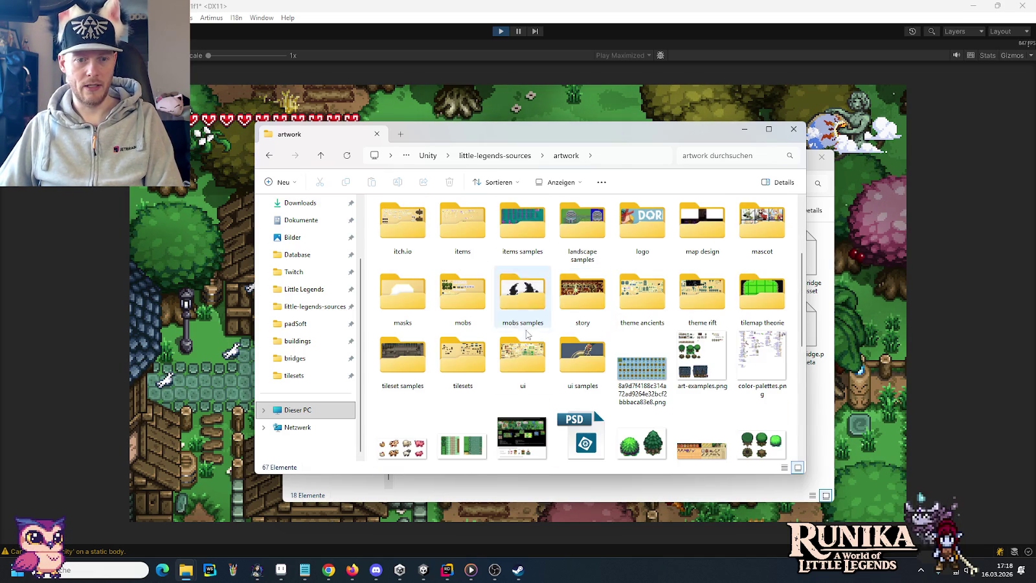
{"action": "double_click", "coordinate": [403, 355]}
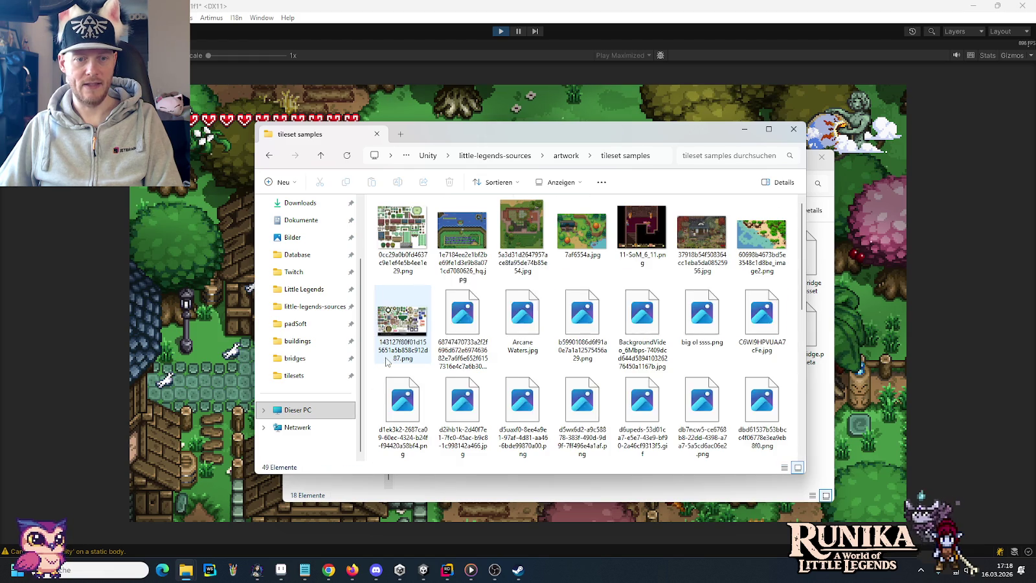
{"action": "left_click", "coordinate": [392, 230]}
{"action": "double_click", "coordinate": [391, 230]}
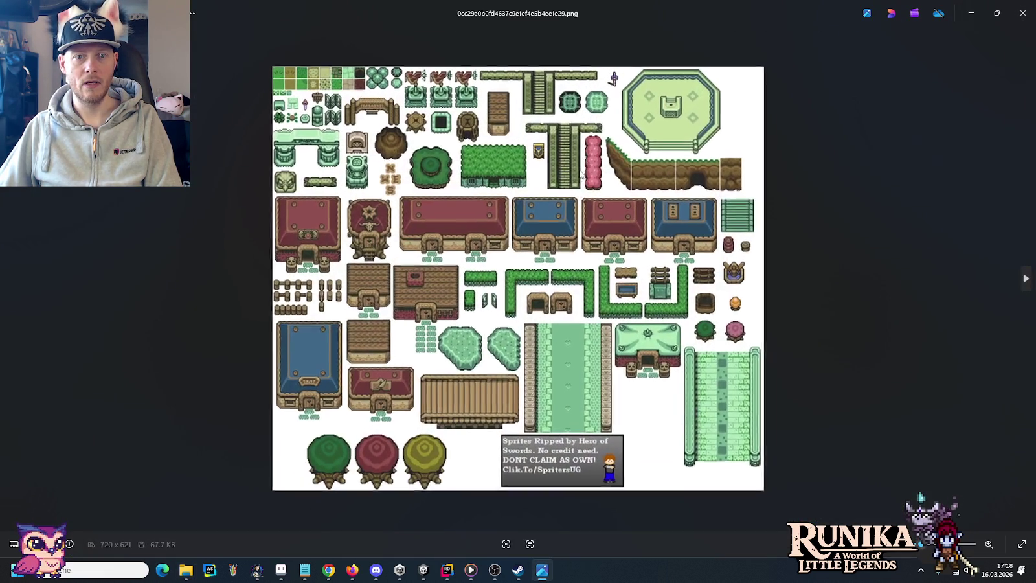
{"action": "scroll", "coordinate": [638, 217], "scroll_direction": "up", "scroll_amount": 4}
{"action": "scroll", "coordinate": [792, 285], "scroll_direction": "up", "scroll_amount": 5}
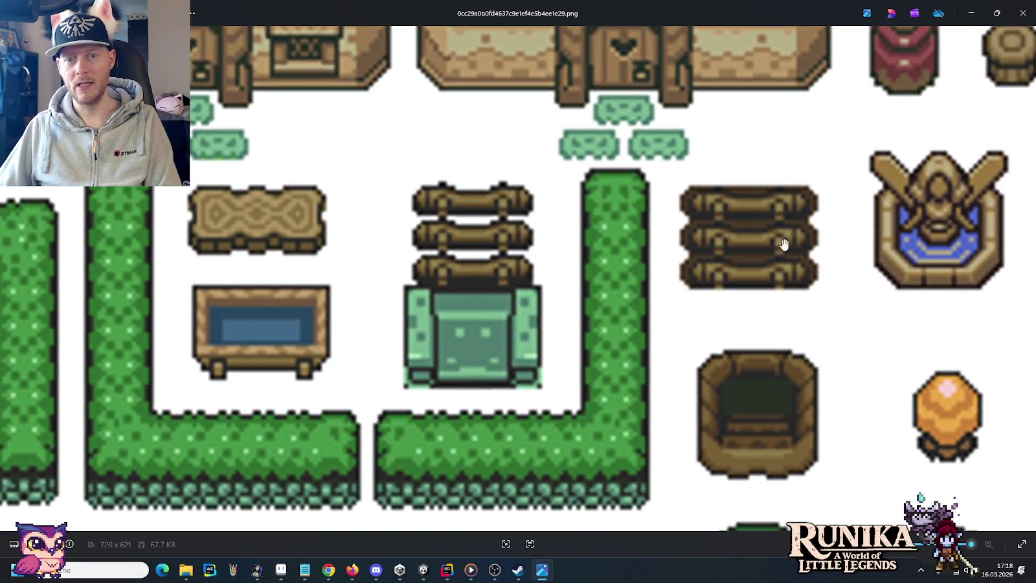
{"action": "left_click_drag", "start_coordinate": [784, 244], "coordinate": [692, 249]}
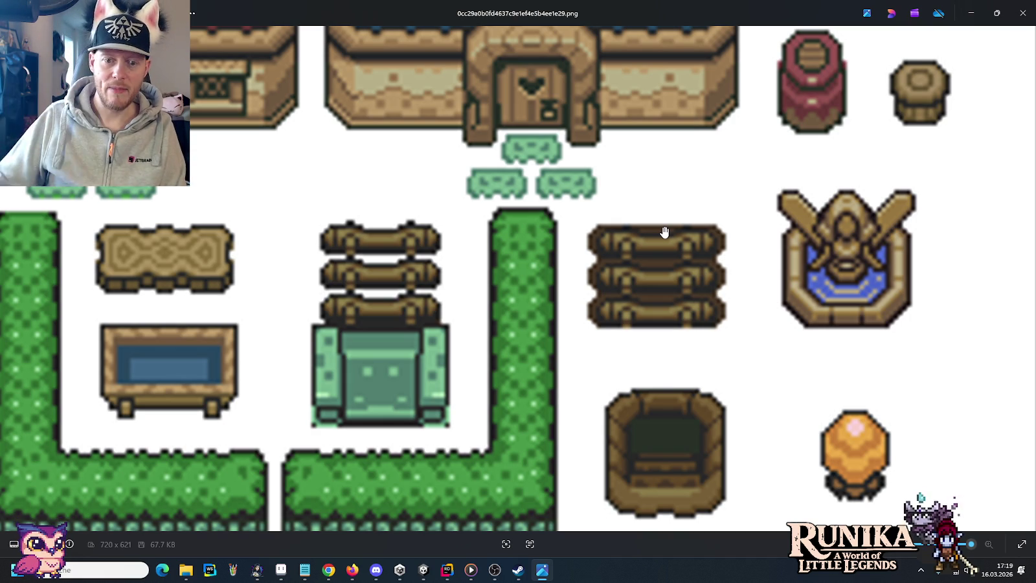
{"action": "scroll", "coordinate": [697, 324], "scroll_direction": "down", "scroll_amount": 4}
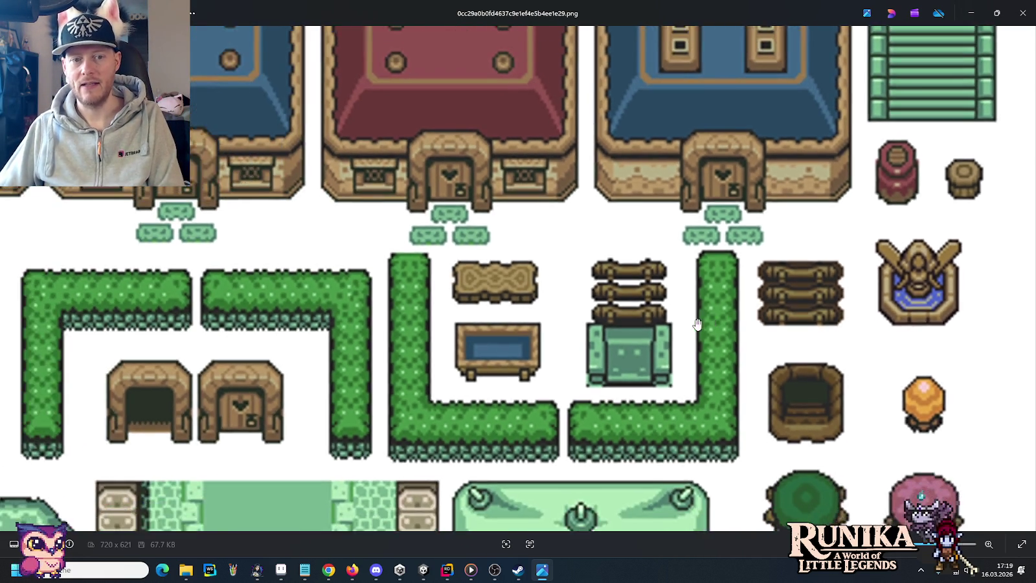
{"action": "scroll", "coordinate": [697, 324], "scroll_direction": "down", "scroll_amount": 1}
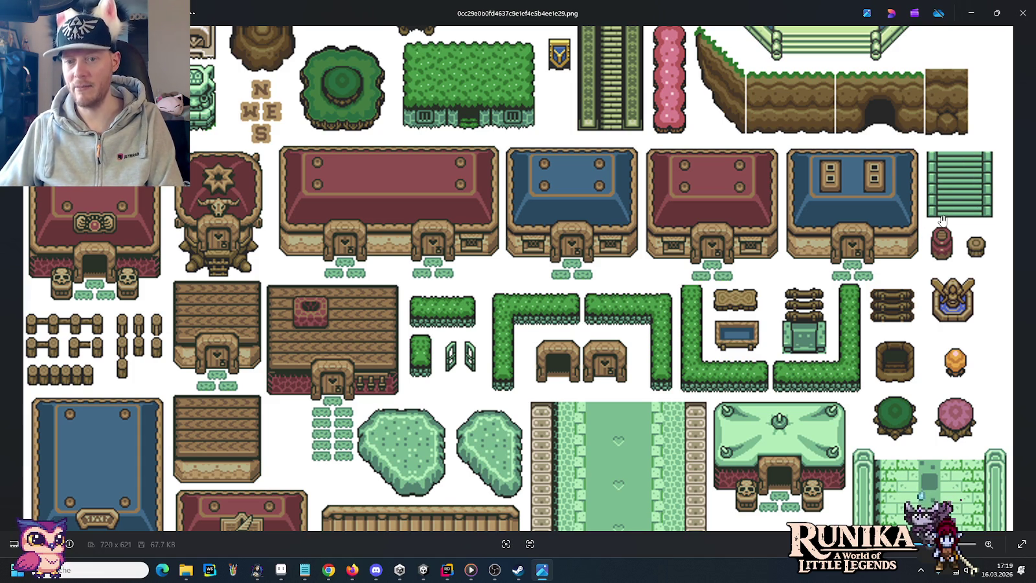
{"action": "scroll", "coordinate": [855, 191], "scroll_direction": "up", "scroll_amount": 2}
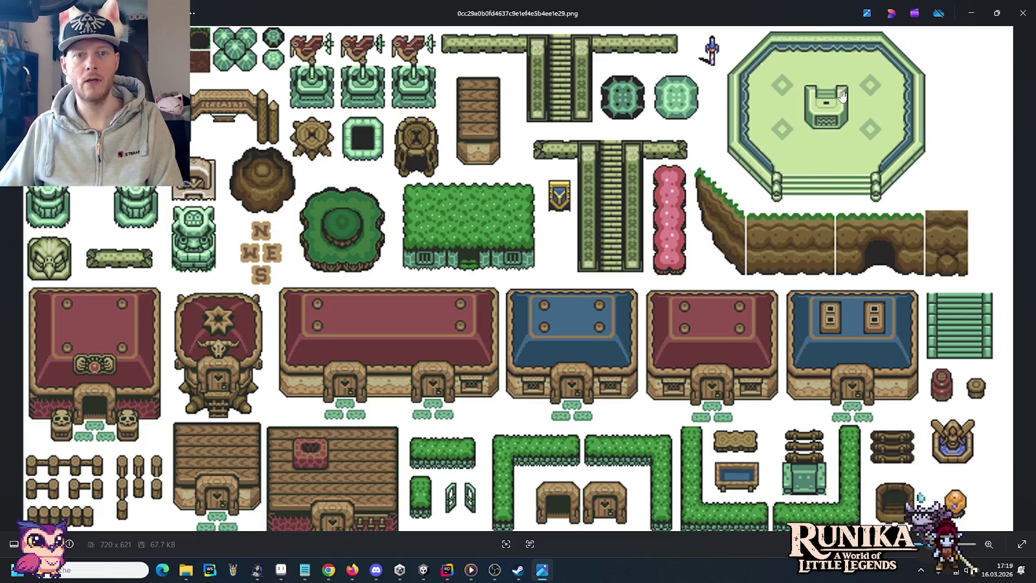
{"action": "left_click", "coordinate": [1024, 13]}
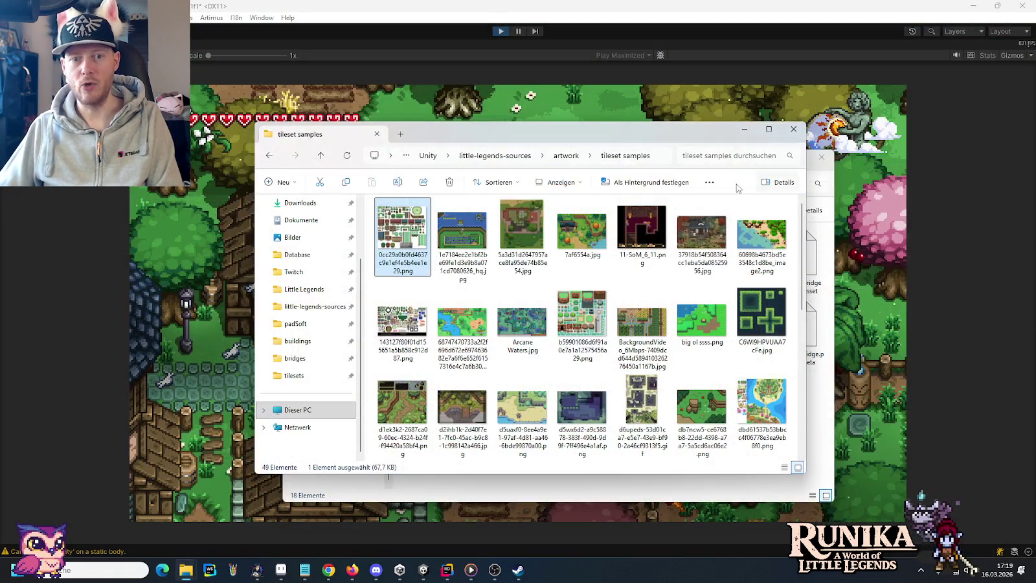
Step: Return to the running game and walk the character out of the forest with WASD
{"action": "left_click", "coordinate": [578, 14]}
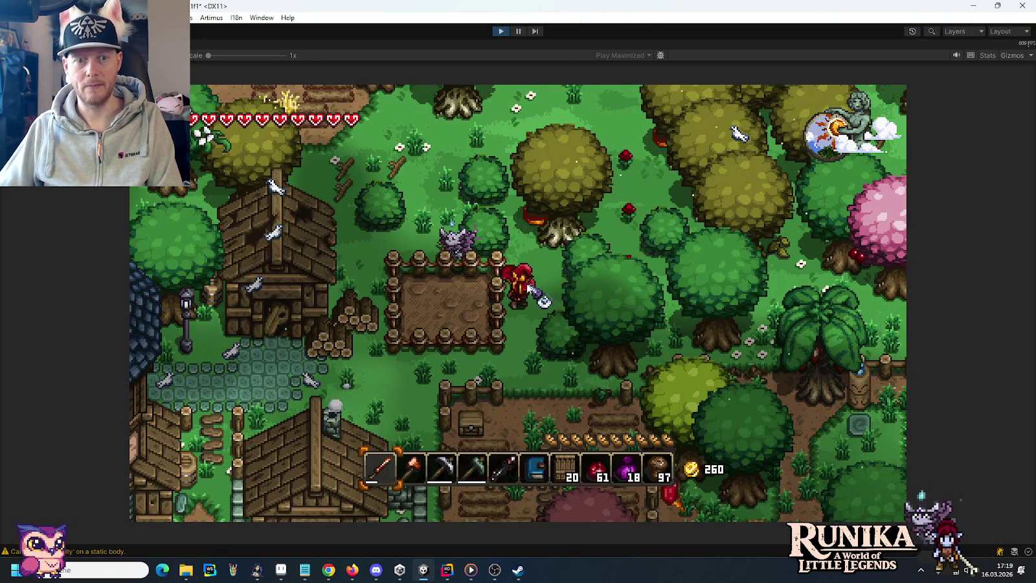
{"action": "key", "text": "w"}
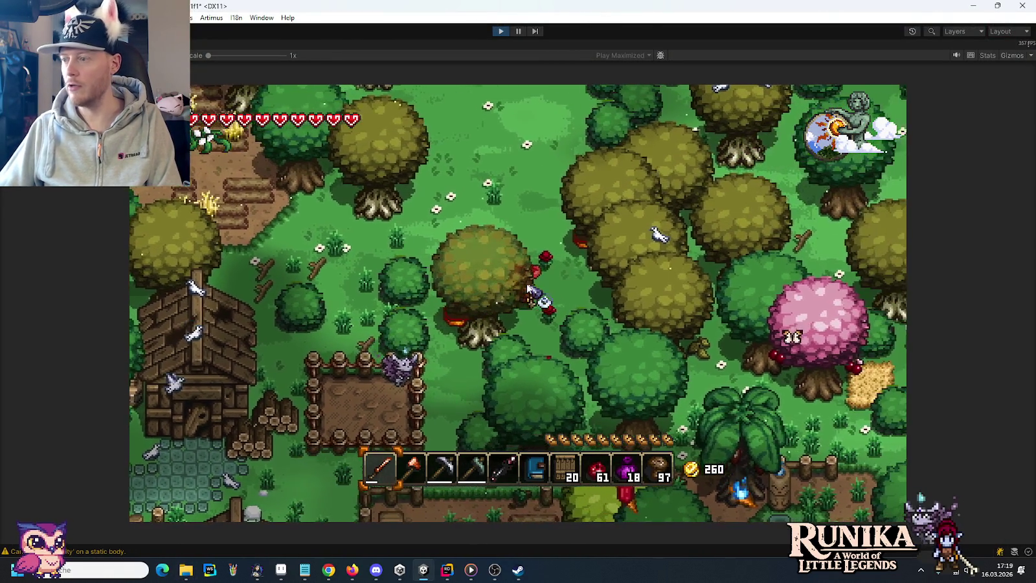
{"action": "key", "text": "d"}
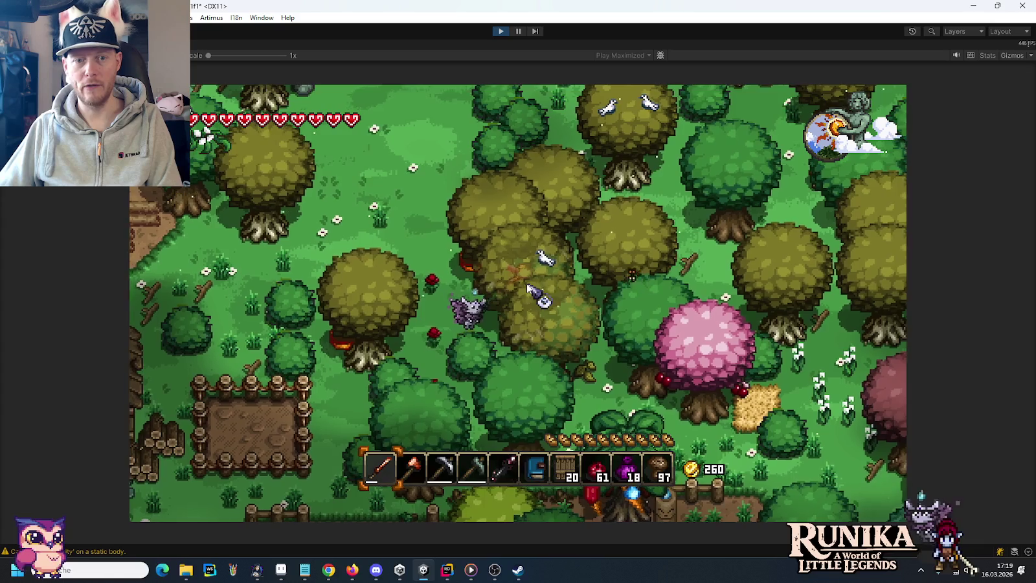
{"action": "key", "text": "s"}
{"action": "key", "text": "d"}
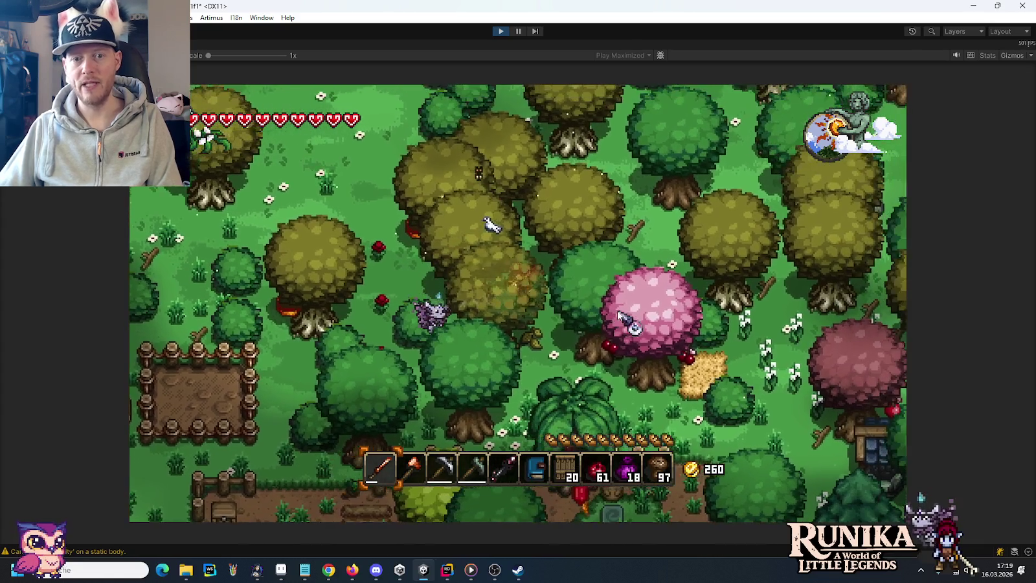
{"action": "key", "text": "d"}
{"action": "key", "text": "w"}
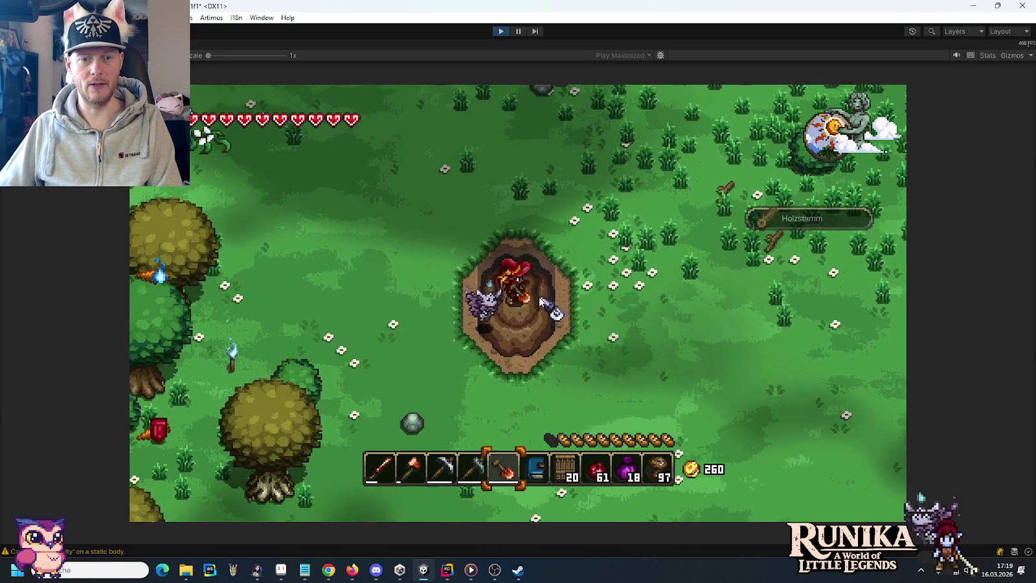
Step: Dig two large holes side by side in the meadow, stepping left between them
{"action": "left_click", "coordinate": [538, 310]}
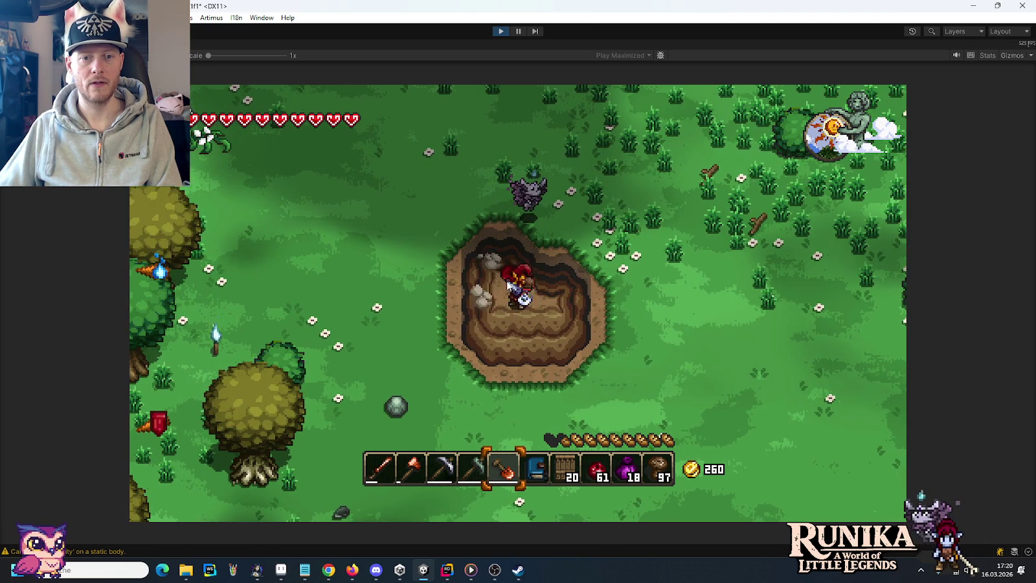
{"action": "key", "text": "a"}
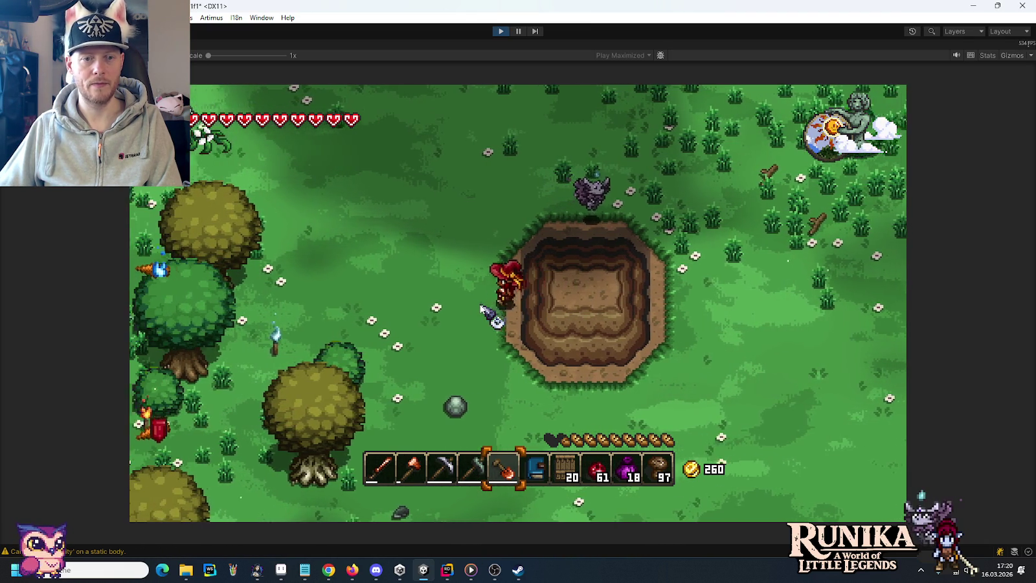
{"action": "left_click", "coordinate": [478, 310]}
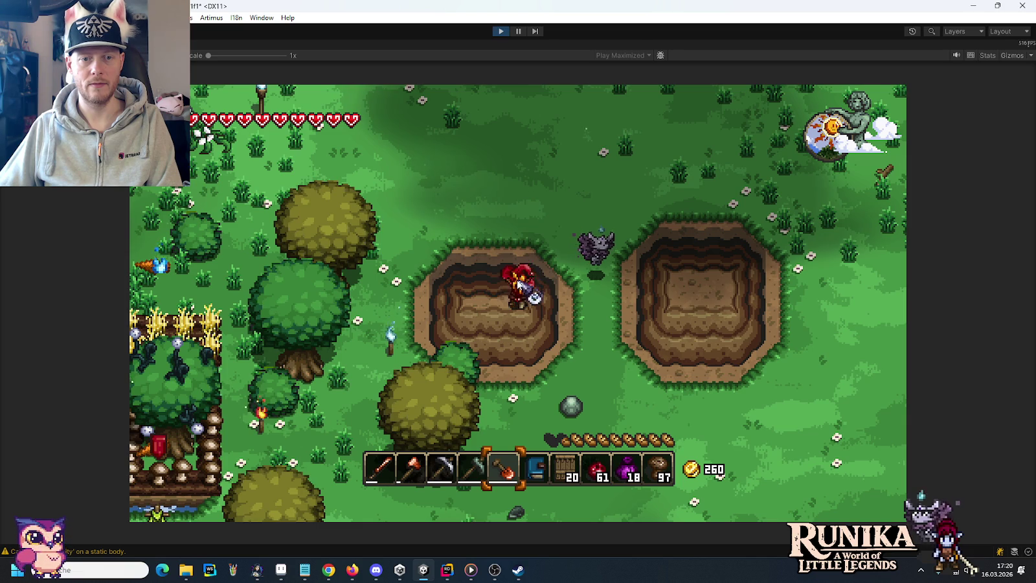
{"action": "key", "text": "a"}
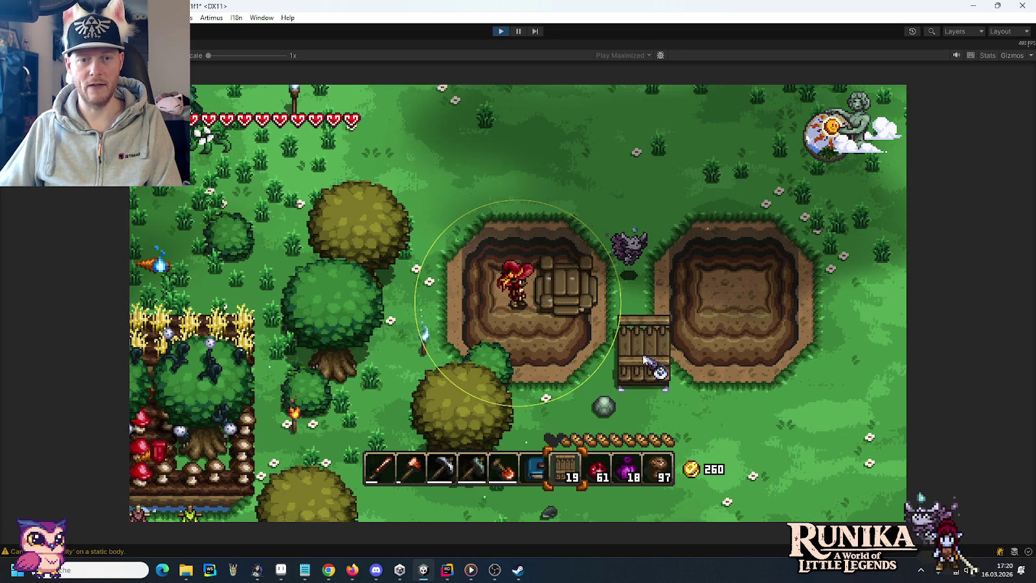
Step: Place a wooden bridge piece in the hole and walk back and forth across it
{"action": "key", "text": "d"}
{"action": "left_click", "coordinate": [586, 309]}
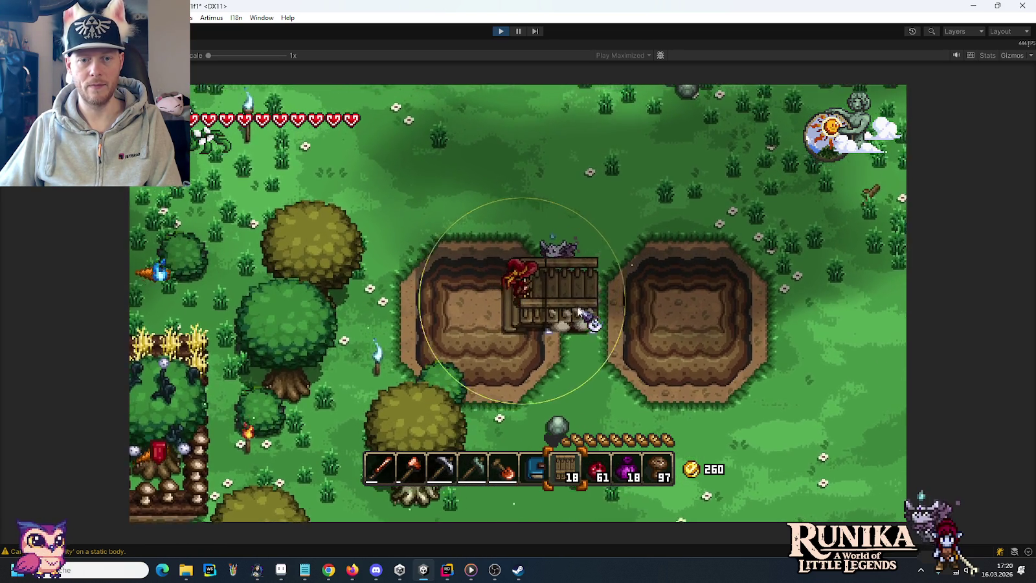
{"action": "key", "text": "d"}
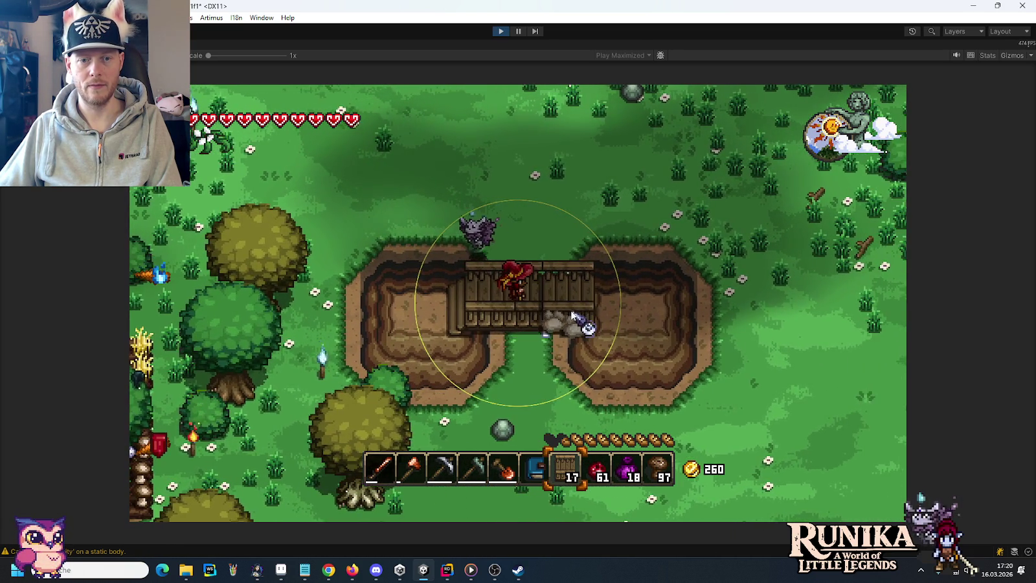
{"action": "key", "text": "d"}
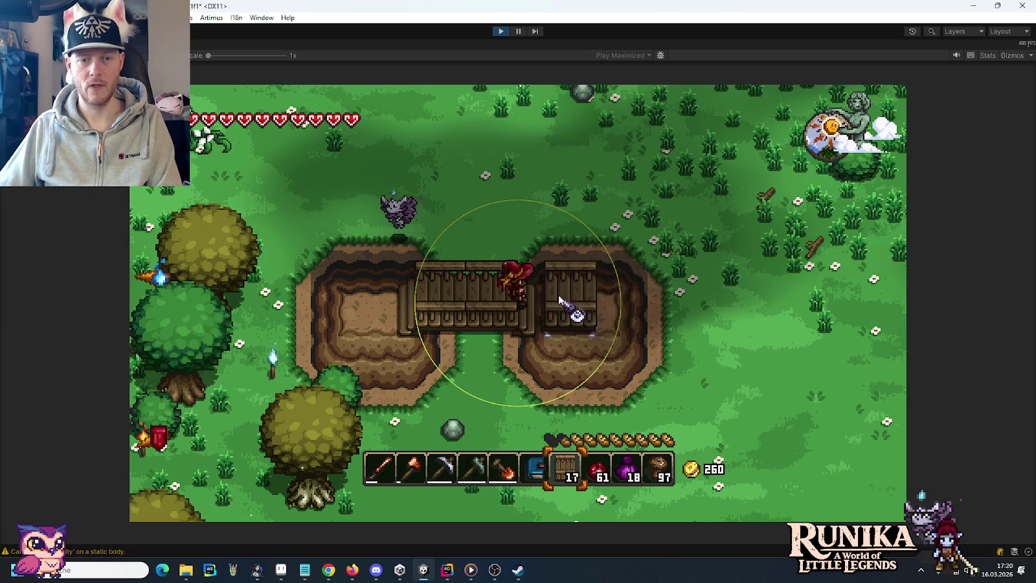
{"action": "key", "text": "a"}
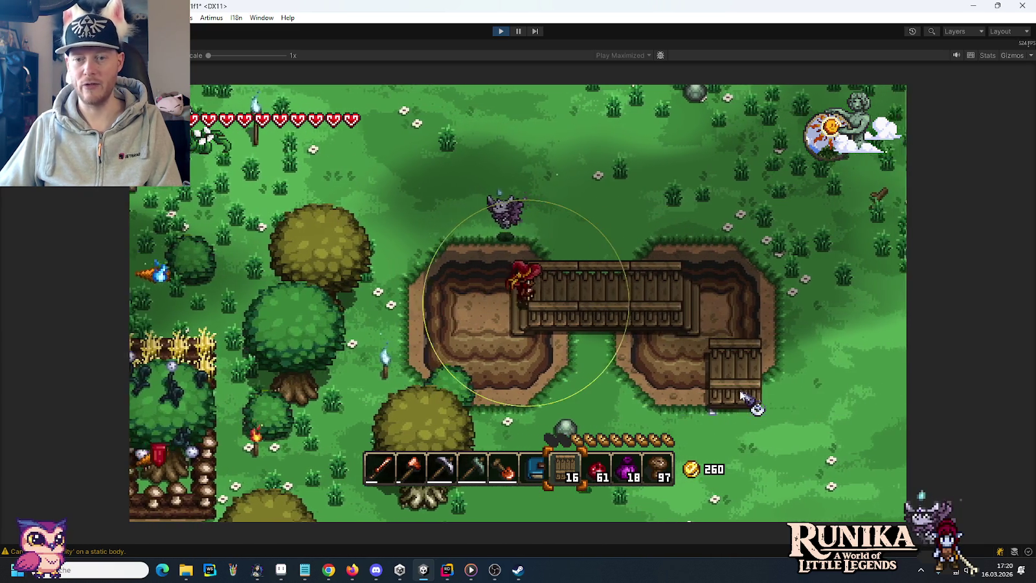
{"action": "key", "text": "d"}
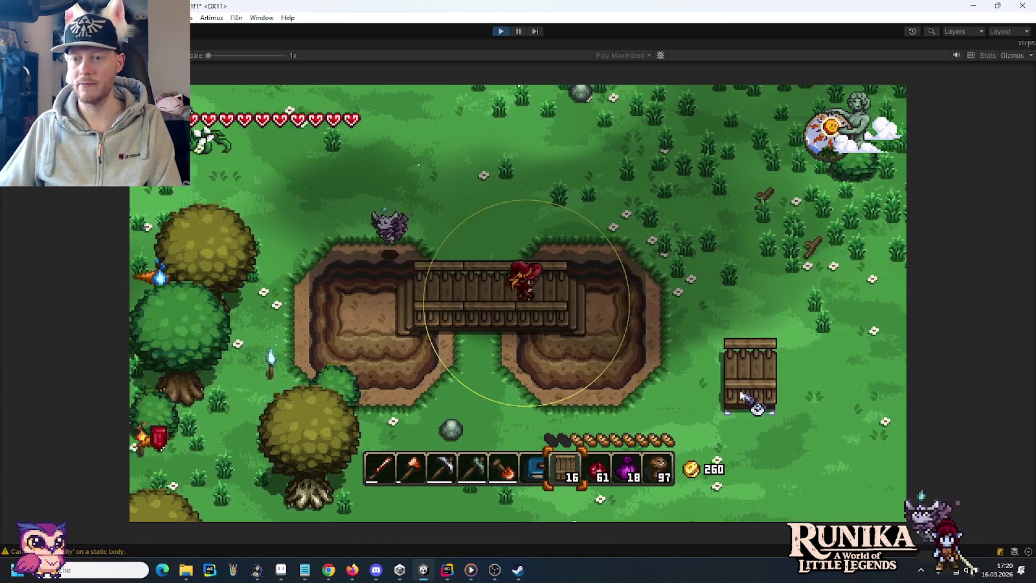
{"action": "key", "text": "a"}
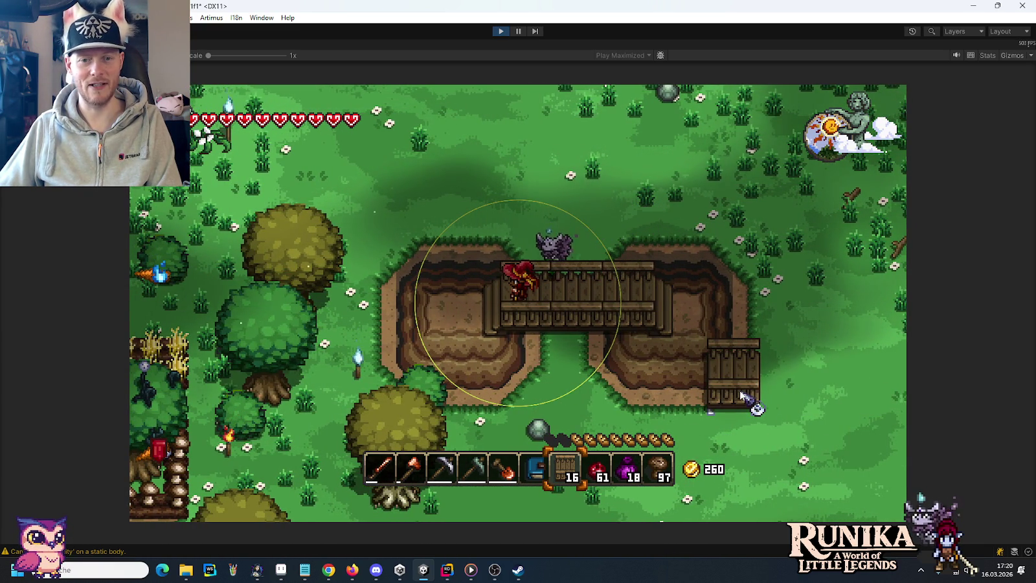
{"action": "key", "text": "a"}
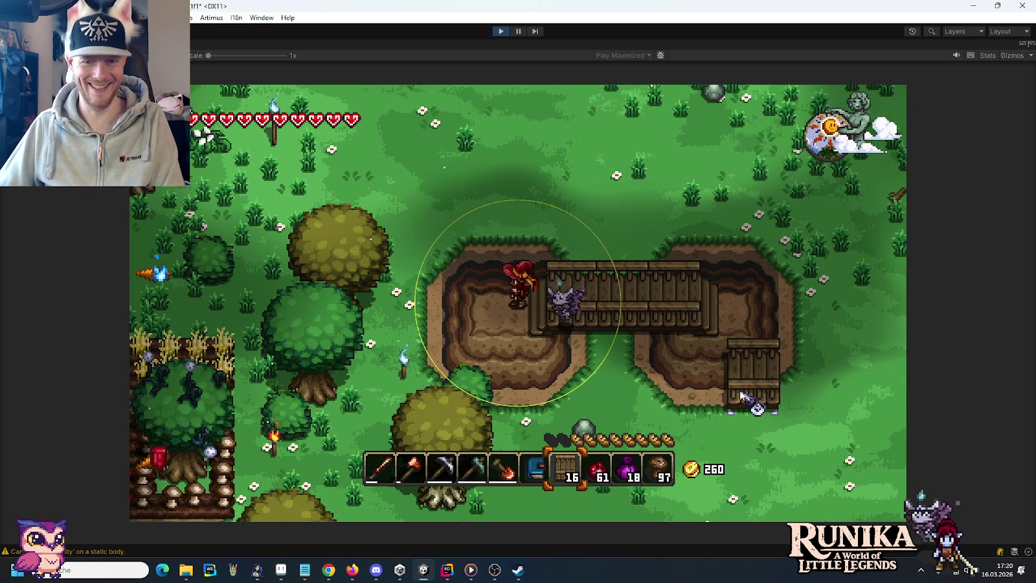
Step: Cycle the hotbar back to the bridge and place another piece beside the pit
{"action": "key", "text": "d"}
{"action": "scroll", "coordinate": [745, 350], "scroll_direction": "down", "scroll_amount": 2}
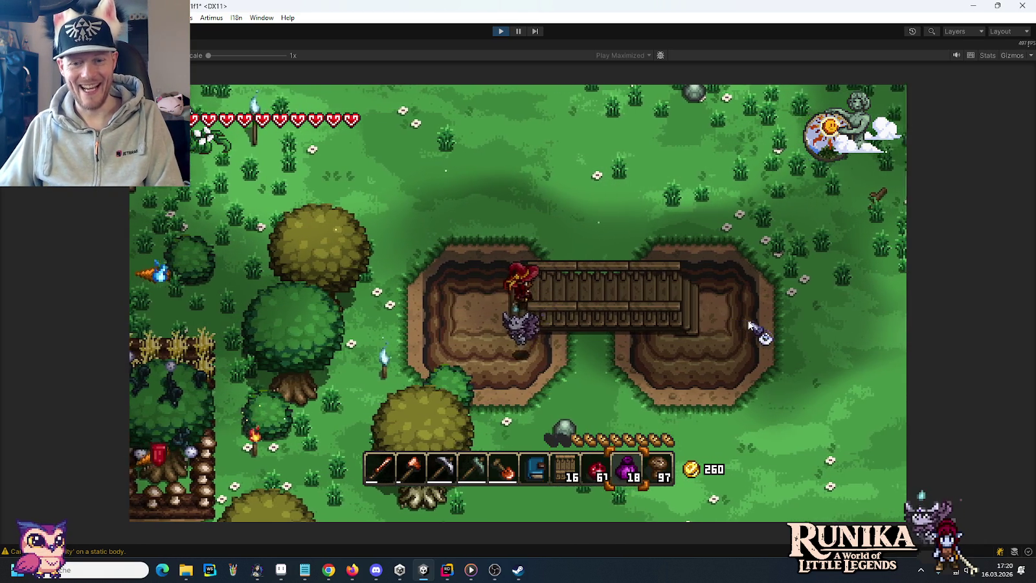
{"action": "key", "text": "d"}
{"action": "scroll", "coordinate": [751, 327], "scroll_direction": "down", "scroll_amount": 1}
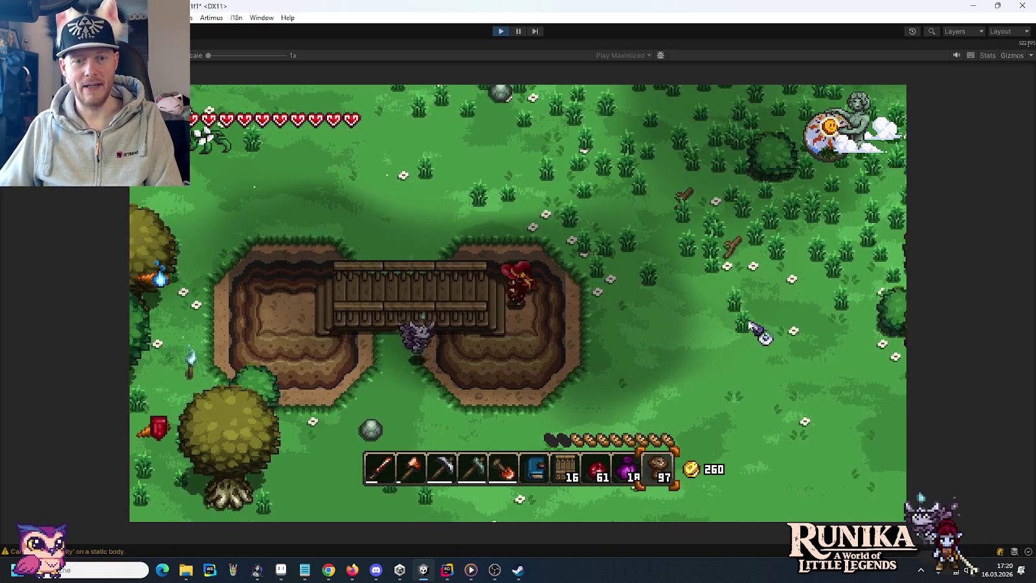
{"action": "key", "text": "a"}
{"action": "key", "text": "d"}
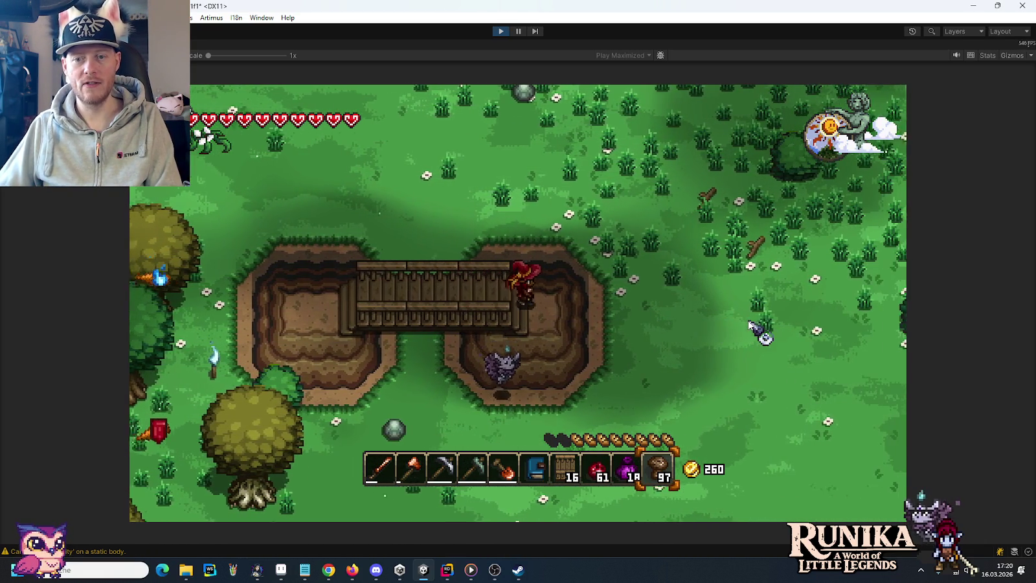
{"action": "key", "text": "d"}
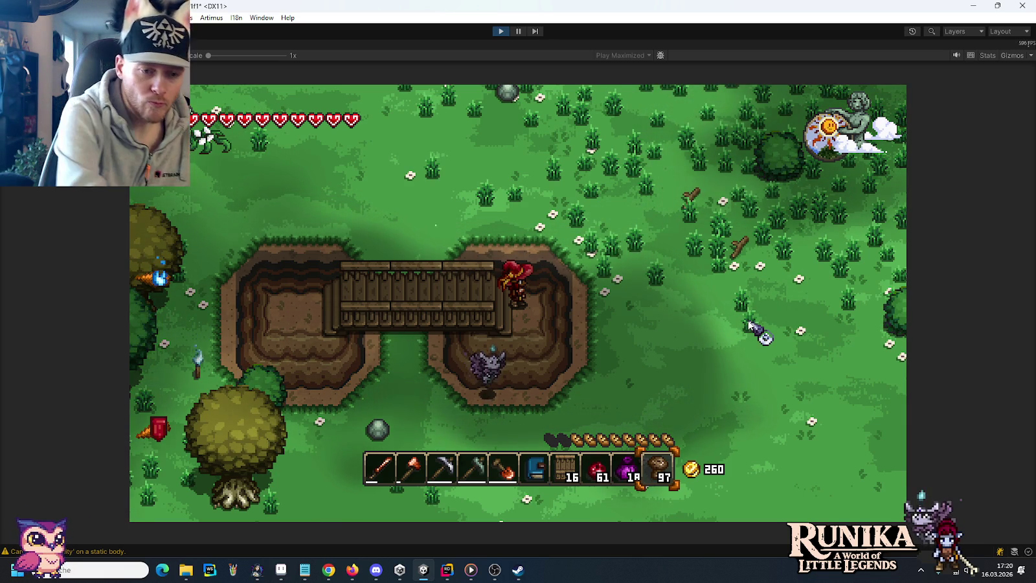
{"action": "key", "text": "a"}
{"action": "key", "text": "a"}
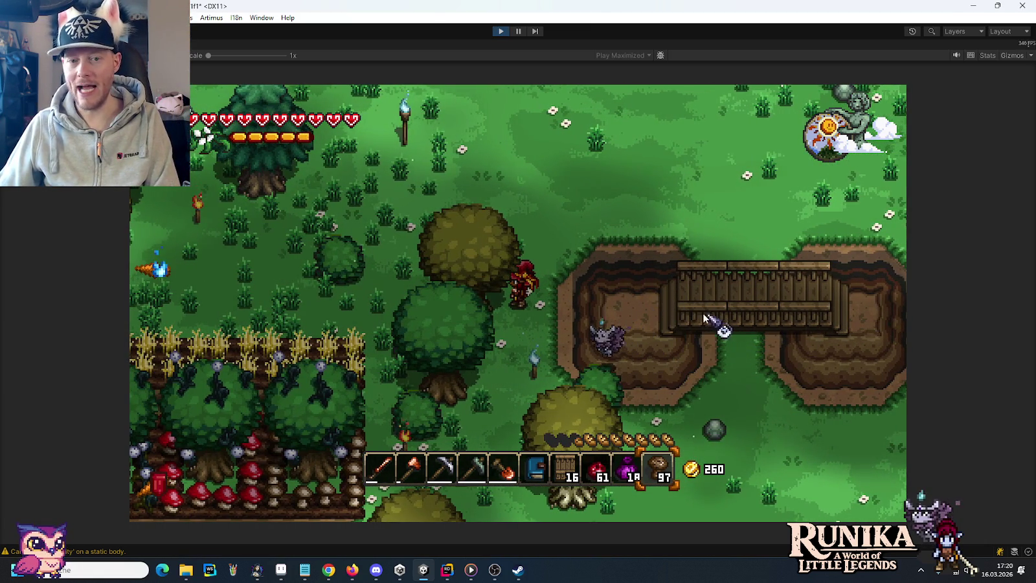
{"action": "scroll", "coordinate": [704, 318], "scroll_direction": "up", "scroll_amount": 3}
{"action": "left_click", "coordinate": [593, 312]}
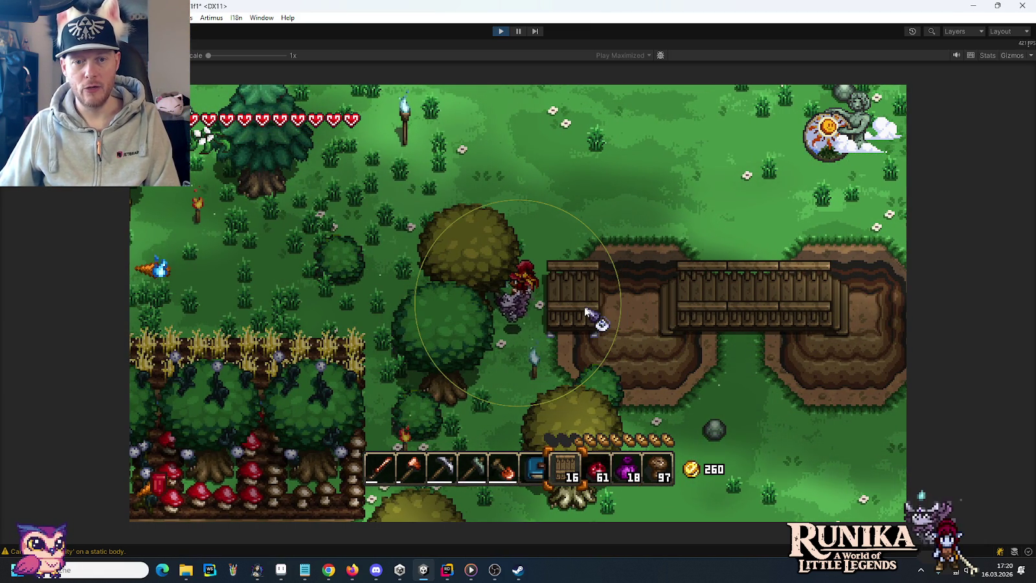
{"action": "key", "text": "d"}
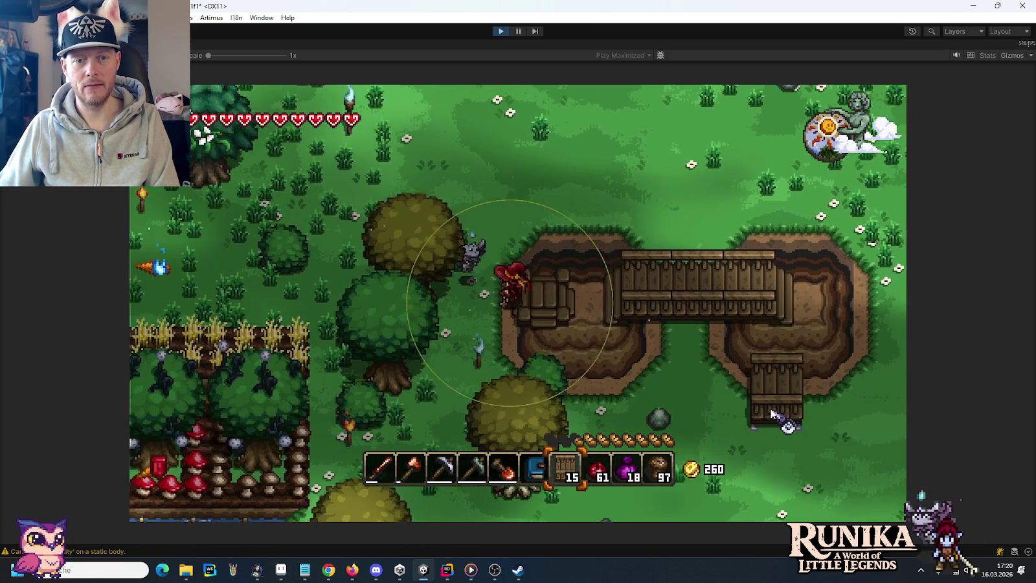
{"action": "key", "text": "d"}
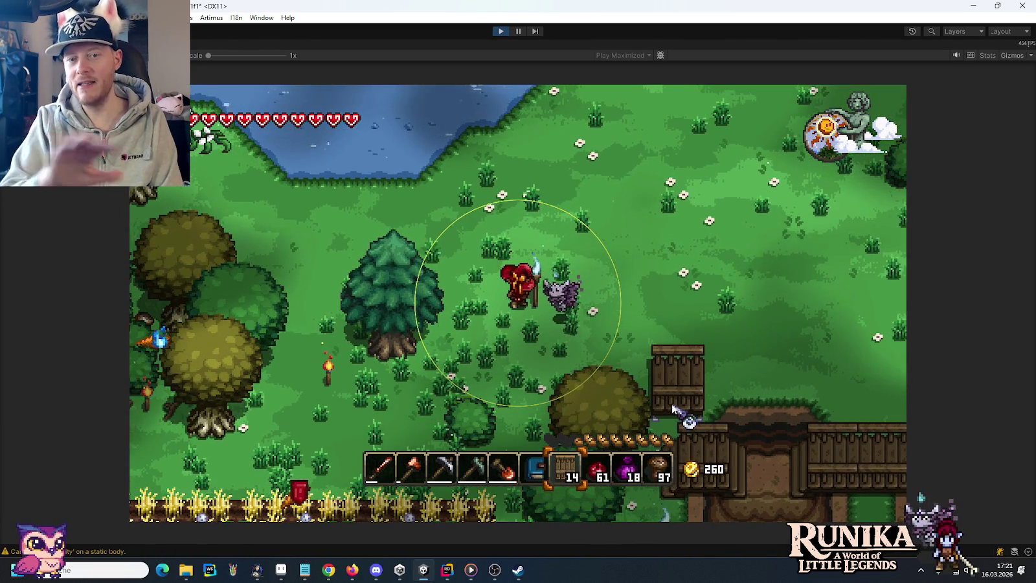
Step: Walk the character out of the tower and up and down the nearby stairs
{"action": "key", "text": "a"}
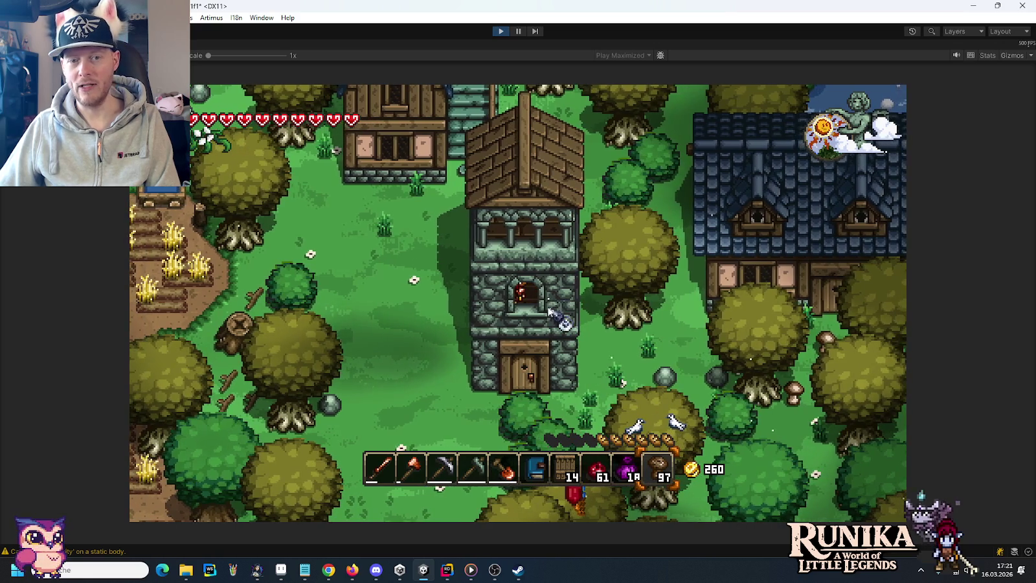
{"action": "key", "text": "s"}
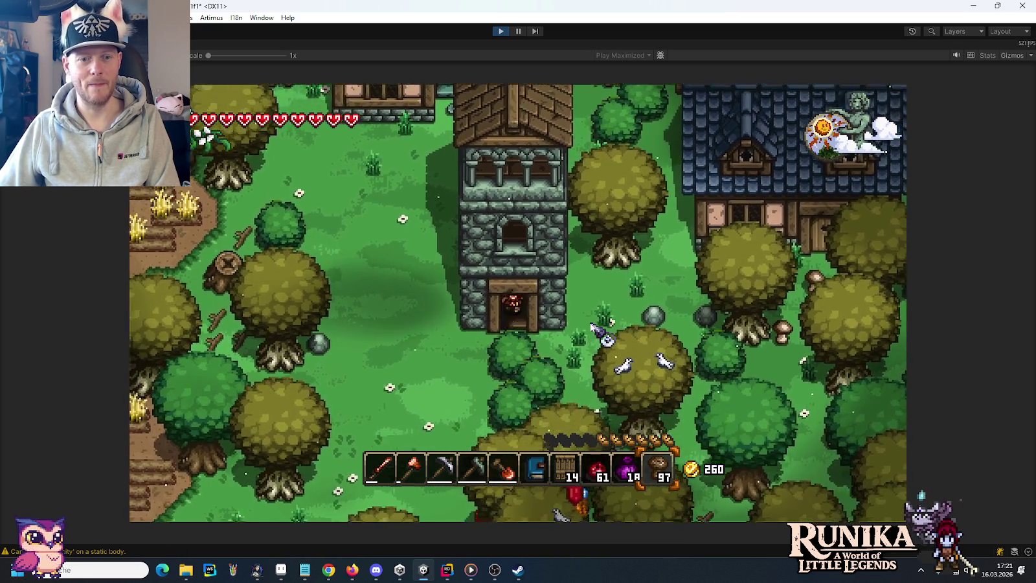
{"action": "key", "text": "a"}
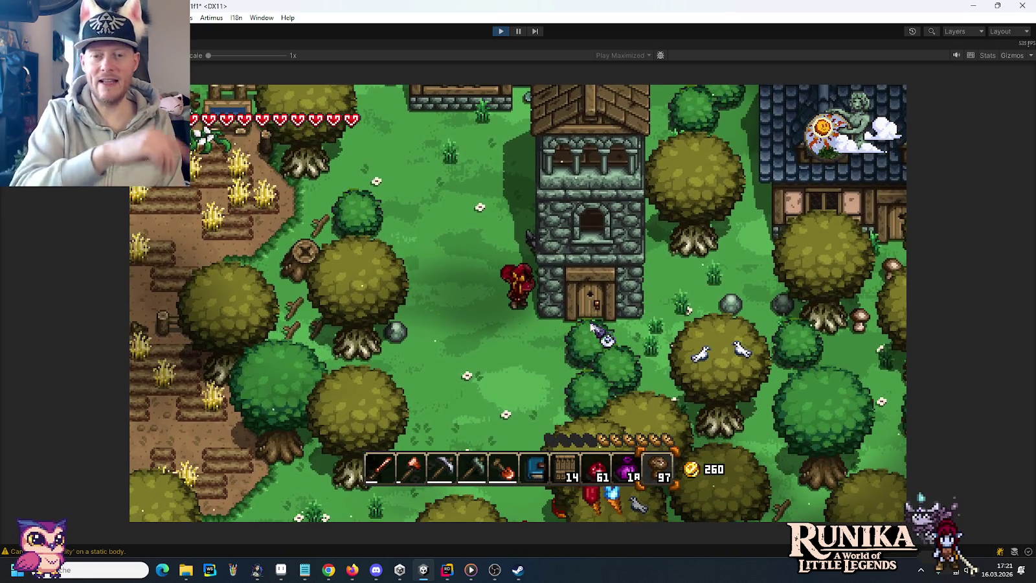
{"action": "key", "text": "w"}
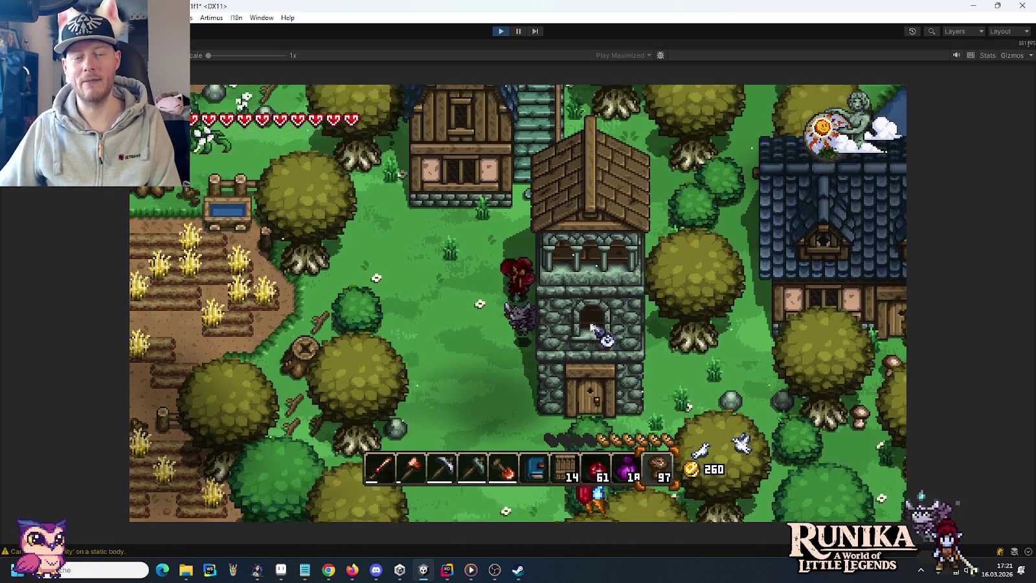
{"action": "key", "text": "w"}
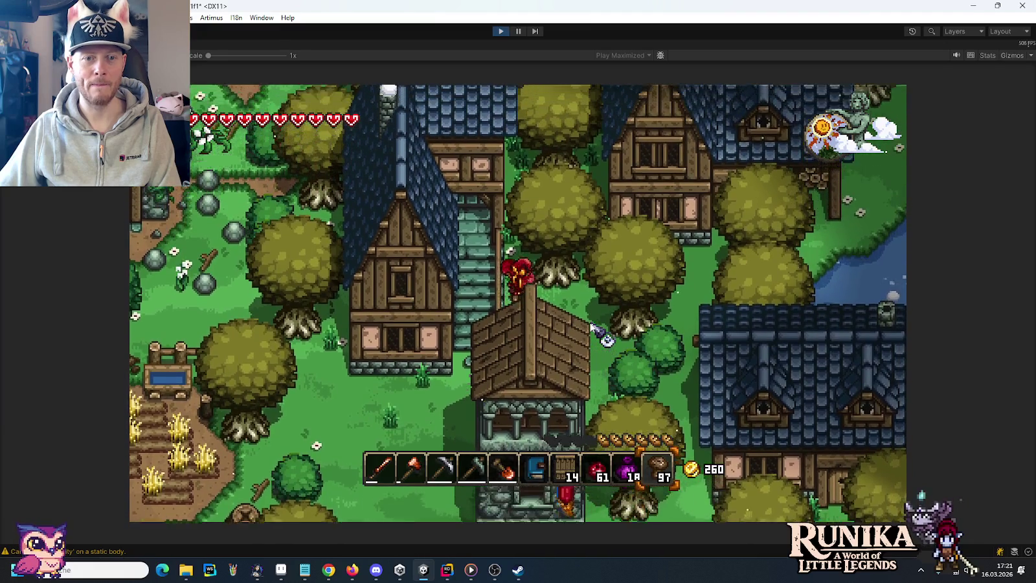
{"action": "key", "text": "w"}
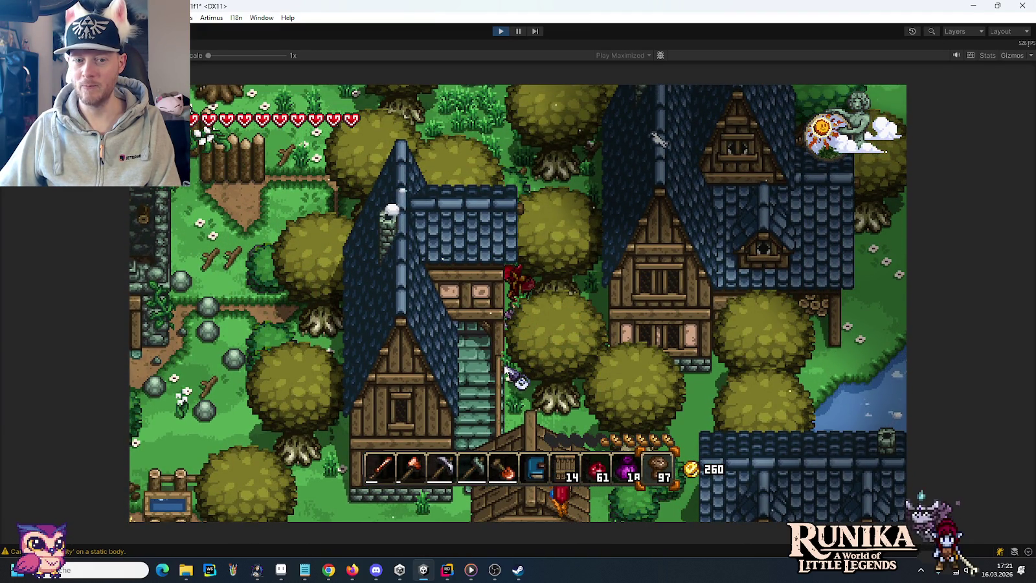
{"action": "key", "text": "s"}
{"action": "key", "text": "s"}
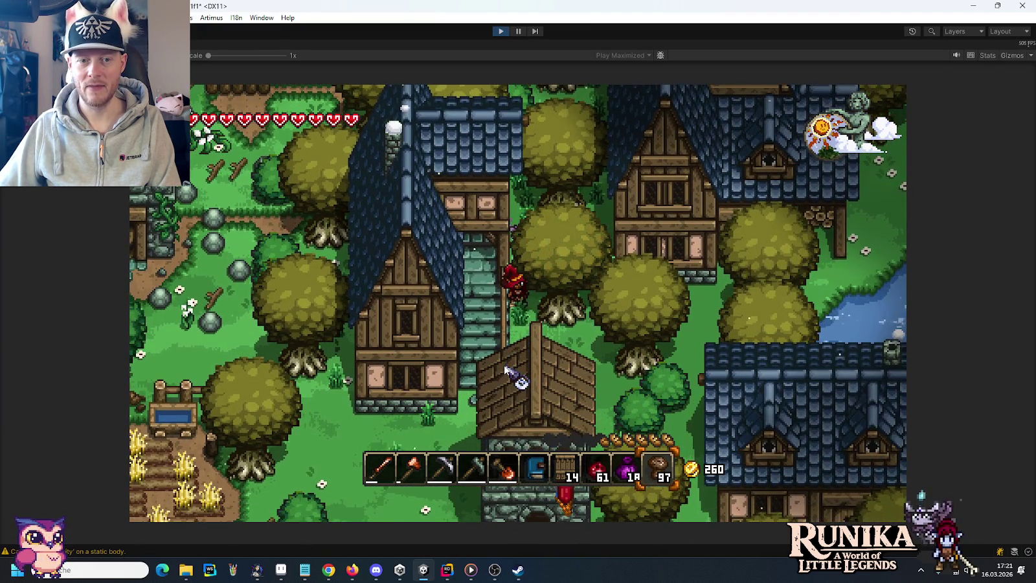
{"action": "key", "text": "s"}
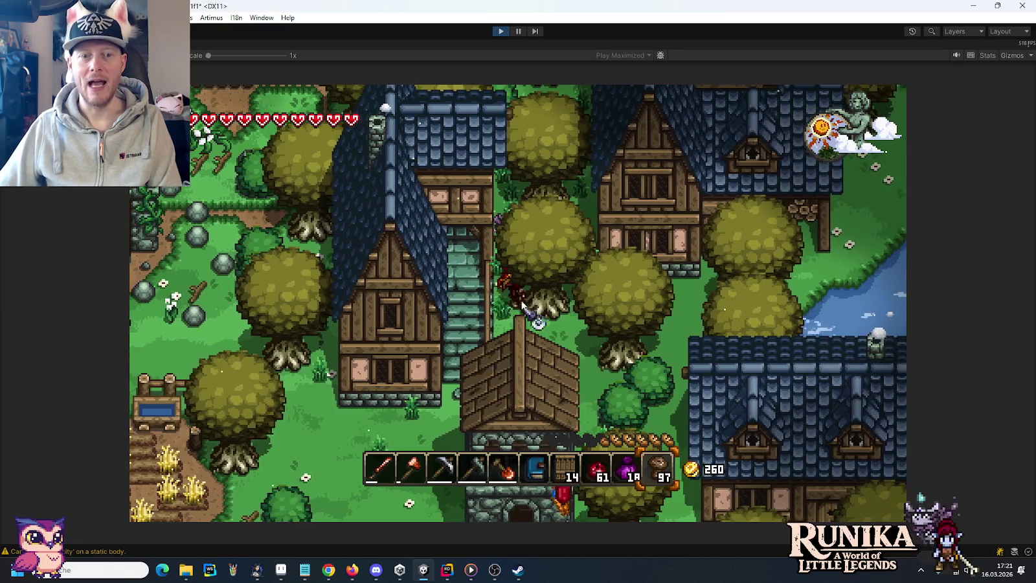
{"action": "key", "text": "s"}
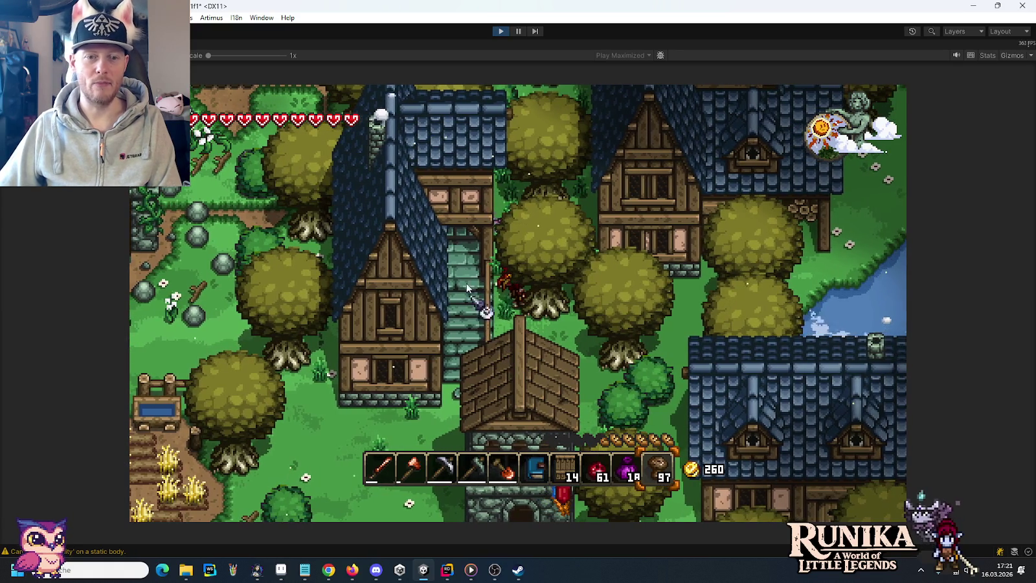
{"action": "key", "text": "w"}
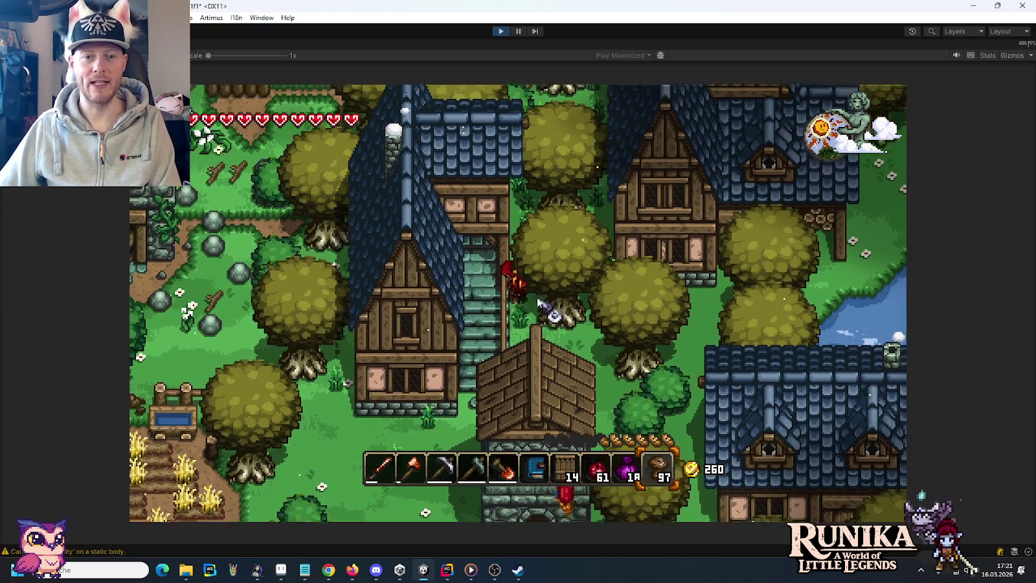
{"action": "key", "text": "w"}
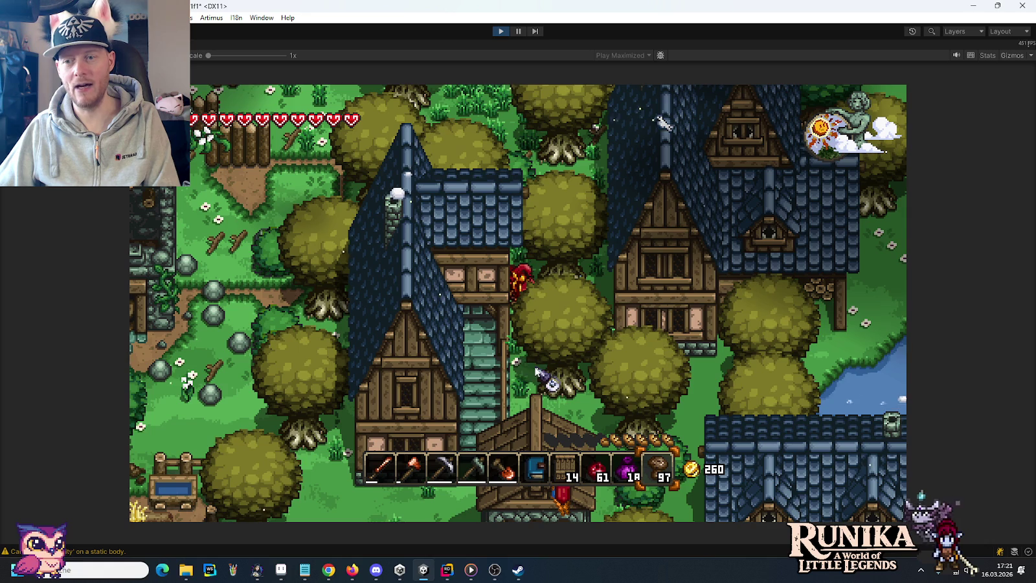
{"action": "key", "text": "s"}
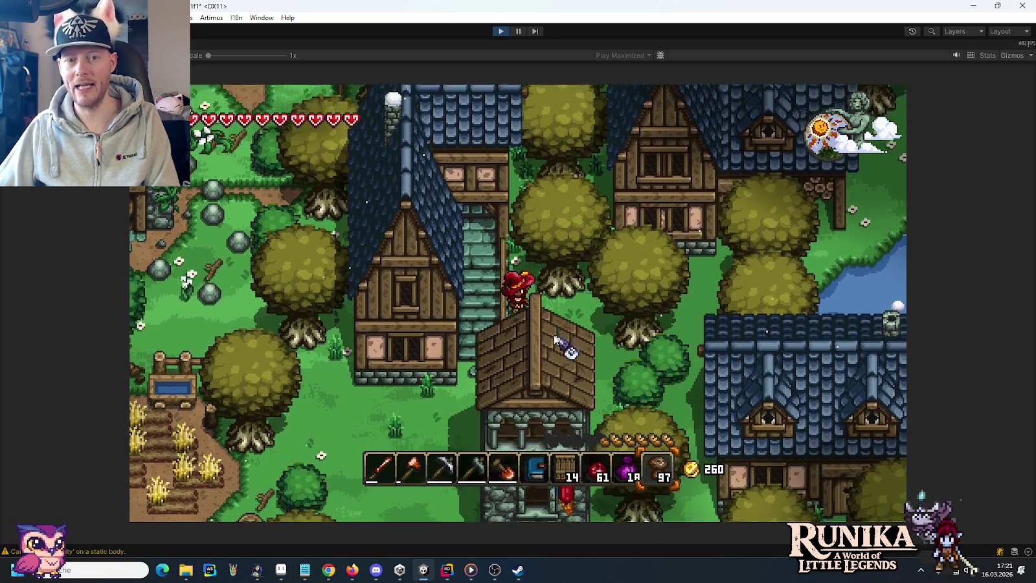
{"action": "key", "text": "w"}
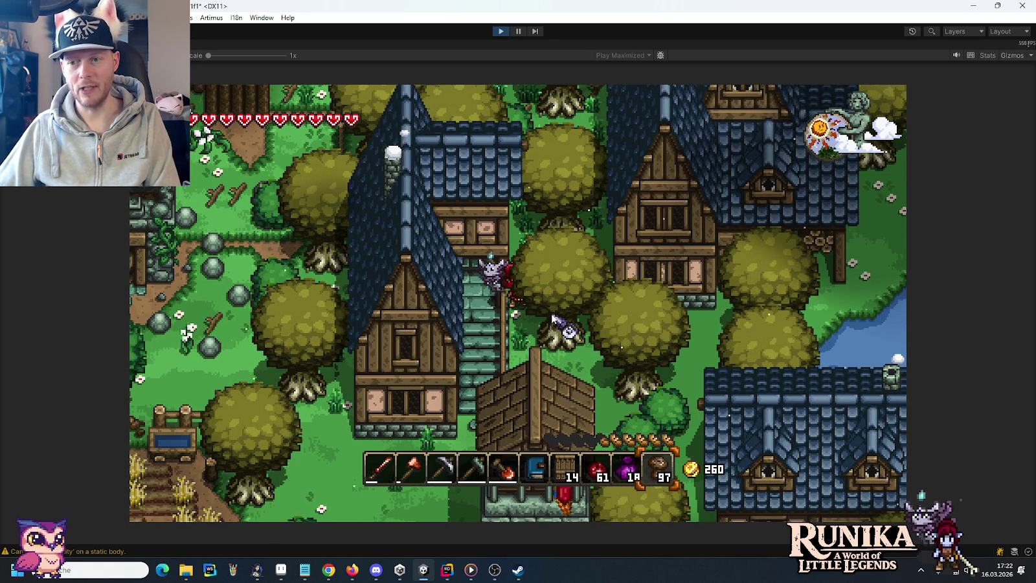
{"action": "key", "text": "d"}
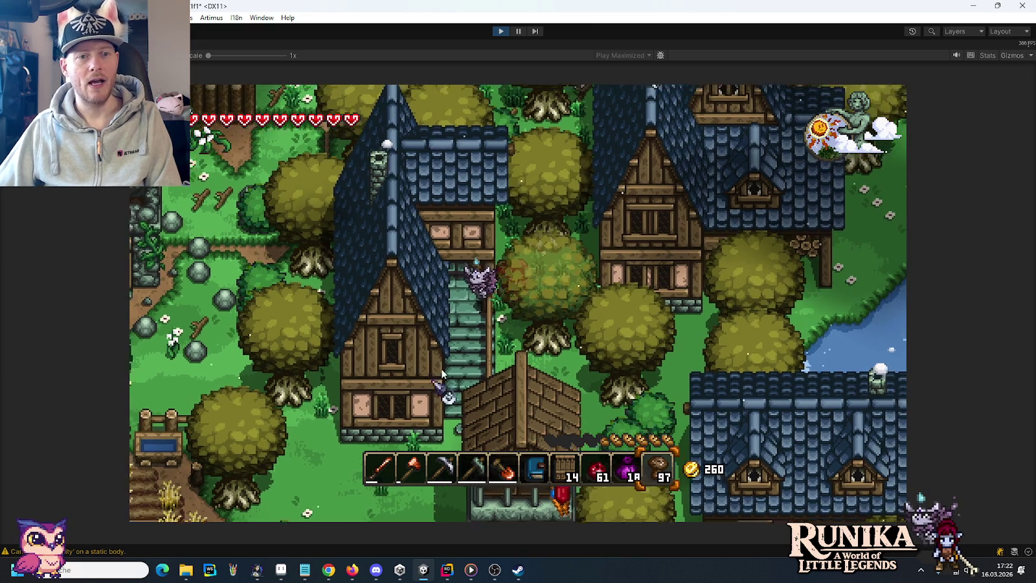
{"action": "key", "text": "w"}
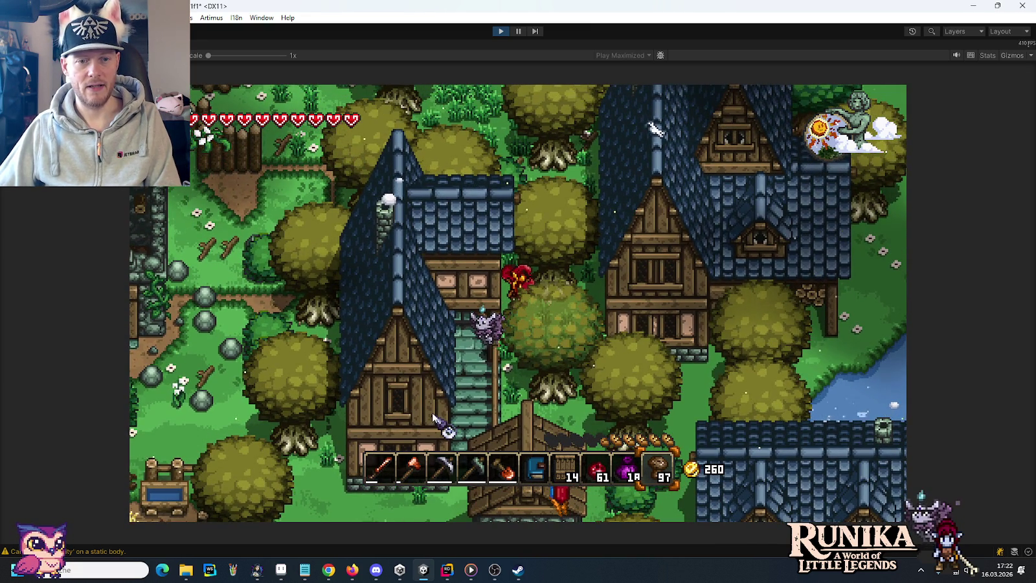
{"action": "key", "text": "s"}
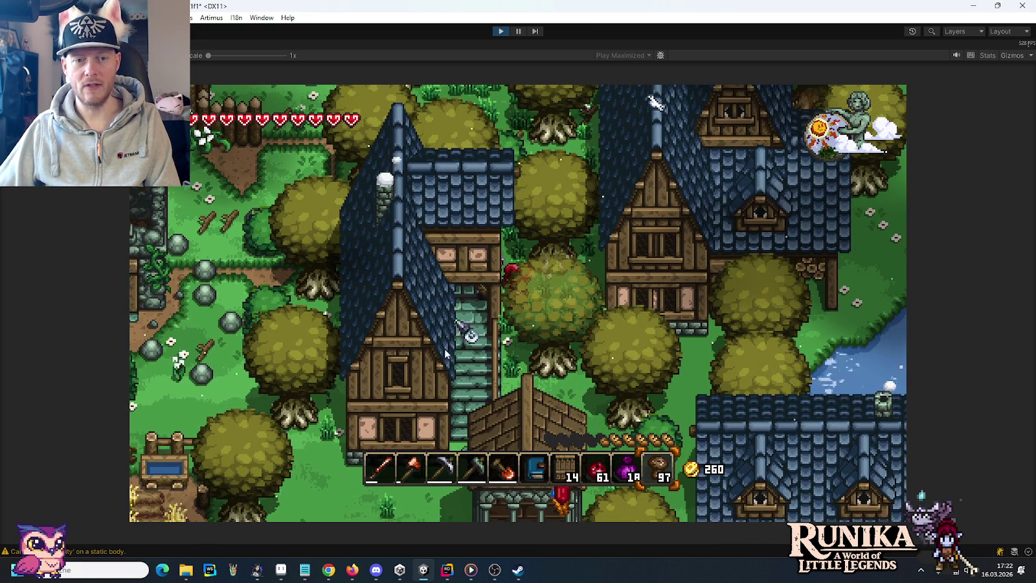
Step: Walk past the houses through the village, then open the inventory and building-plan book with E
{"action": "key", "text": "w"}
{"action": "key", "text": "d"}
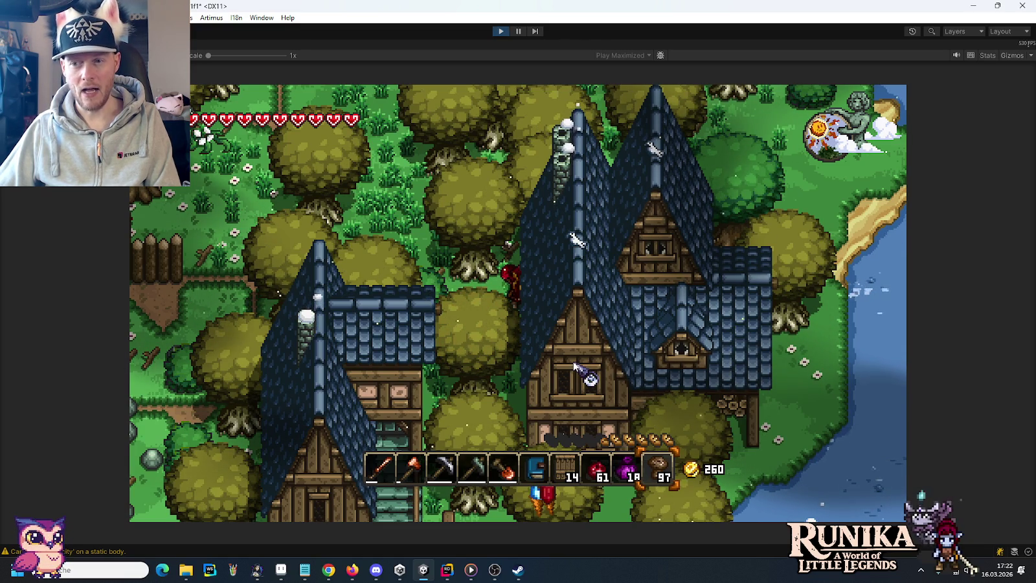
{"action": "key", "text": "s"}
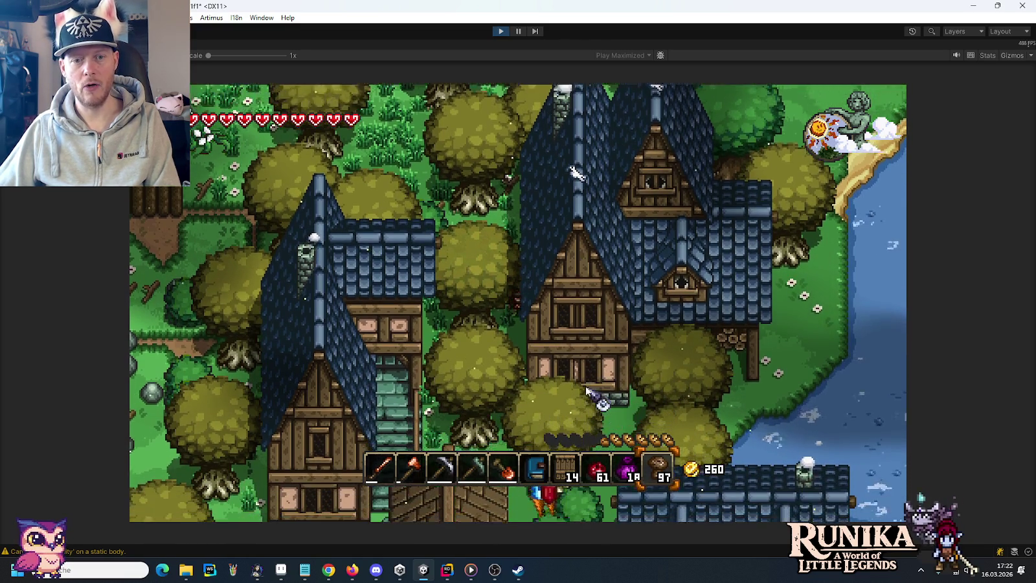
{"action": "key", "text": "s"}
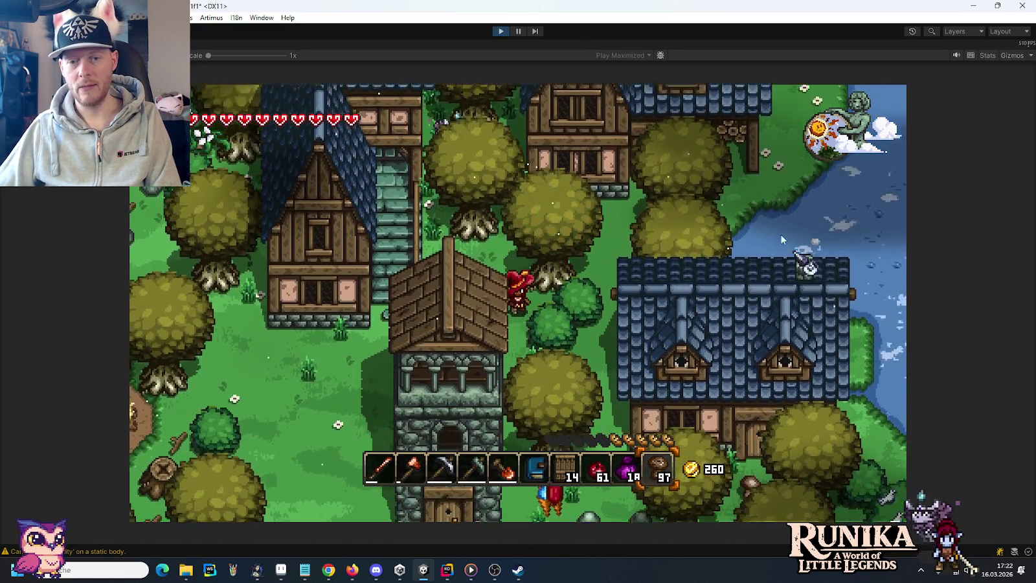
{"action": "key", "text": "s"}
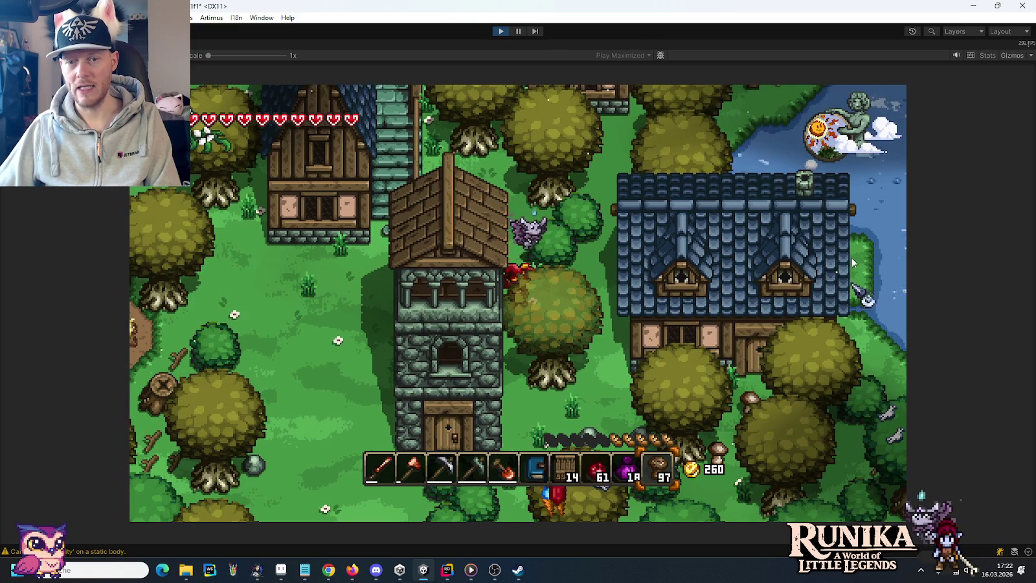
{"action": "key", "text": "w"}
{"action": "key", "text": "a"}
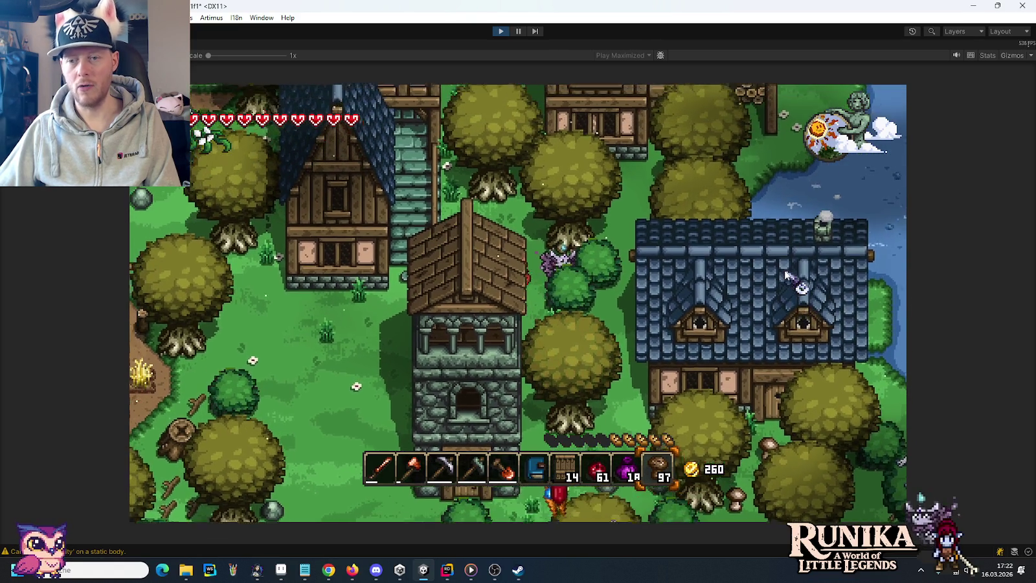
{"action": "key", "text": "a"}
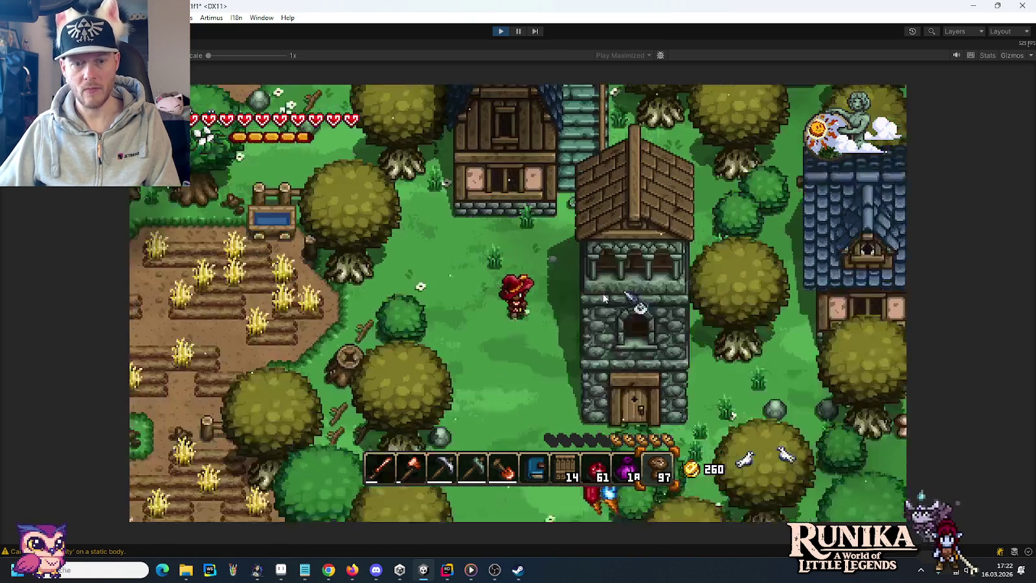
{"action": "key", "text": "s"}
{"action": "key", "text": "e"}
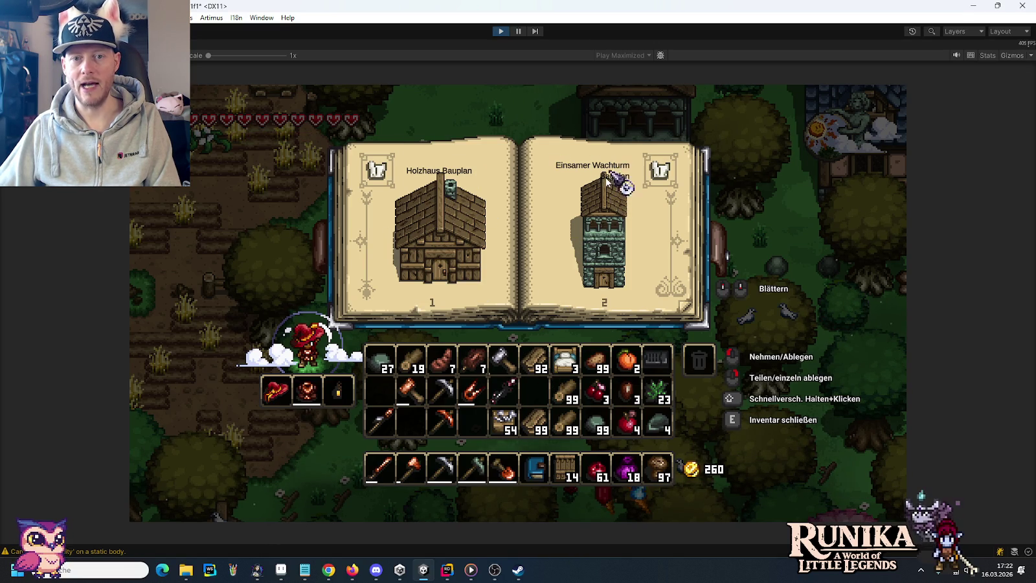
Step: Turn the blueprint book forward three spreads past Zwillingsdach and Gaubenhaus, then back one
{"action": "left_click", "coordinate": [683, 308]}
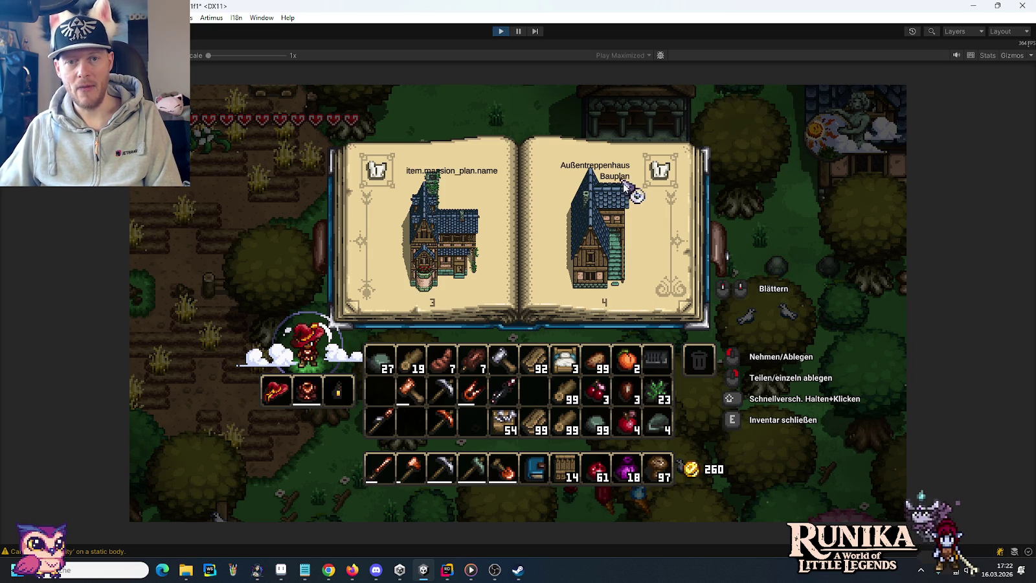
{"action": "left_click", "coordinate": [685, 311]}
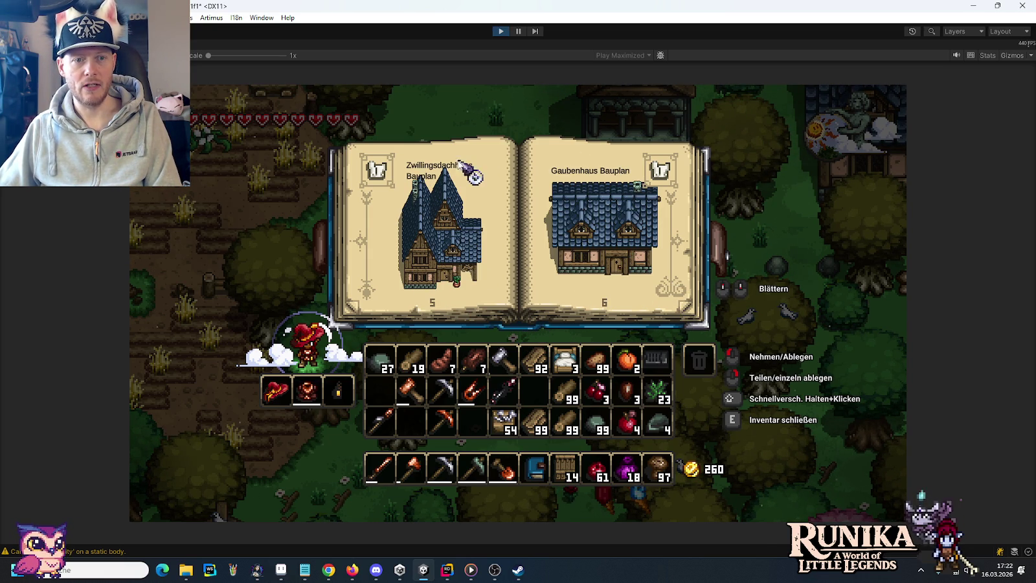
{"action": "left_click", "coordinate": [688, 312]}
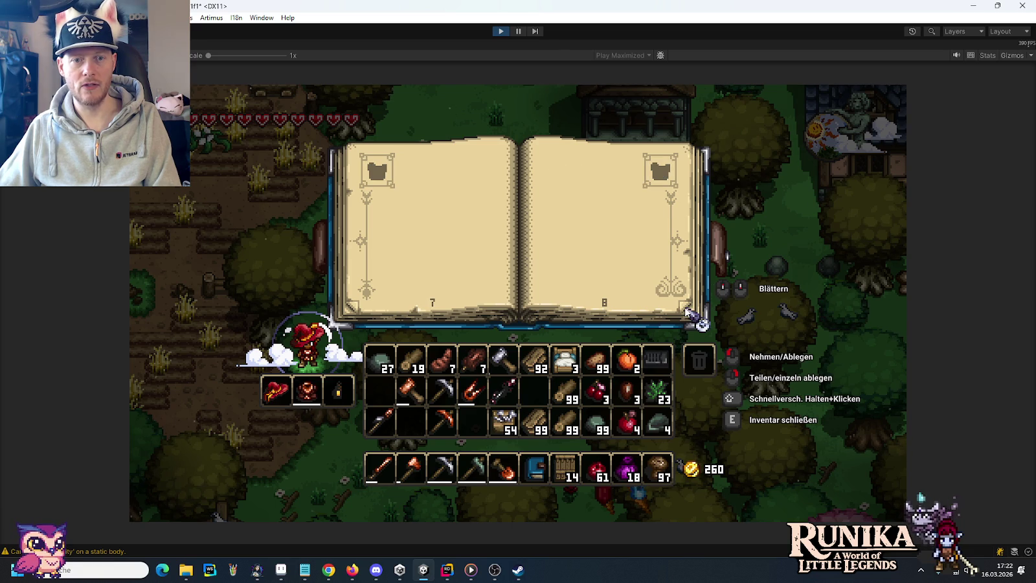
{"action": "left_click", "coordinate": [353, 312]}
Step: Put the copper hammer in the blueprint's tool slot, build the house to 79%, then return the hammer
{"action": "key", "text": "e"}
{"action": "key", "text": "s"}
{"action": "key", "text": "s"}
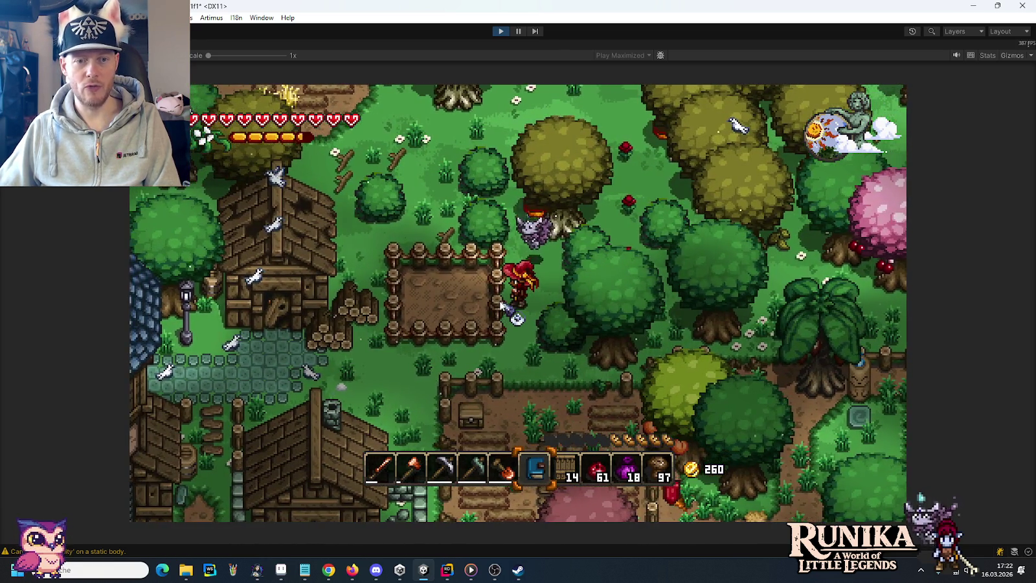
{"action": "key", "text": "e"}
{"action": "left_click", "coordinate": [415, 392]}
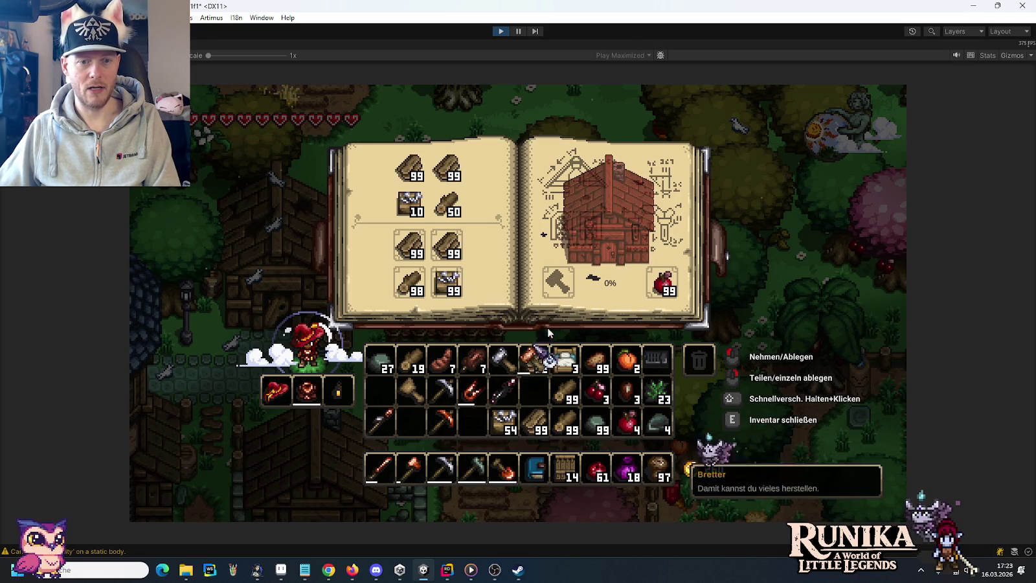
{"action": "left_click", "coordinate": [557, 283]}
{"action": "left_click", "coordinate": [636, 246]}
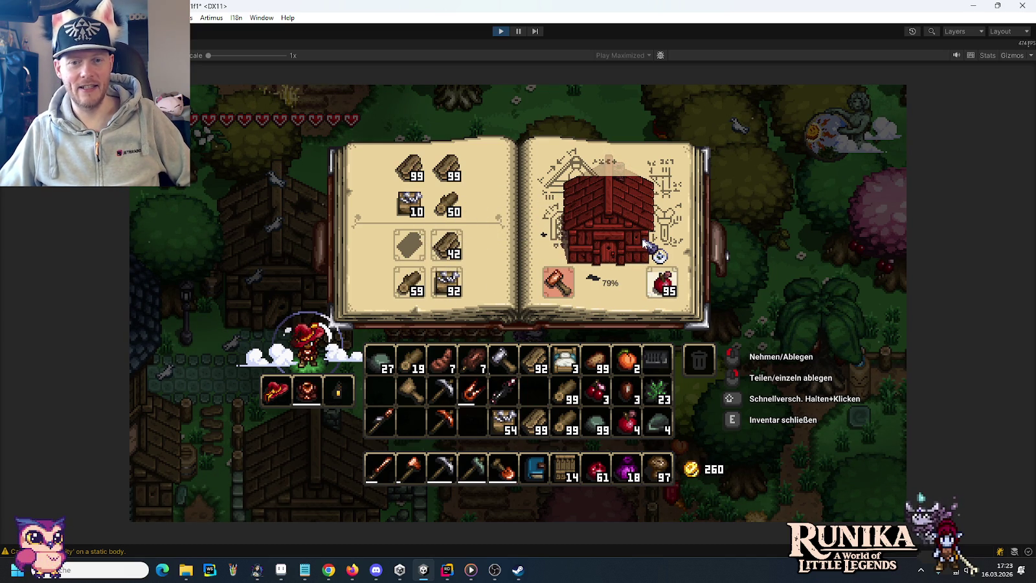
{"action": "left_click", "coordinate": [567, 285]}
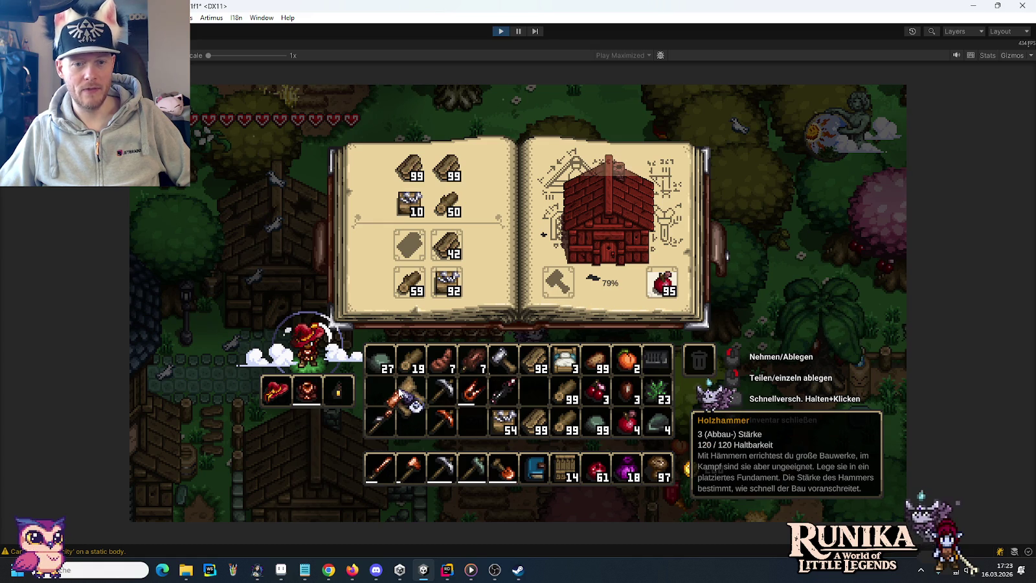
{"action": "left_click", "coordinate": [402, 392]}
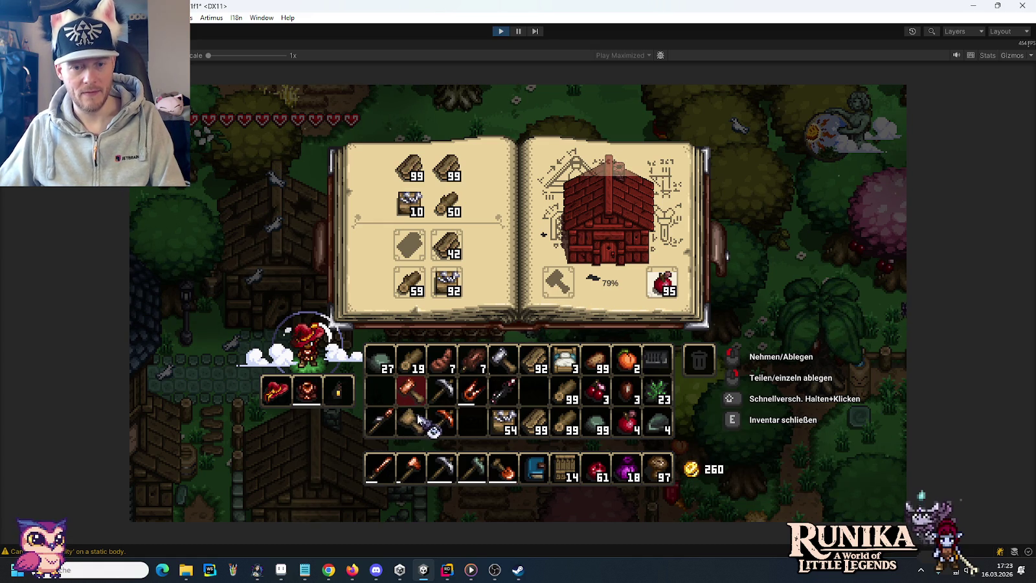
Step: Walk down to the crafting area and take an iron bar from the chest
{"action": "key", "text": "e"}
{"action": "key", "text": "s"}
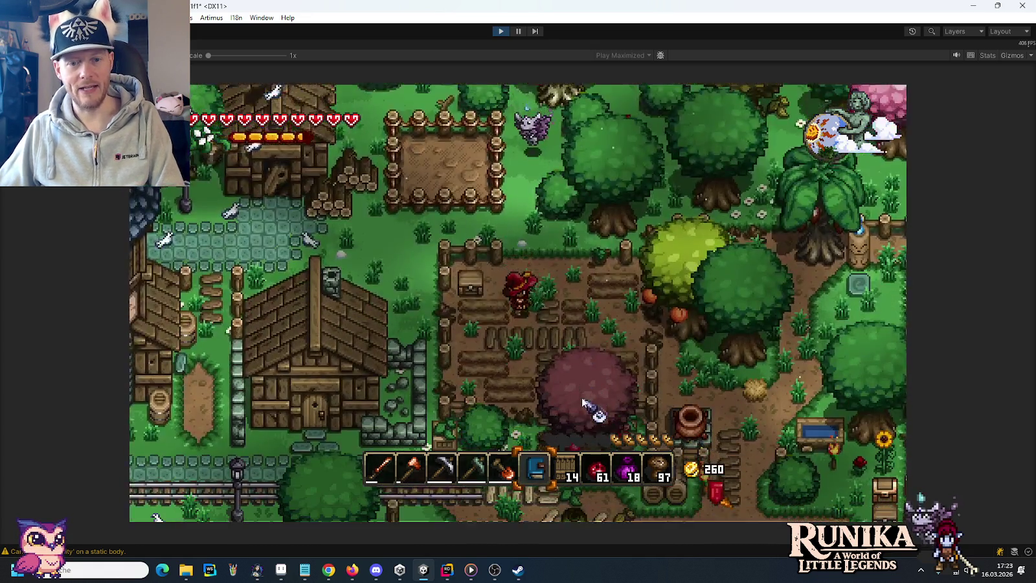
{"action": "key", "text": "s"}
{"action": "key", "text": "d"}
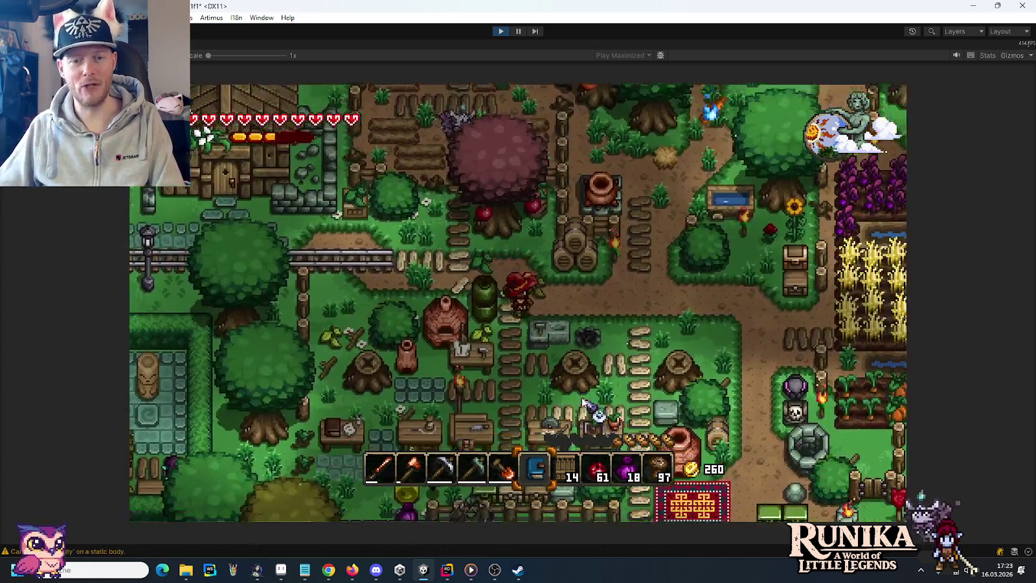
{"action": "key", "text": "e"}
{"action": "key", "text": "e"}
{"action": "key", "text": "s"}
{"action": "key", "text": "e"}
{"action": "left_click_drag", "start_coordinate": [569, 224], "coordinate": [535, 388]}
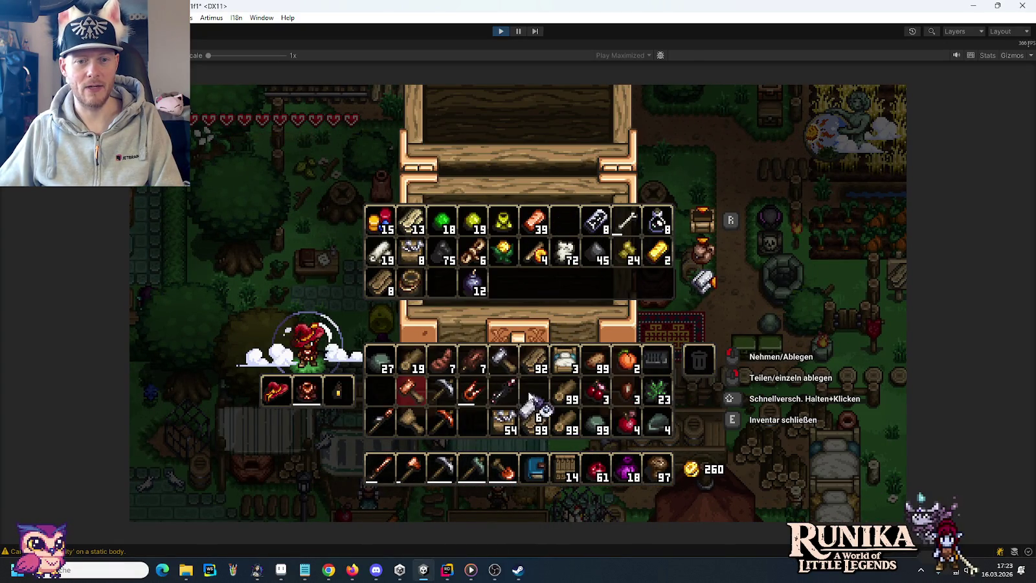
{"action": "key", "text": "e"}
Step: Forge the hammer and iron bar into an iron hammer, then walk back up
{"action": "key", "text": "e"}
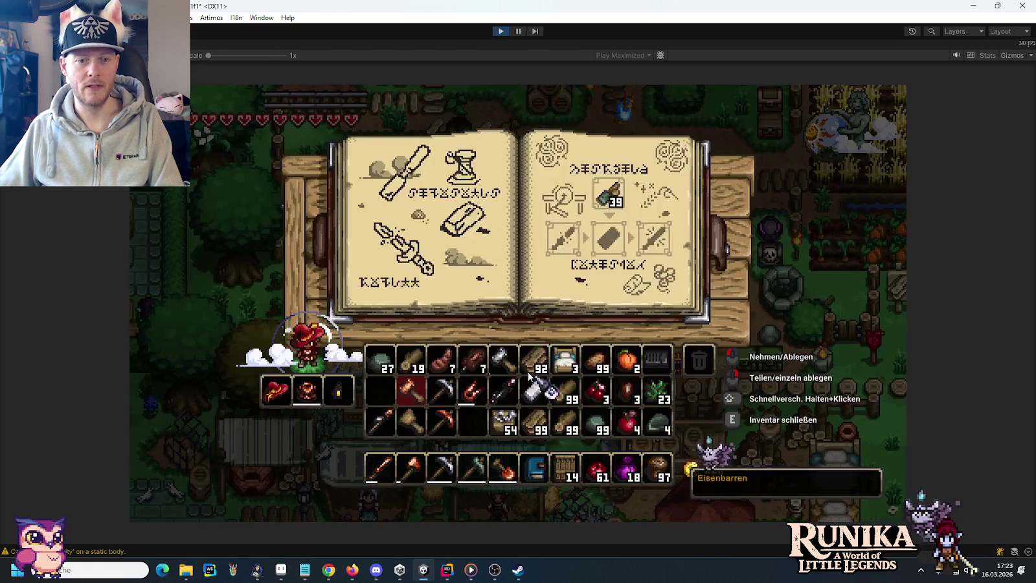
{"action": "left_click", "coordinate": [504, 359]}
{"action": "left_click", "coordinate": [535, 388]}
{"action": "key", "text": "e"}
{"action": "key", "text": "w"}
{"action": "key", "text": "w"}
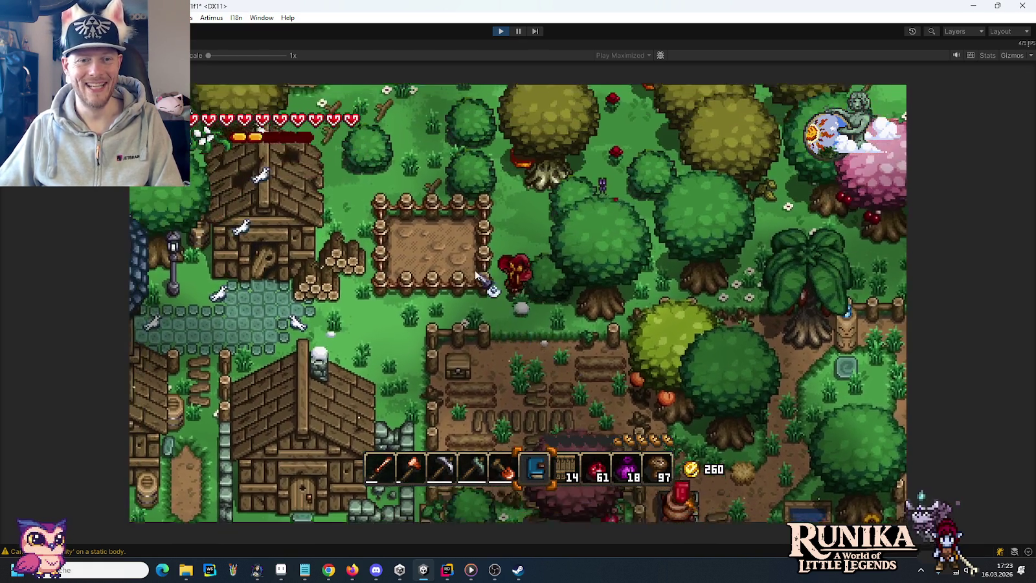
Step: Put the Eisenhammer into the house blueprint's tool slot and let construction reach 100%
{"action": "key", "text": "e"}
{"action": "left_click", "coordinate": [505, 368]}
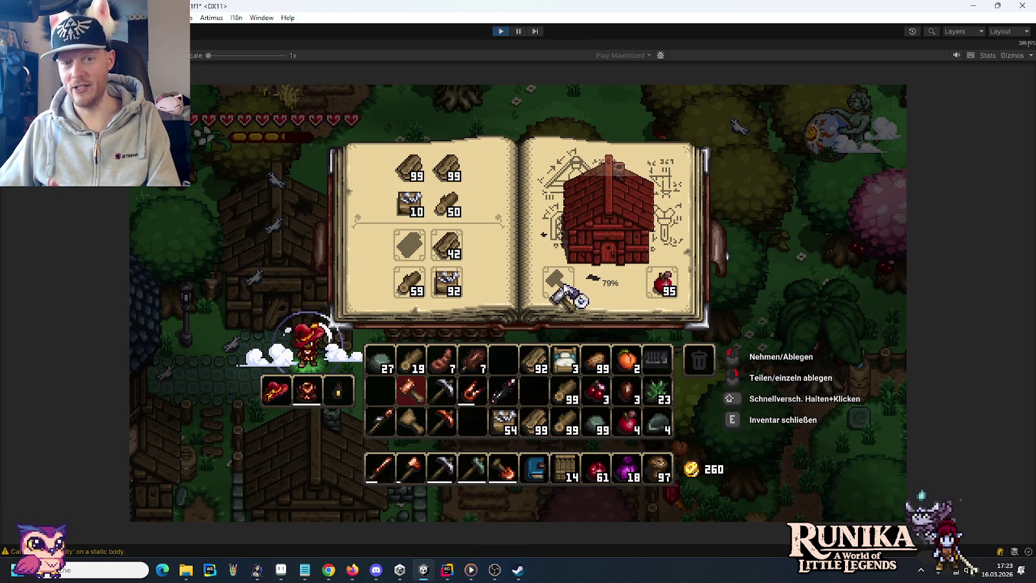
{"action": "left_click", "coordinate": [555, 288]}
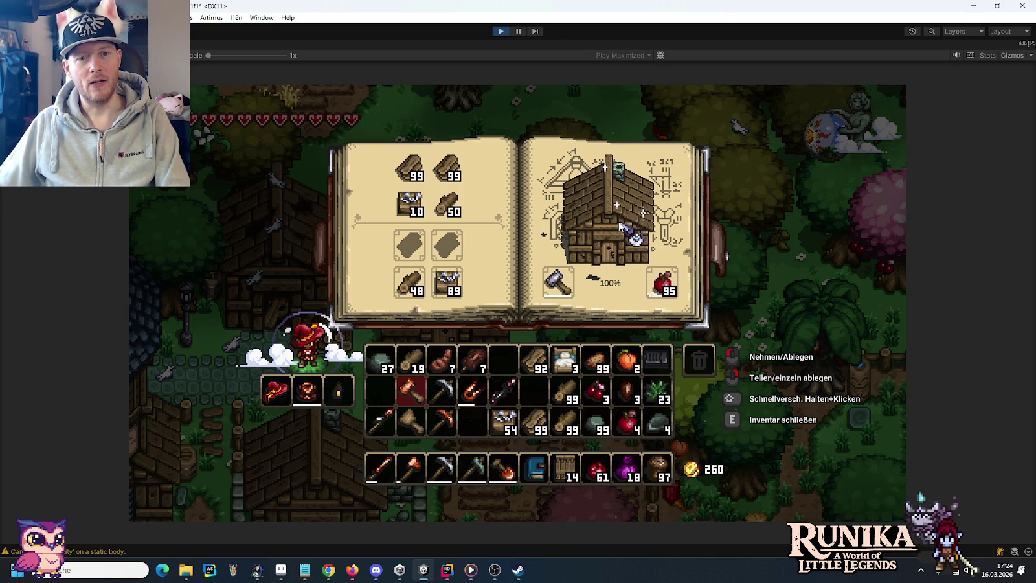
{"action": "key", "text": "e"}
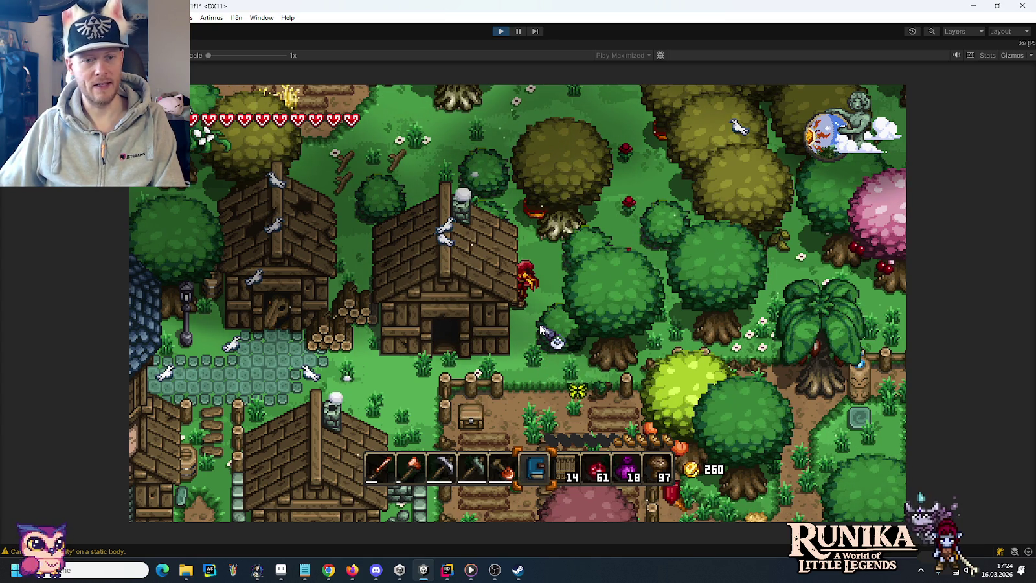
Step: Walk north-east past the stone tower and blue-roofed houses, then turn back south
{"action": "key", "text": "w"}
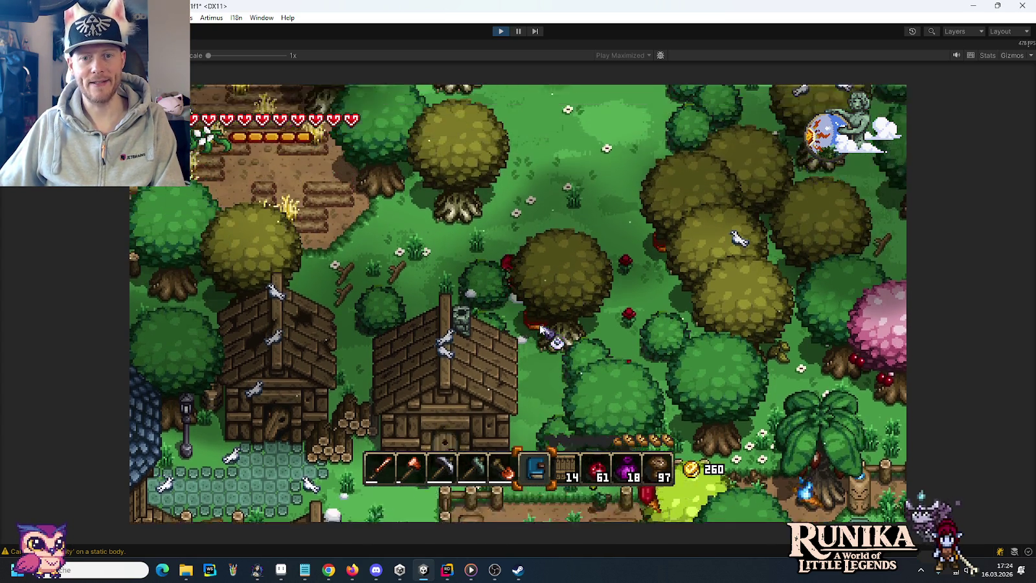
{"action": "key", "text": "w"}
{"action": "key", "text": "d"}
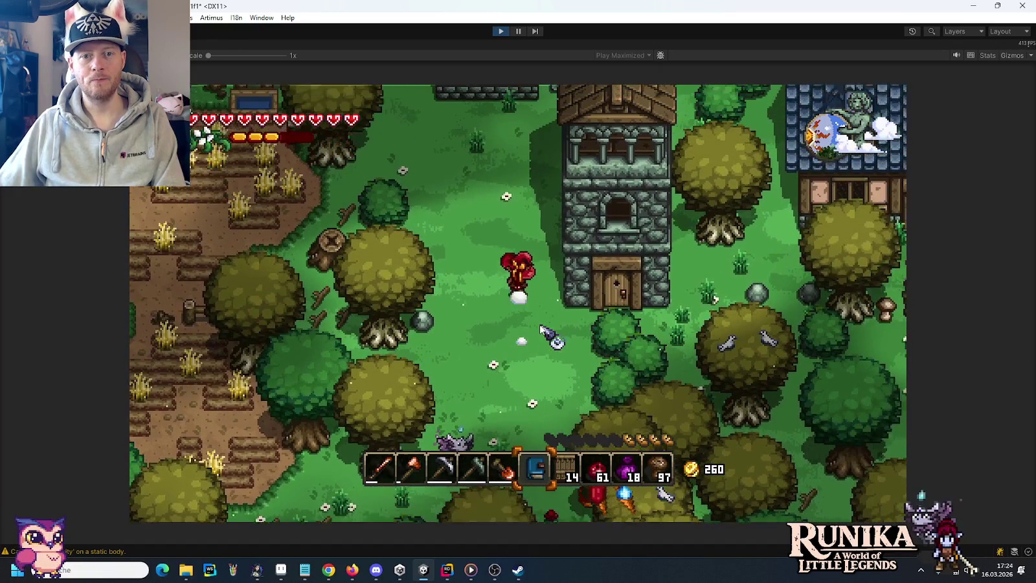
{"action": "key", "text": "w"}
{"action": "key", "text": "d"}
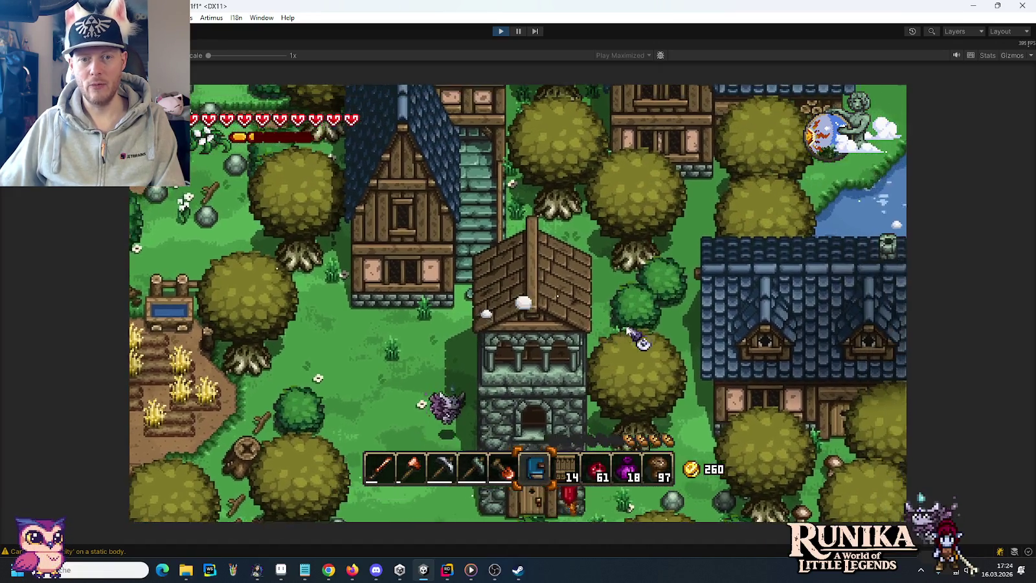
{"action": "key", "text": "w"}
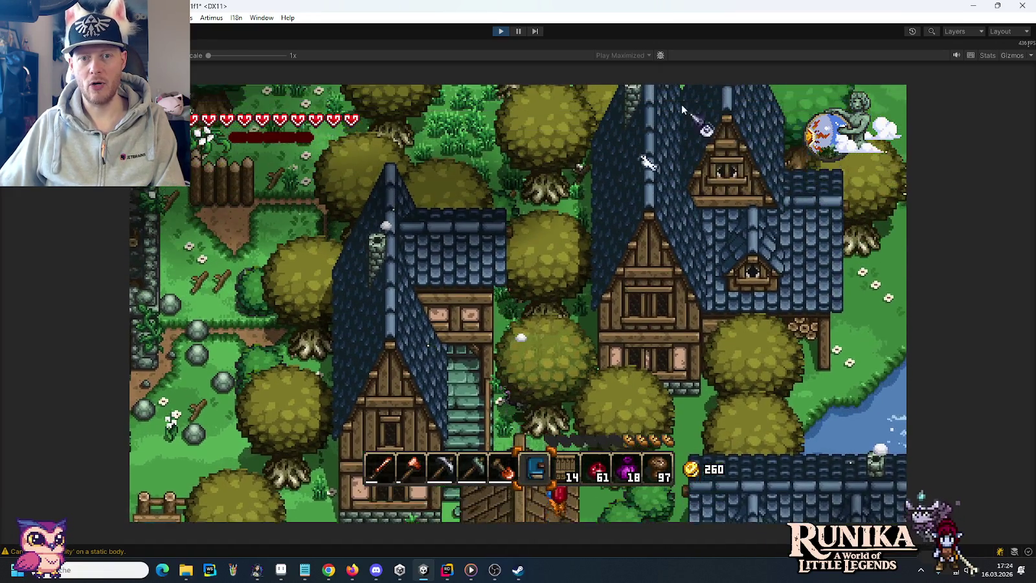
{"action": "key", "text": "s"}
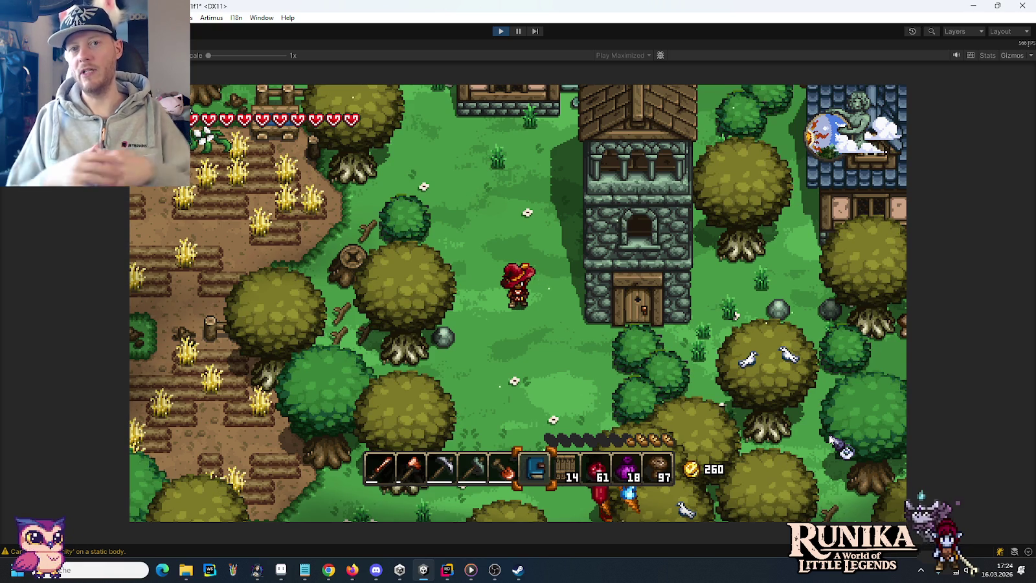
Step: Place the Einsamer Wachturm blueprint as a construction plot beside the stone tower
{"action": "key", "text": "e"}
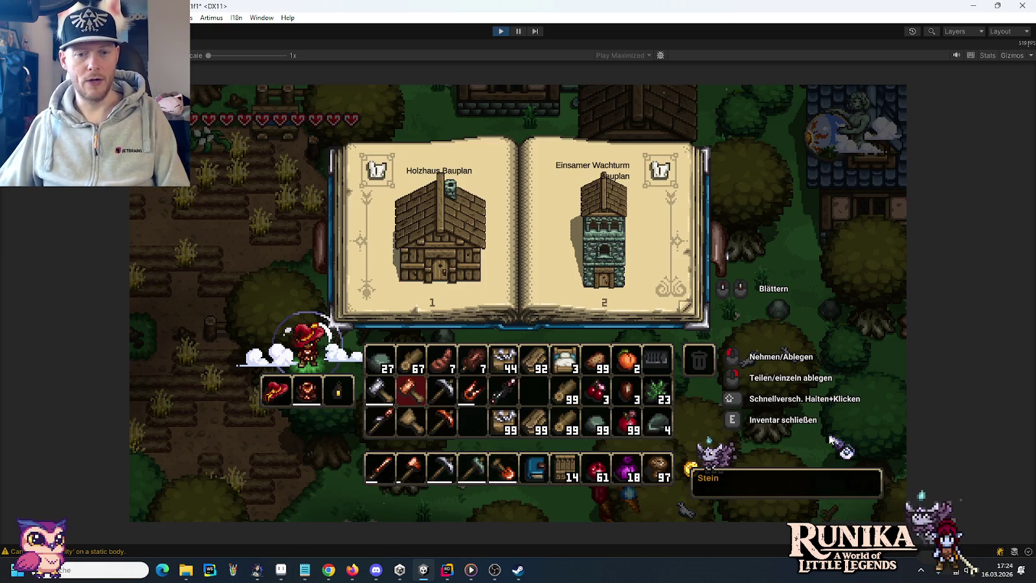
{"action": "left_click", "coordinate": [611, 249]}
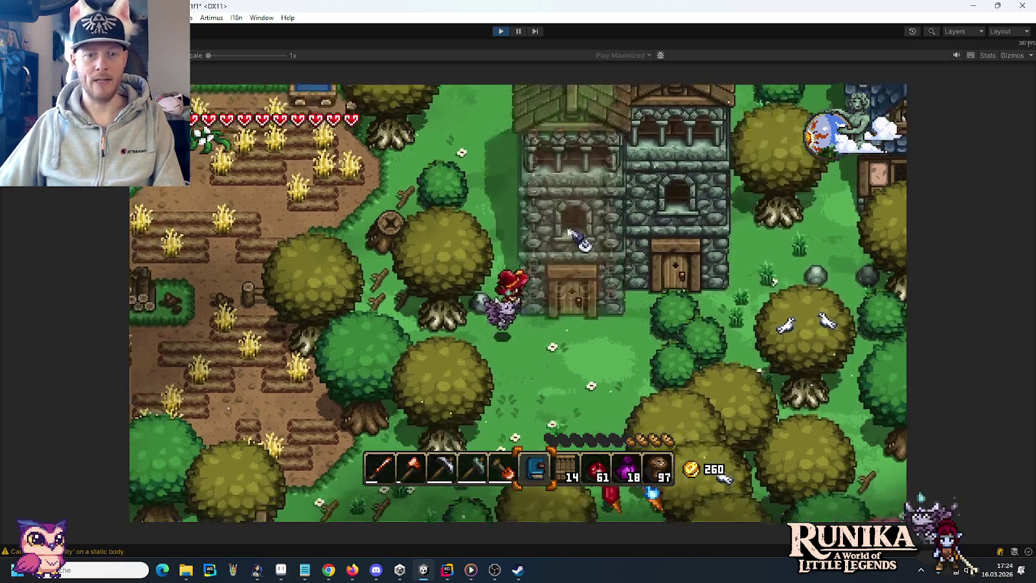
{"action": "key", "text": "d"}
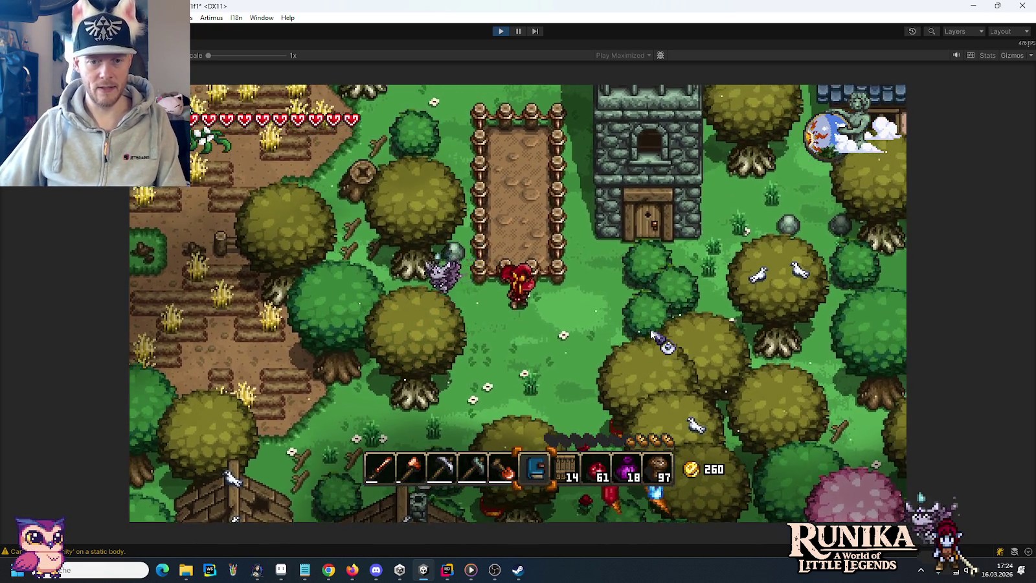
Step: Close the recipe book and start typing the add-stone command in the chat line
{"action": "key", "text": "e"}
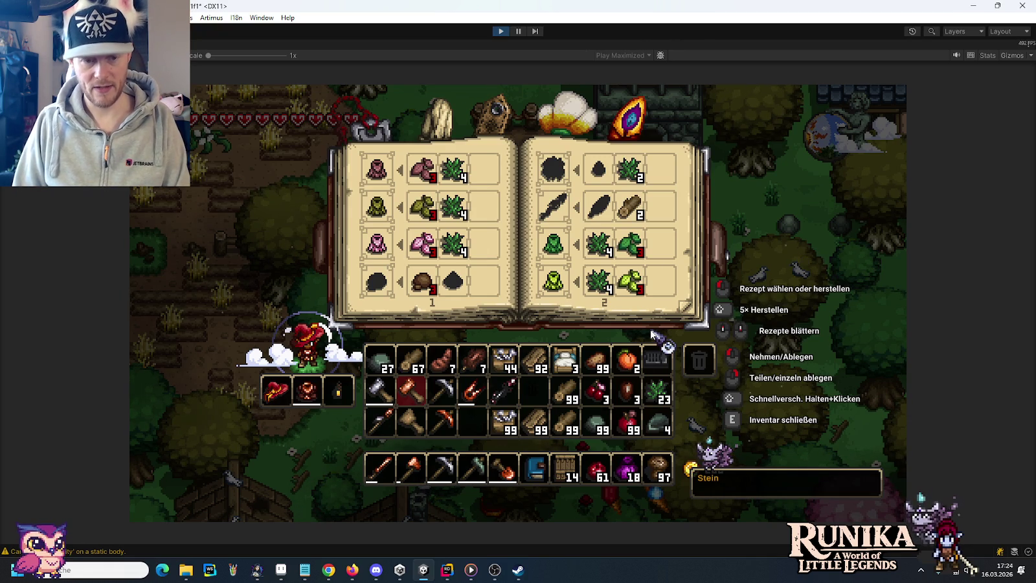
{"action": "key", "text": "e"}
{"action": "key", "text": "Return"}
{"action": "type", "text": "/add ston"}
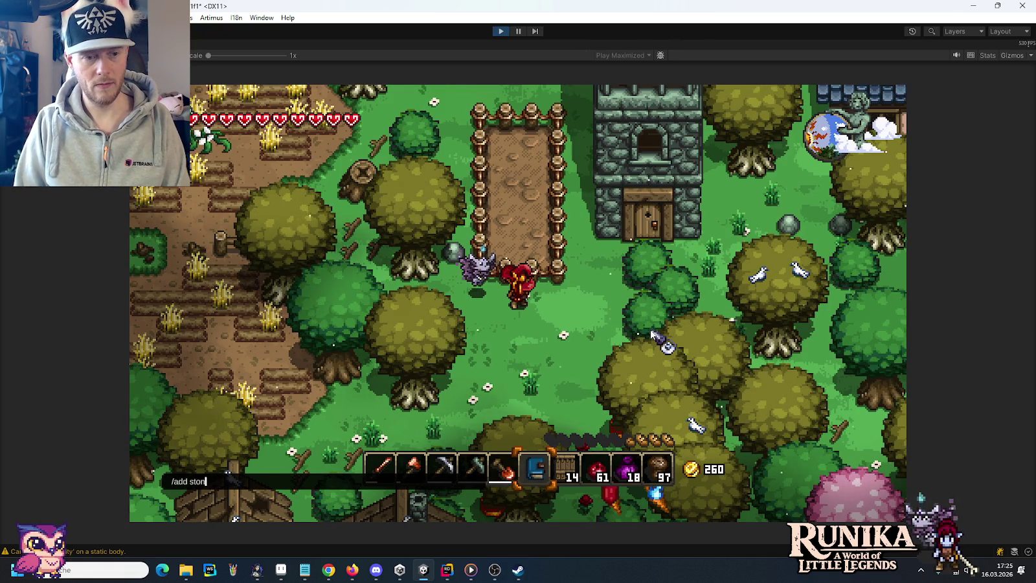
{"action": "type", "text": "e 99"}
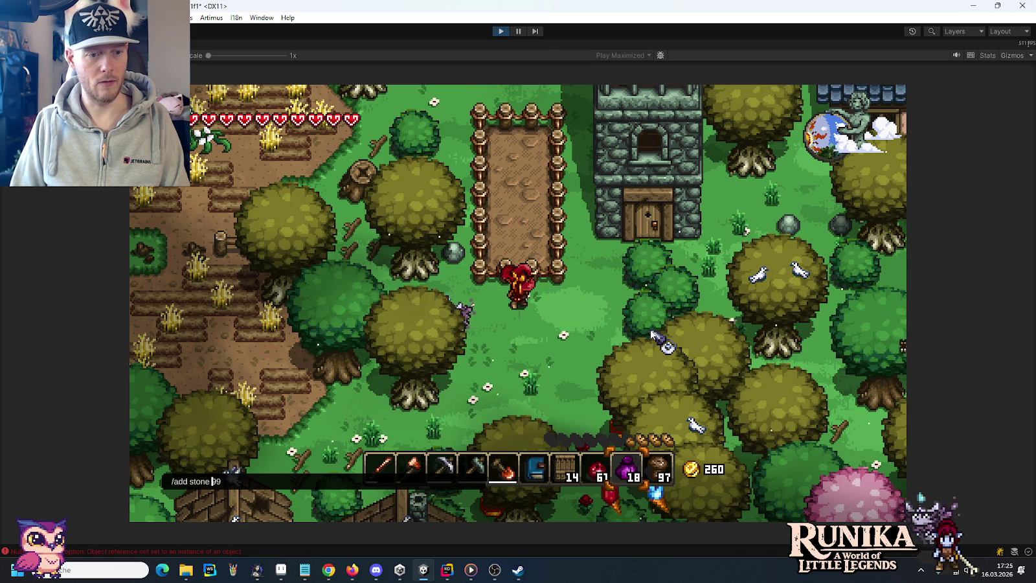
Step: Grant 99 stone several times with /add commands and move a stone stack into the blueprint
{"action": "key", "text": "Return"}
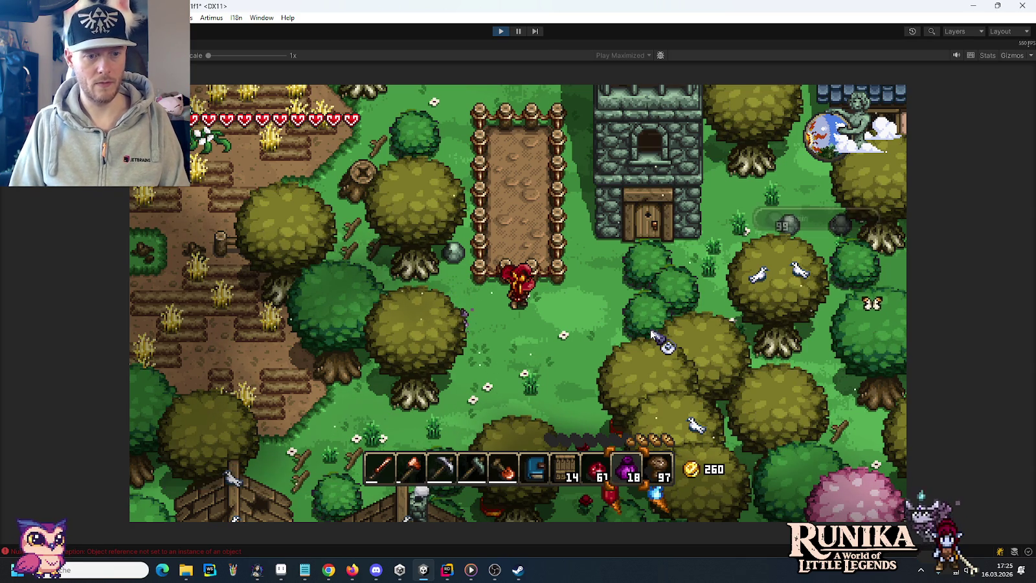
{"action": "key", "text": "Return"}
{"action": "type", "text": "/add Stone 9"}
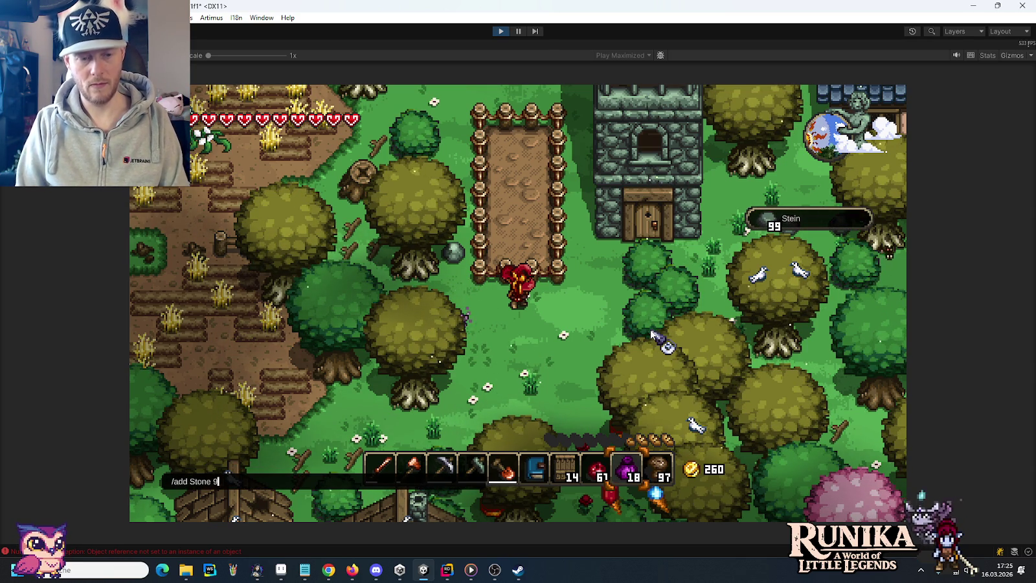
{"action": "key", "text": "Return"}
{"action": "key", "text": "Return"}
{"action": "type", "text": "/add "}
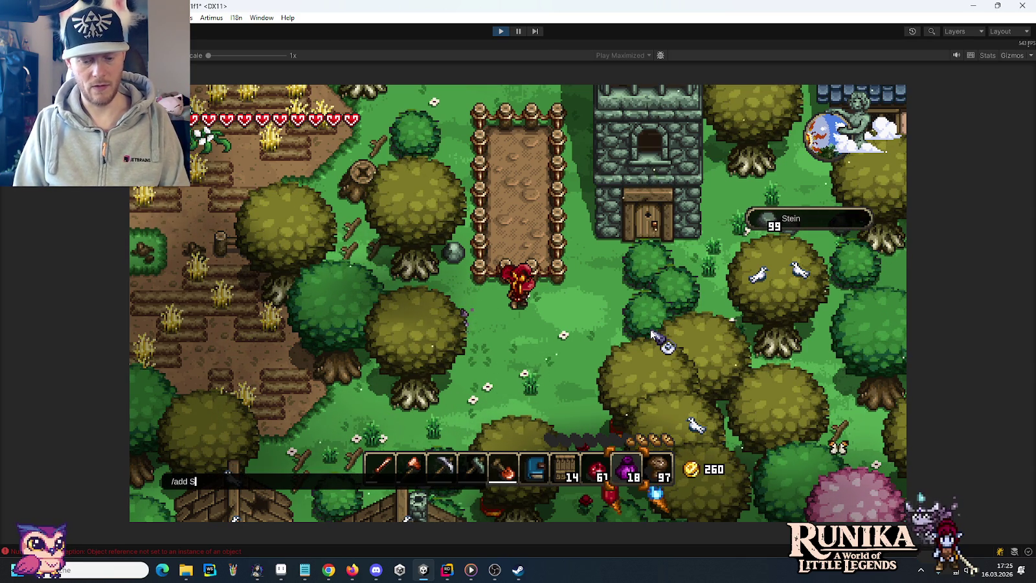
{"action": "type", "text": " 99"}
{"action": "key", "text": "Return"}
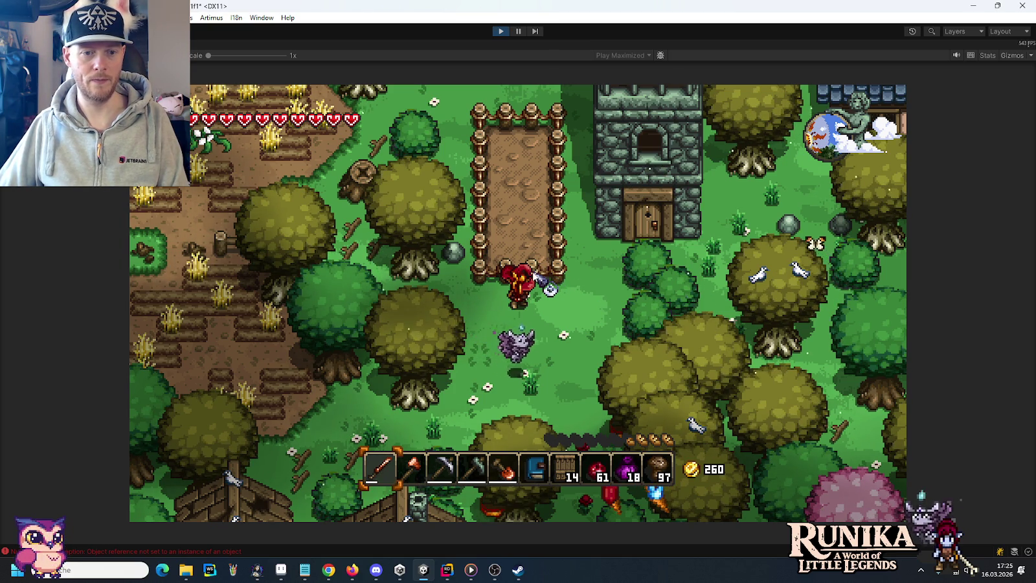
{"action": "key", "text": "e"}
{"action": "left_click", "coordinate": [471, 424], "text": "shift"}
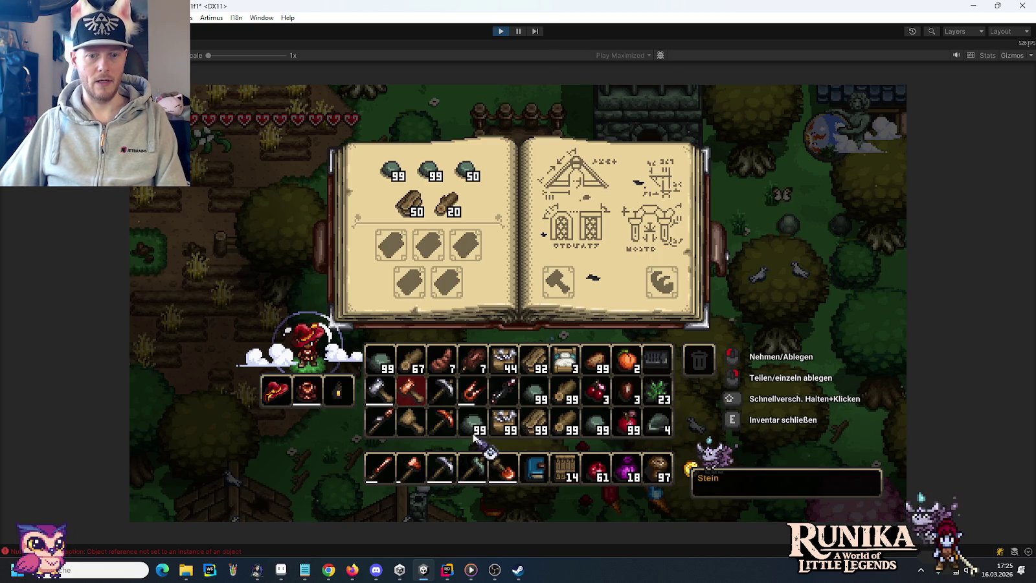
Step: Fill the watchtower blueprint with two more 99-stone stacks and the wood stack
{"action": "left_click", "coordinate": [595, 425], "text": "shift"}
{"action": "left_click", "coordinate": [534, 391], "text": "shift"}
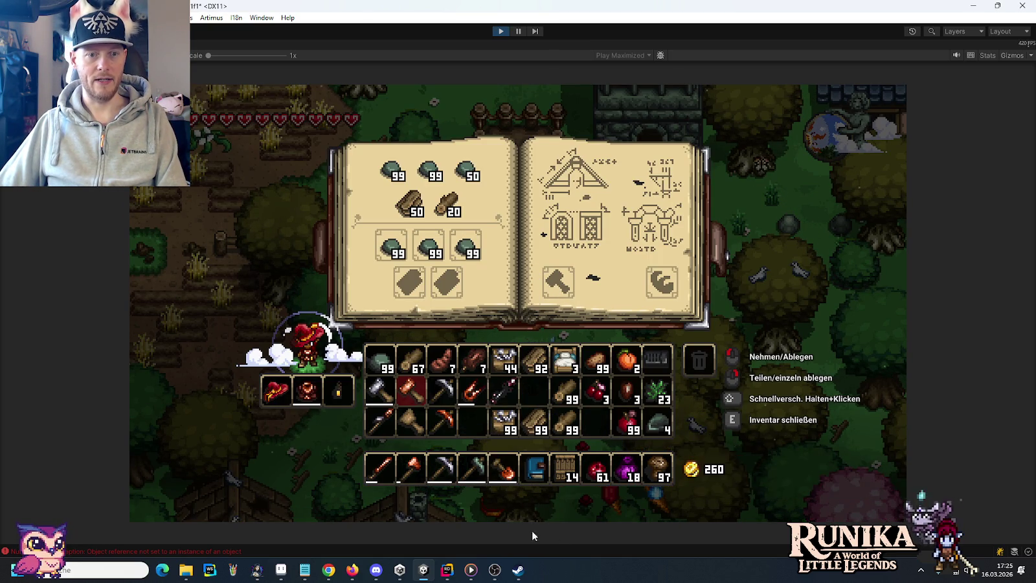
{"action": "left_click", "coordinate": [534, 360], "text": "shift"}
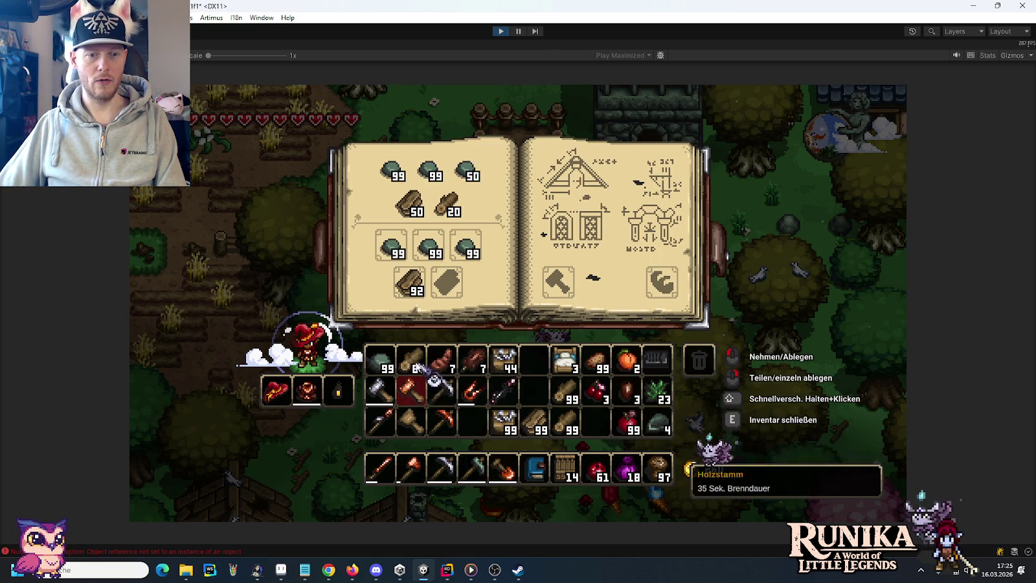
Step: Craft with the logs, hammer and Rattenspieß, then walk north
{"action": "left_click", "coordinate": [412, 359], "text": "shift"}
{"action": "left_click", "coordinate": [380, 391], "text": "shift"}
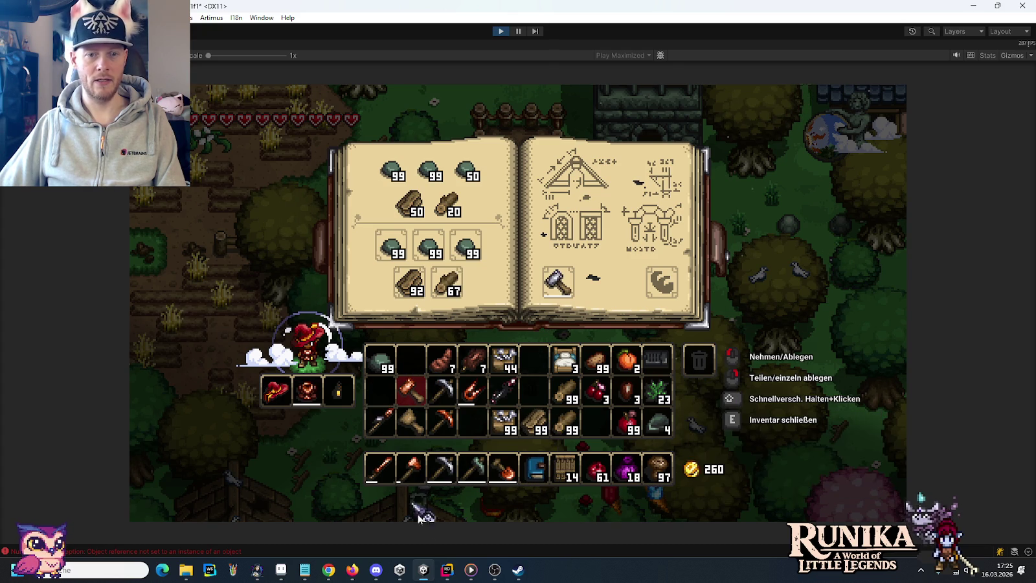
{"action": "left_click", "coordinate": [483, 366], "text": "shift"}
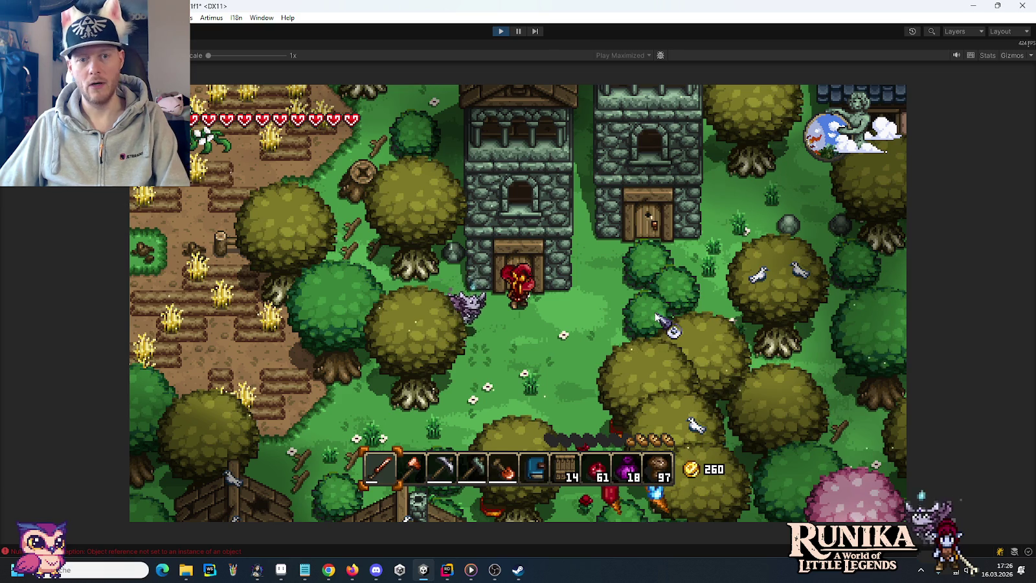
{"action": "key", "text": "w"}
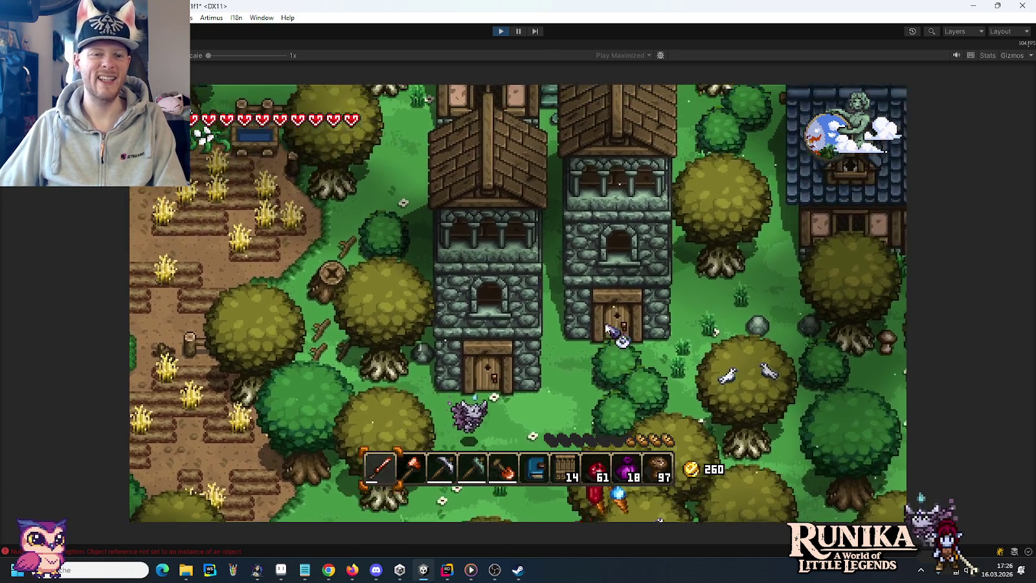
{"action": "key", "text": "a"}
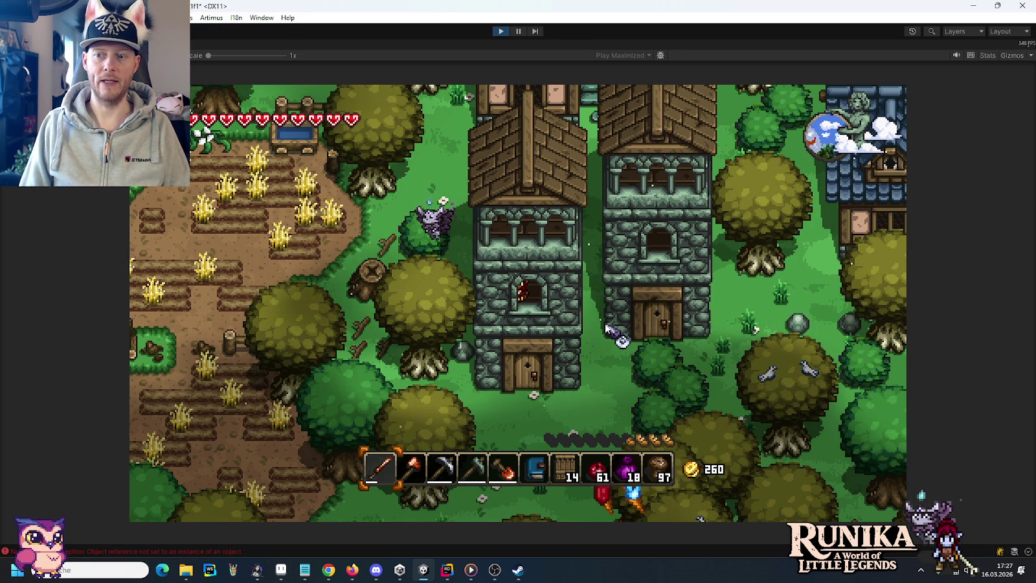
{"action": "left_click", "coordinate": [500, 32]}
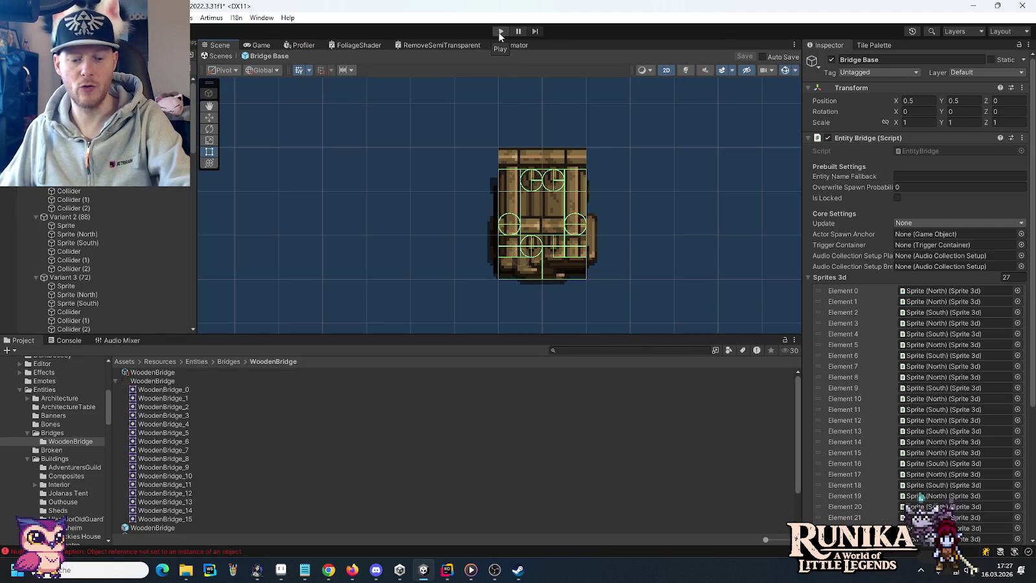
Step: Restart Play mode and load the save slot through Laden and Weiter into the village
{"action": "left_click", "coordinate": [499, 33]}
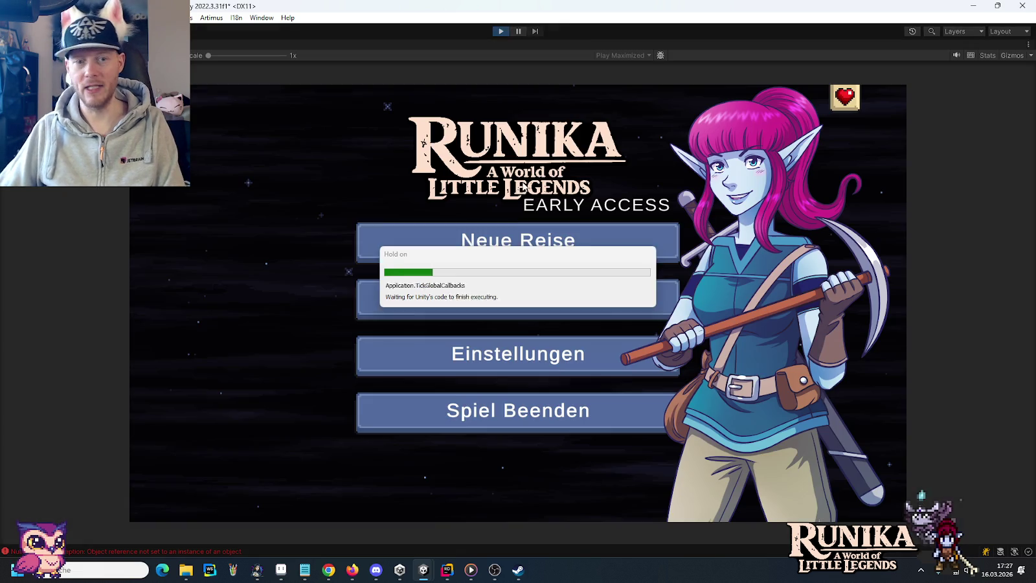
{"action": "left_click", "coordinate": [536, 303]}
{"action": "left_click", "coordinate": [437, 228]}
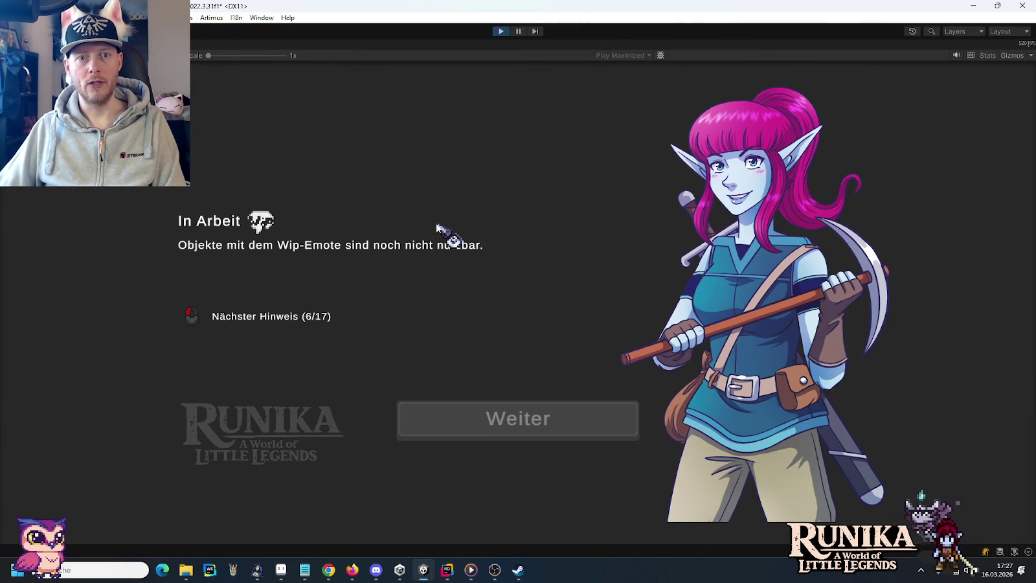
{"action": "left_click", "coordinate": [567, 437]}
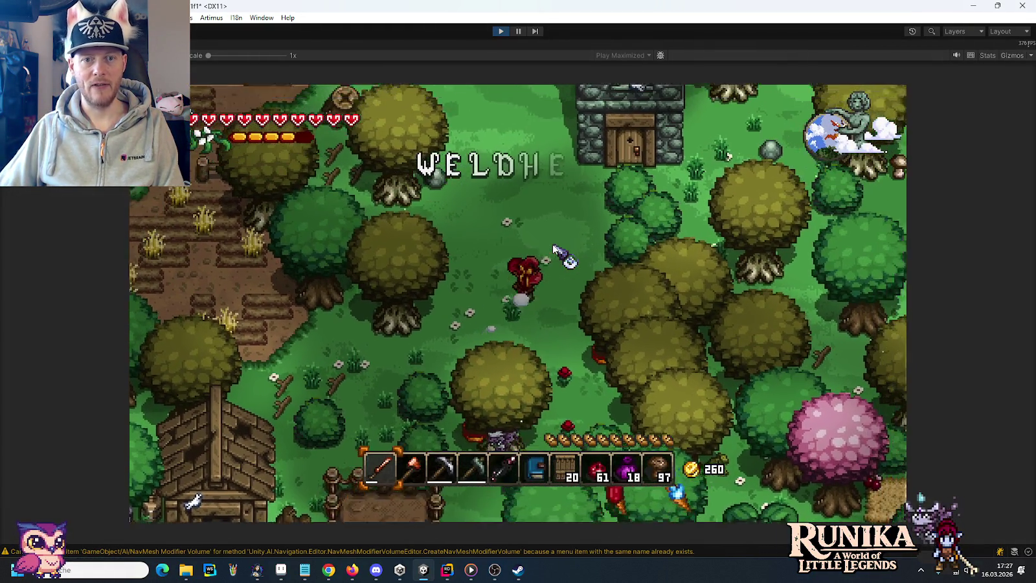
Step: Walk the character north past the stone tower and houses to the house door
{"action": "key", "text": "w"}
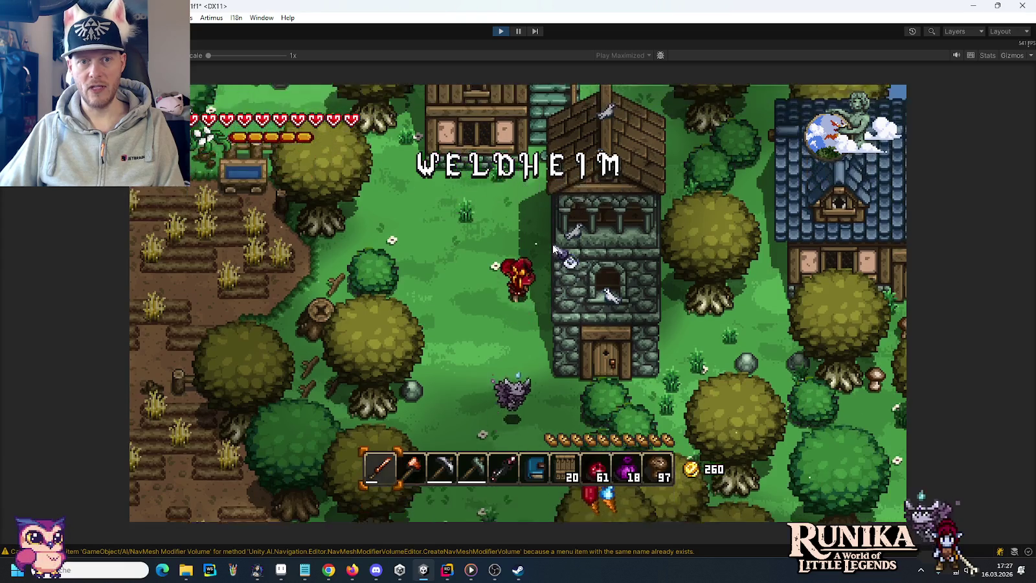
{"action": "key", "text": "w"}
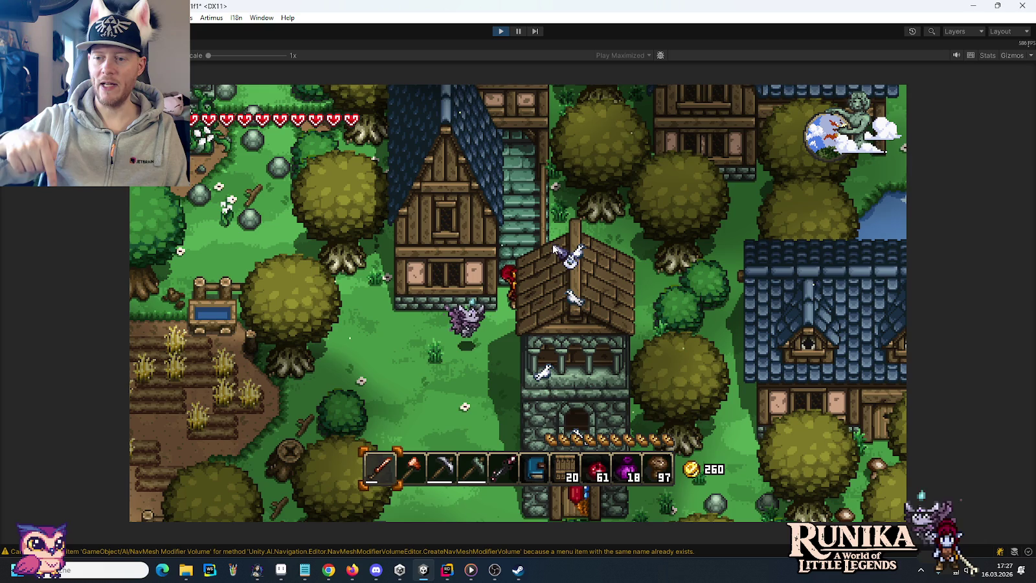
{"action": "key", "text": "w"}
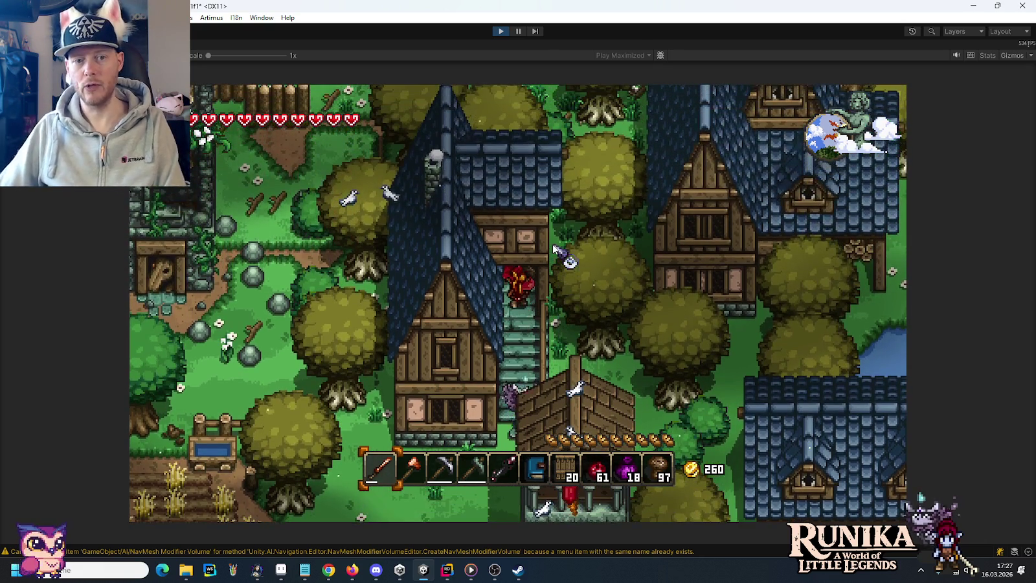
{"action": "key", "text": "w"}
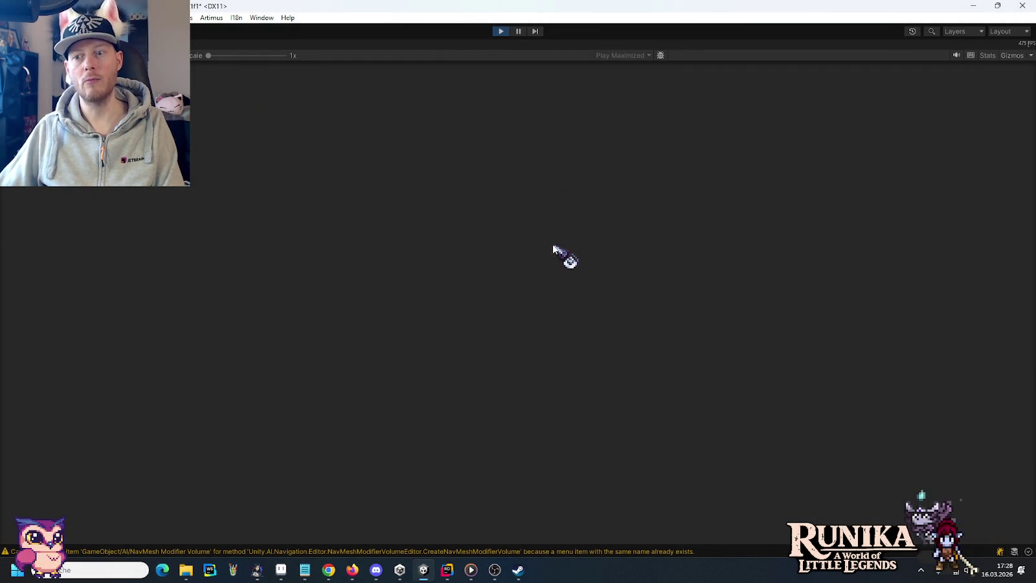
Step: Climb the house stairs to the upper floor and walk back down to the lower rooms
{"action": "key", "text": "a"}
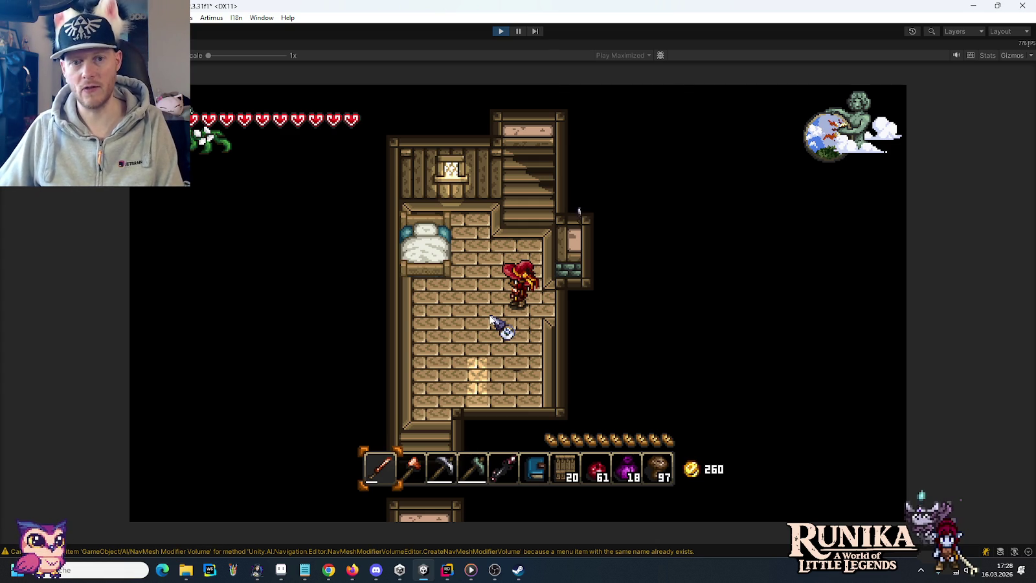
{"action": "key", "text": "w"}
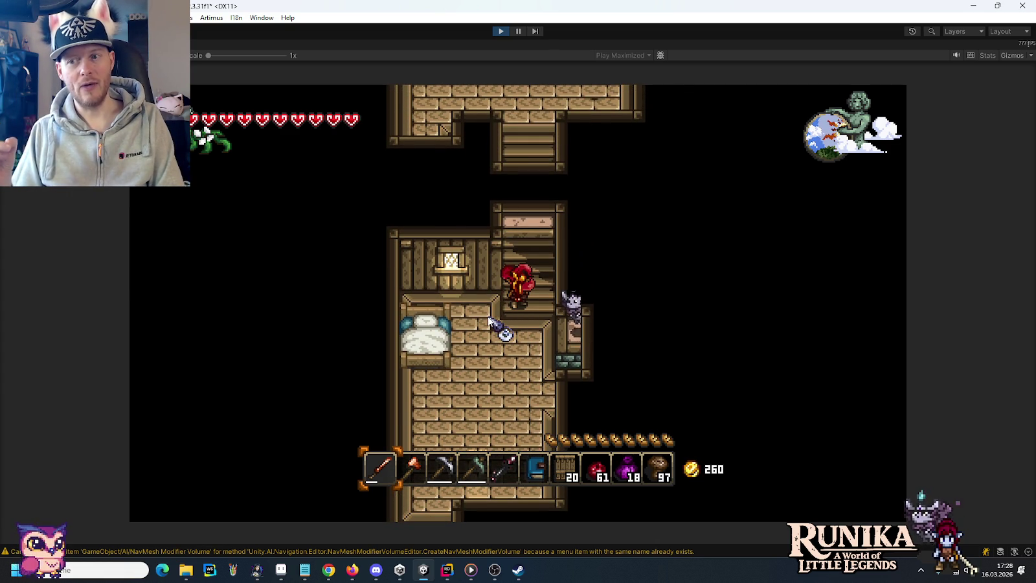
{"action": "key", "text": "w"}
{"action": "key", "text": "w"}
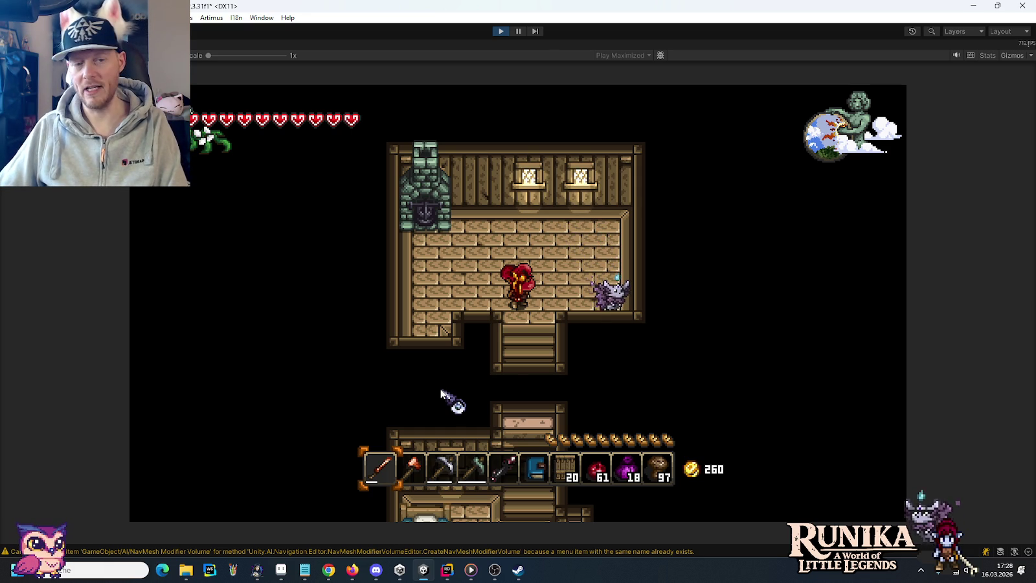
{"action": "key", "text": "s"}
{"action": "key", "text": "s"}
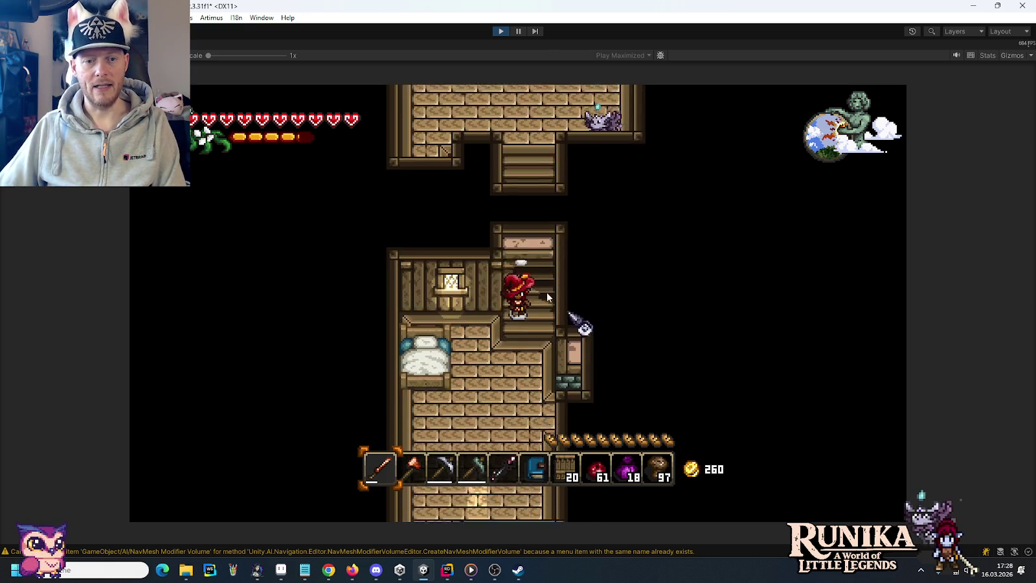
{"action": "key", "text": "s"}
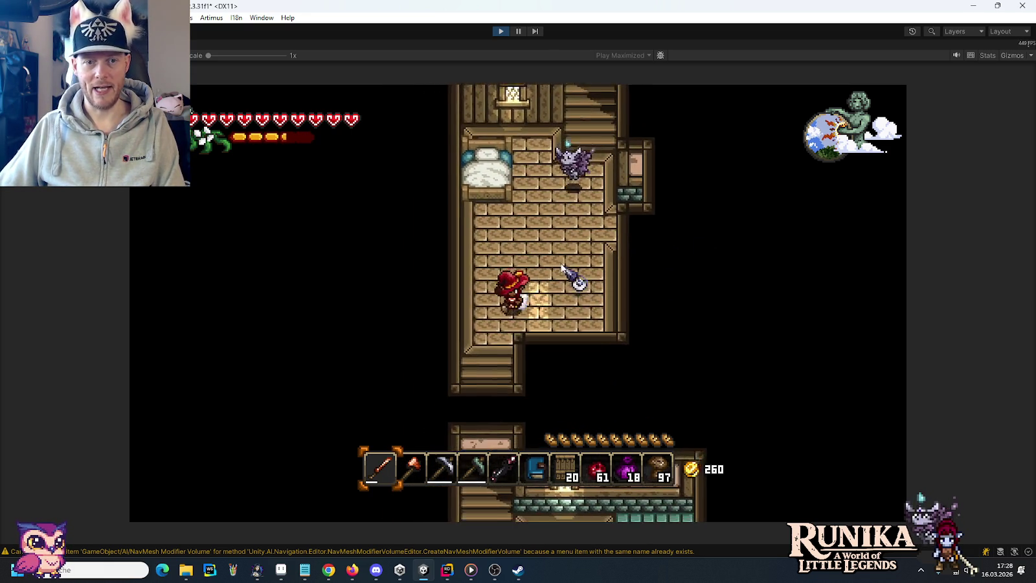
{"action": "key", "text": "s"}
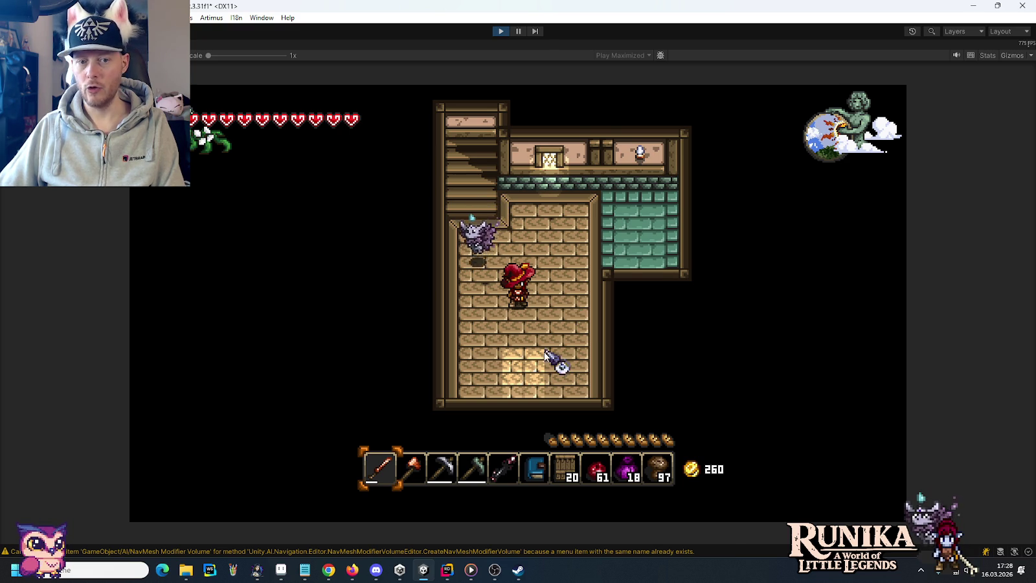
Step: Climb up again, attack the purple creature twice, descend, and stop Play mode
{"action": "key", "text": "w"}
{"action": "key", "text": "a"}
{"action": "key", "text": "w"}
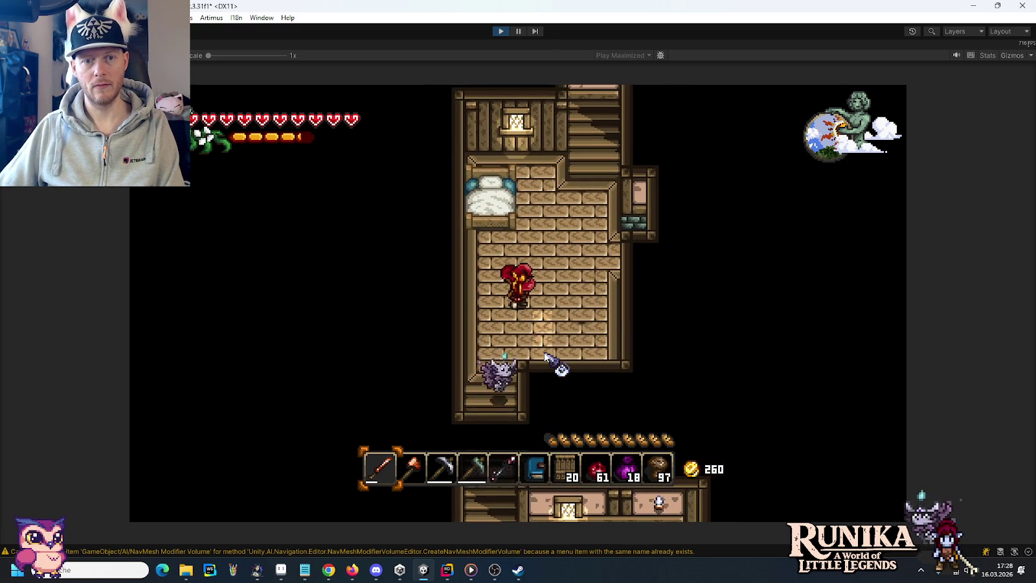
{"action": "left_click", "coordinate": [551, 296]}
{"action": "left_click", "coordinate": [570, 265]}
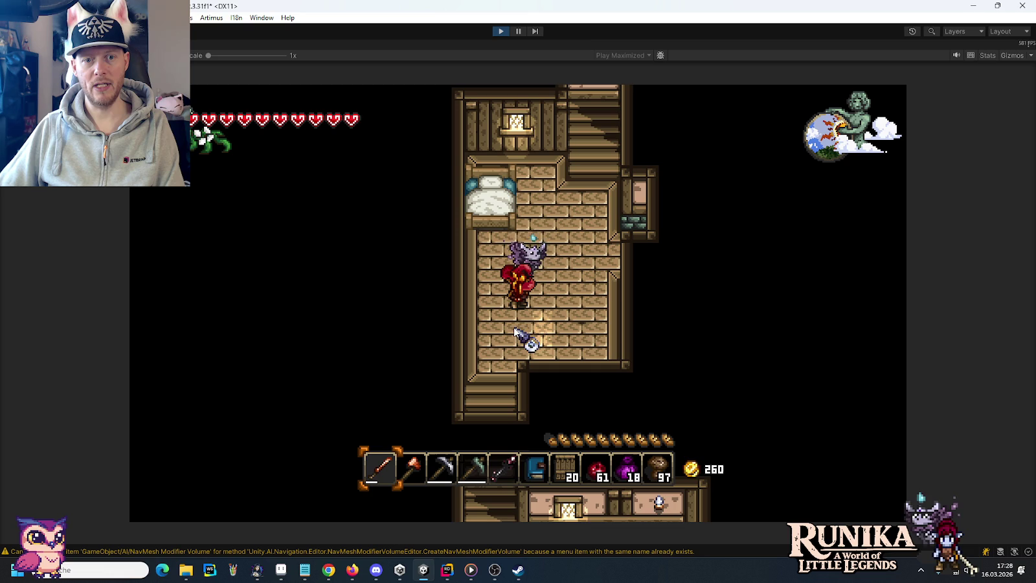
{"action": "key", "text": "s"}
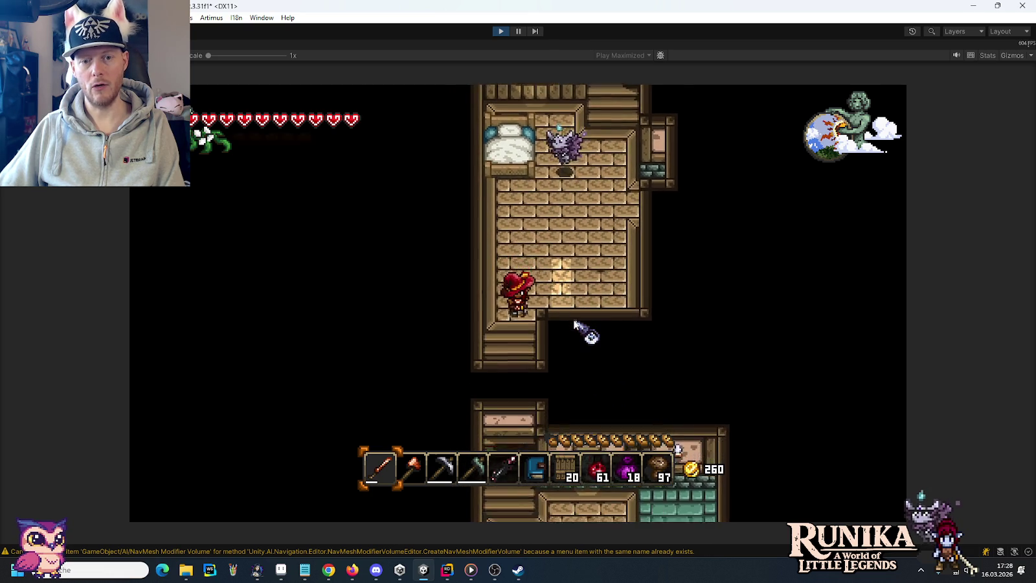
{"action": "key", "text": "s"}
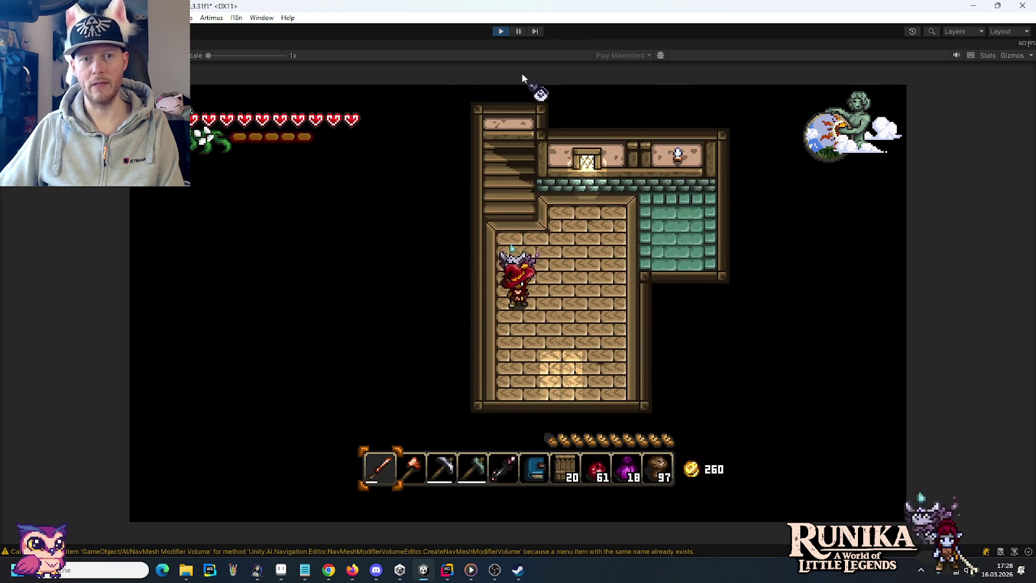
{"action": "left_click", "coordinate": [502, 31]}
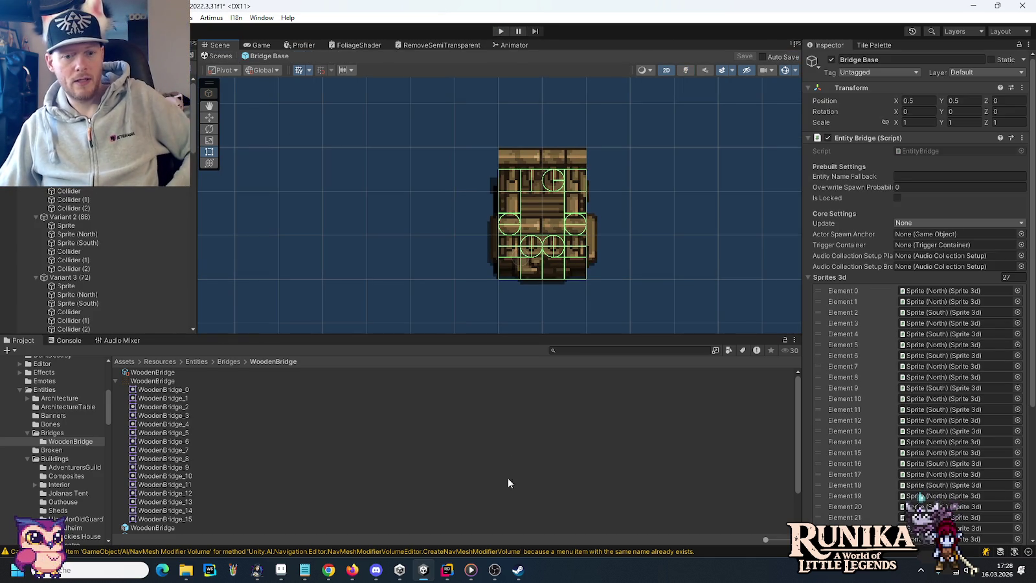
Step: Switch to Rider and bring up the context menu on the project files
{"action": "left_click", "coordinate": [457, 570]}
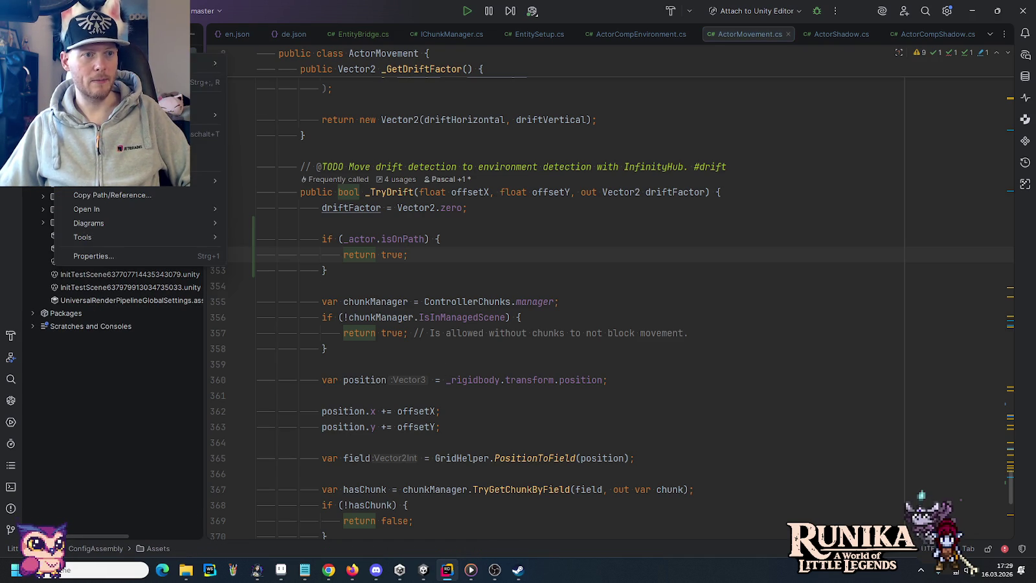
{"action": "right_click", "coordinate": [244, 109]}
Step: Open the commit review and step through the diffs to the ActorPlayer.cs changes
{"action": "left_click", "coordinate": [245, 109]}
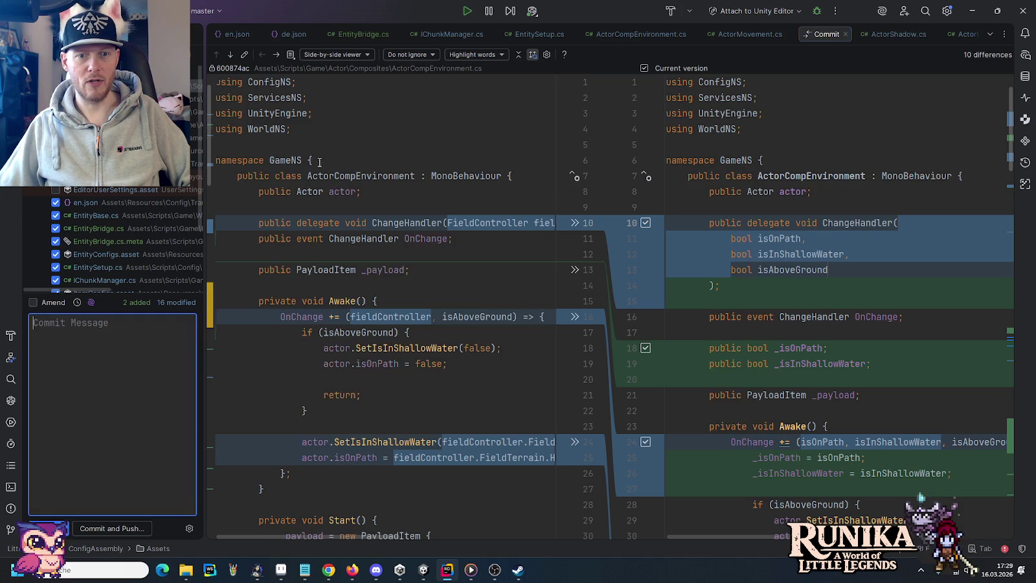
{"action": "left_click", "coordinate": [277, 54]}
{"action": "left_click", "coordinate": [276, 54]}
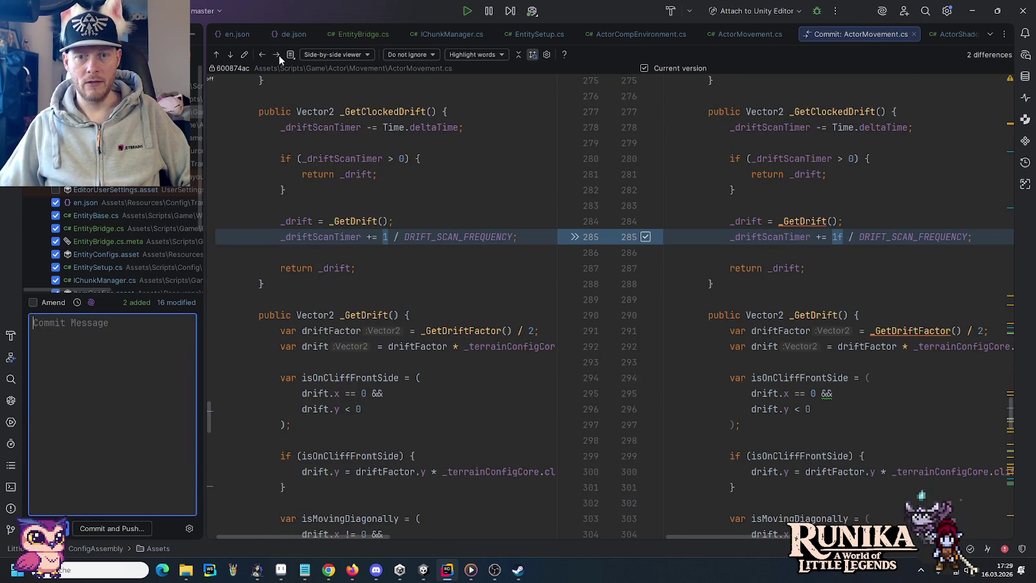
{"action": "left_click", "coordinate": [262, 55]}
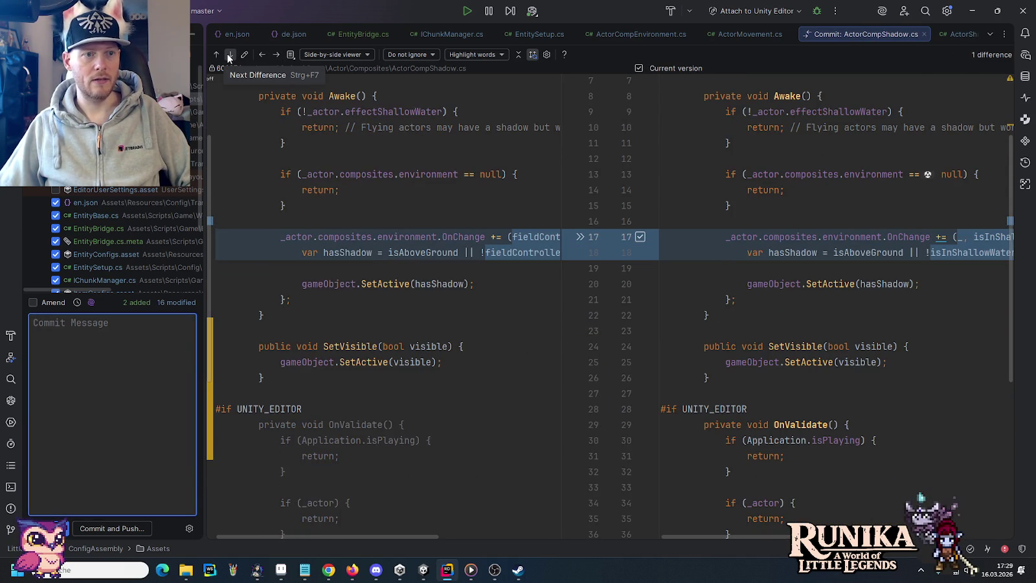
{"action": "left_click", "coordinate": [229, 56]}
{"action": "left_click", "coordinate": [229, 56]}
{"action": "left_click", "coordinate": [229, 56]}
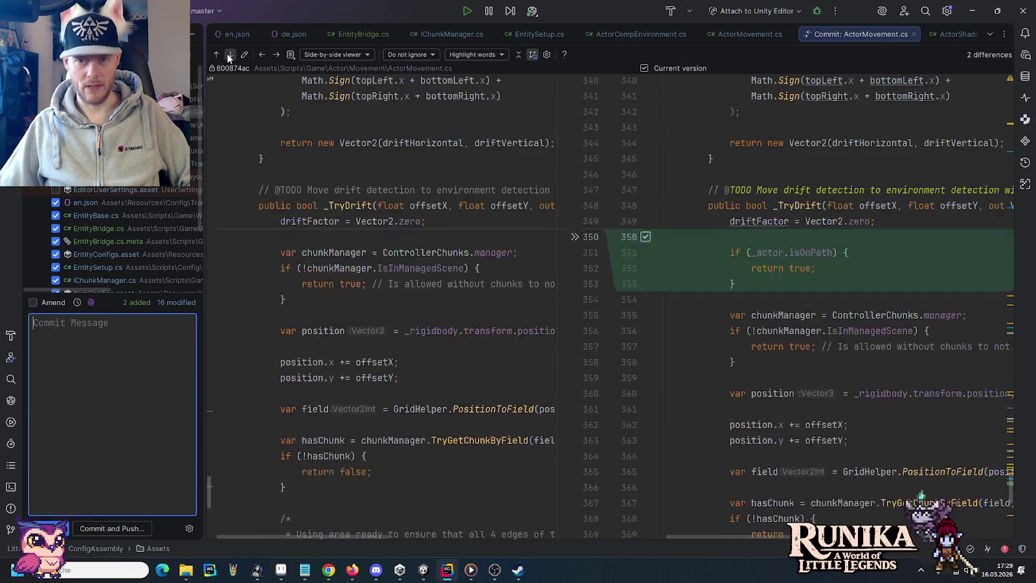
{"action": "left_click", "coordinate": [228, 56]}
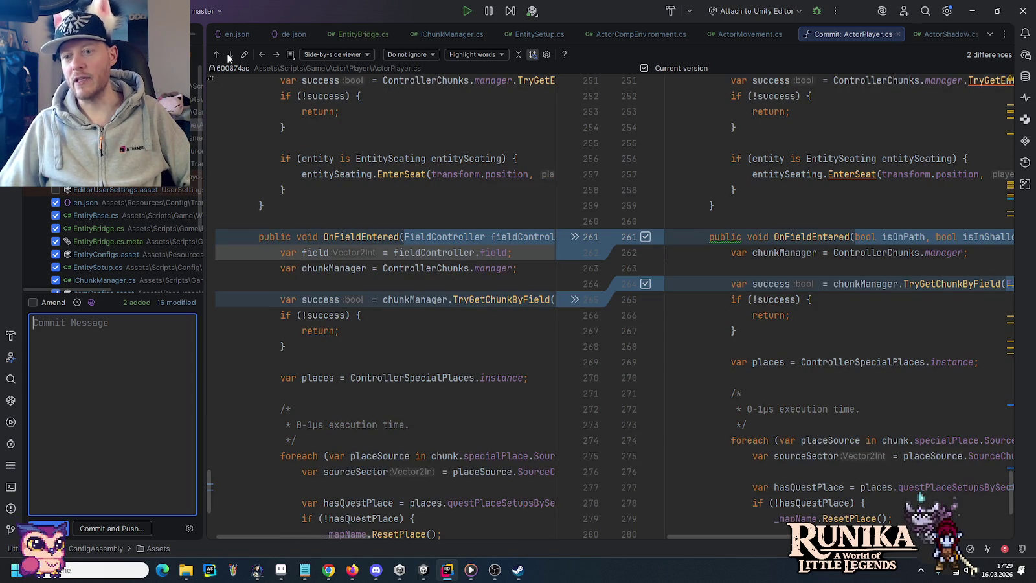
{"action": "left_click", "coordinate": [229, 55]}
{"action": "left_click", "coordinate": [230, 56]}
{"action": "left_click", "coordinate": [229, 55]}
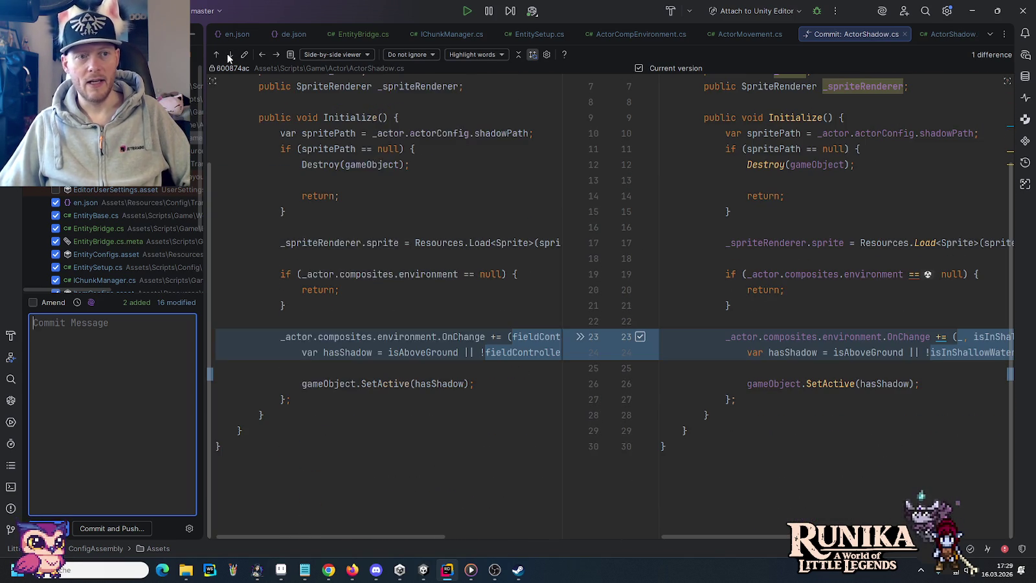
Step: Advance through the following changed files to the en.json translation changes
{"action": "left_click", "coordinate": [228, 57]}
{"action": "left_click", "coordinate": [228, 56]}
{"action": "left_click", "coordinate": [228, 57]}
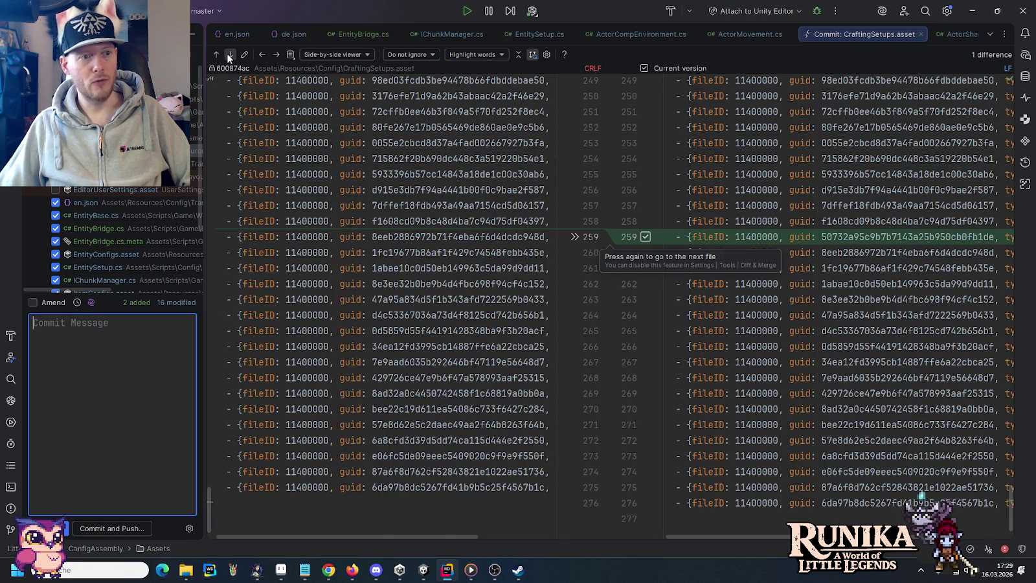
{"action": "left_click", "coordinate": [230, 55]}
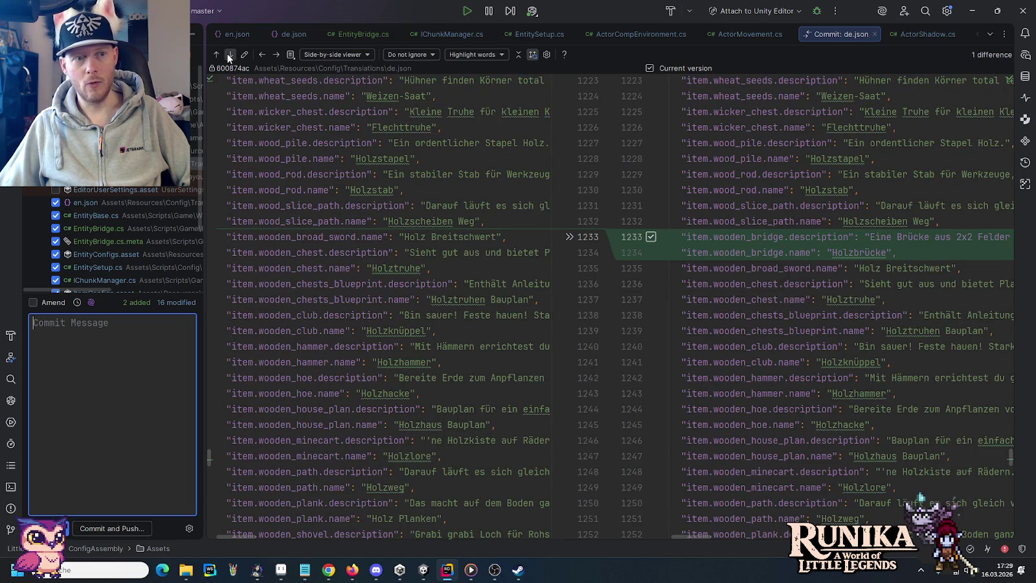
{"action": "left_click", "coordinate": [229, 56]}
{"action": "left_click", "coordinate": [269, 54]}
{"action": "left_click", "coordinate": [270, 54]}
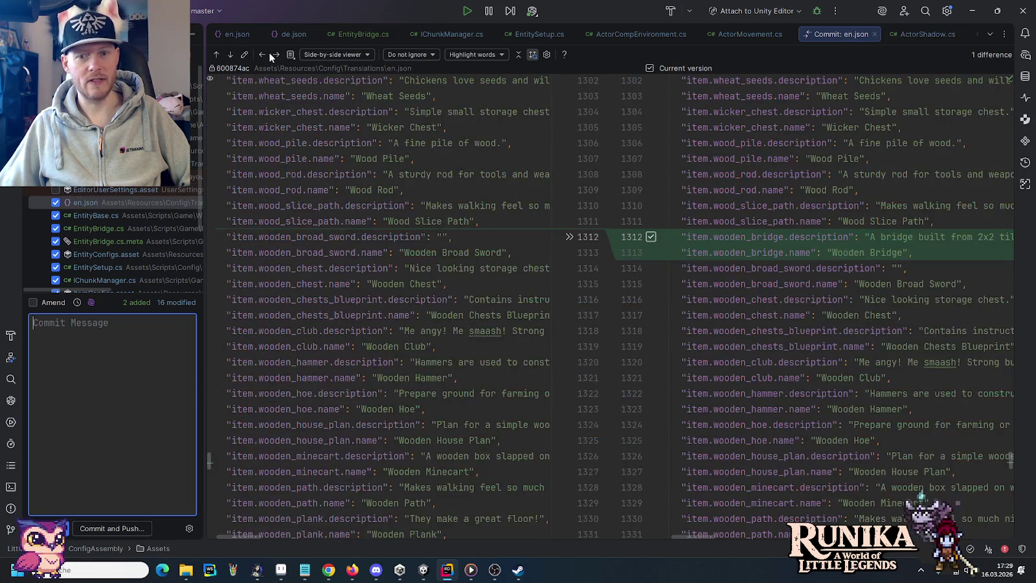
Step: Step past the EntityBase.cs changes to the newly added EntityBridge.cs file
{"action": "left_click", "coordinate": [270, 56]}
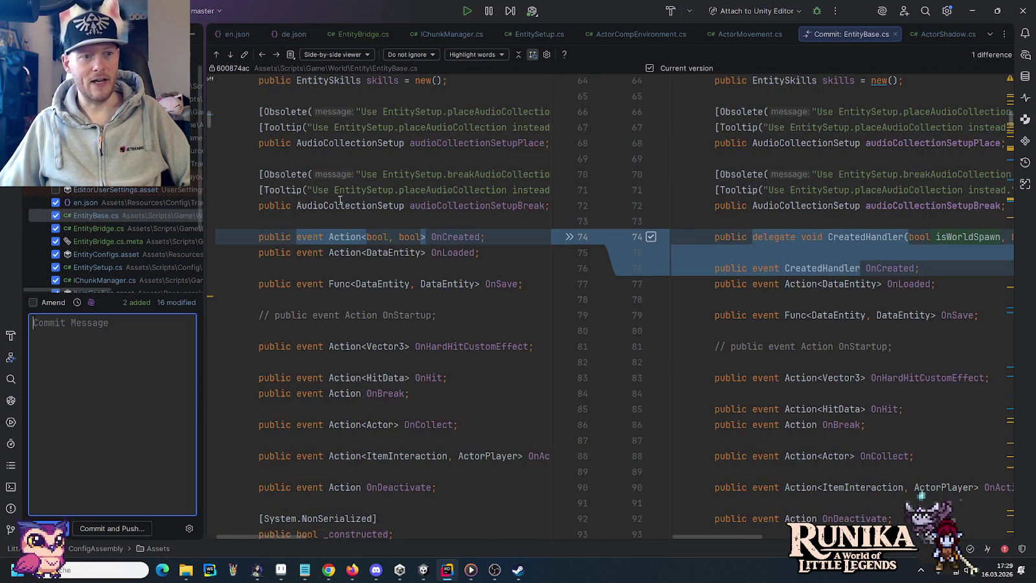
{"action": "left_click", "coordinate": [233, 55]}
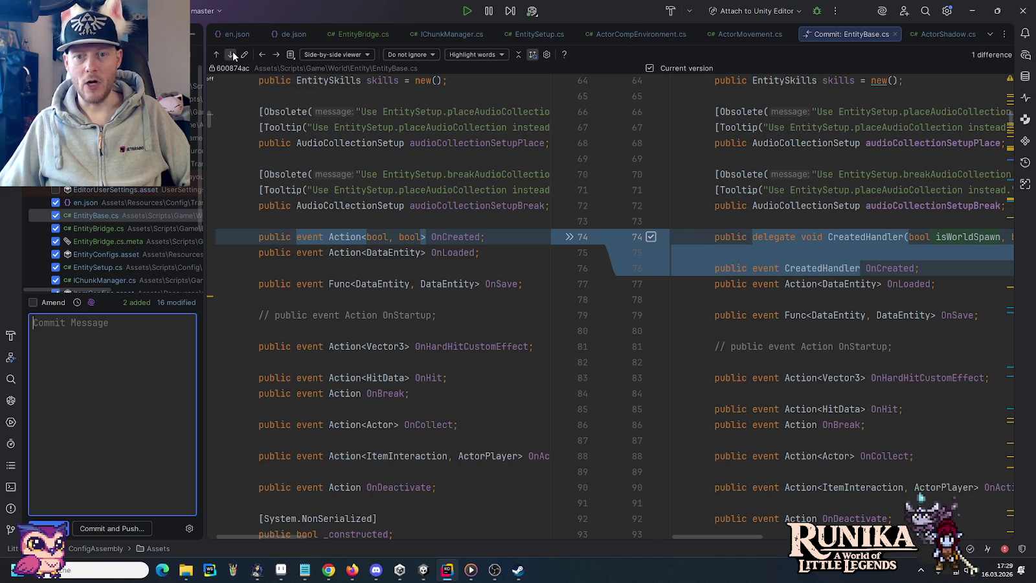
{"action": "left_click", "coordinate": [233, 55]}
{"action": "left_click", "coordinate": [232, 53]}
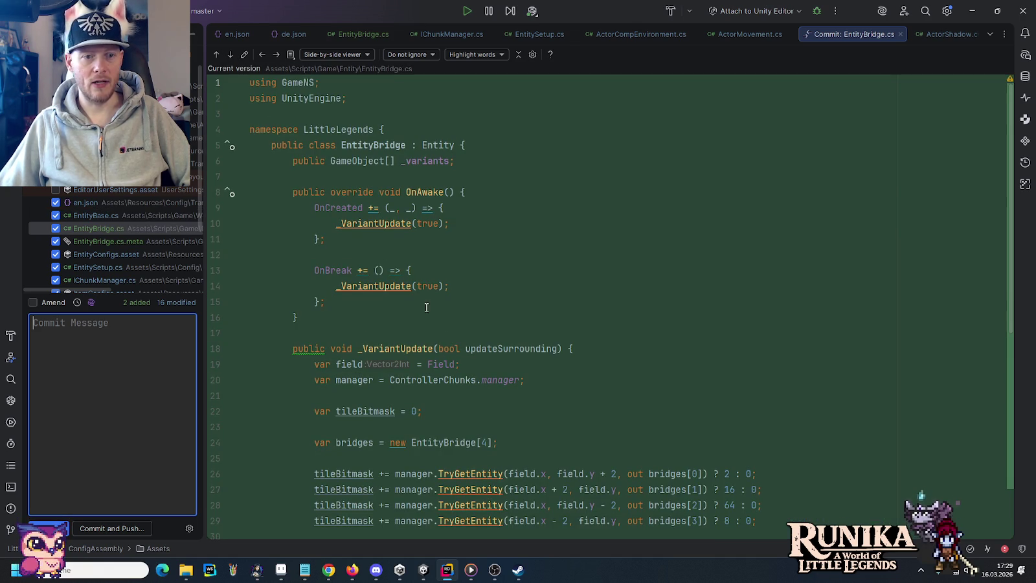
Step: Scroll through the EntityBridge.cs diff, then review its .meta, EntityConfigs.asset and EntitySetup.cs changes
{"action": "scroll", "coordinate": [449, 329], "scroll_direction": "down", "scroll_amount": 5}
{"action": "scroll", "coordinate": [449, 329], "scroll_direction": "up", "scroll_amount": 8}
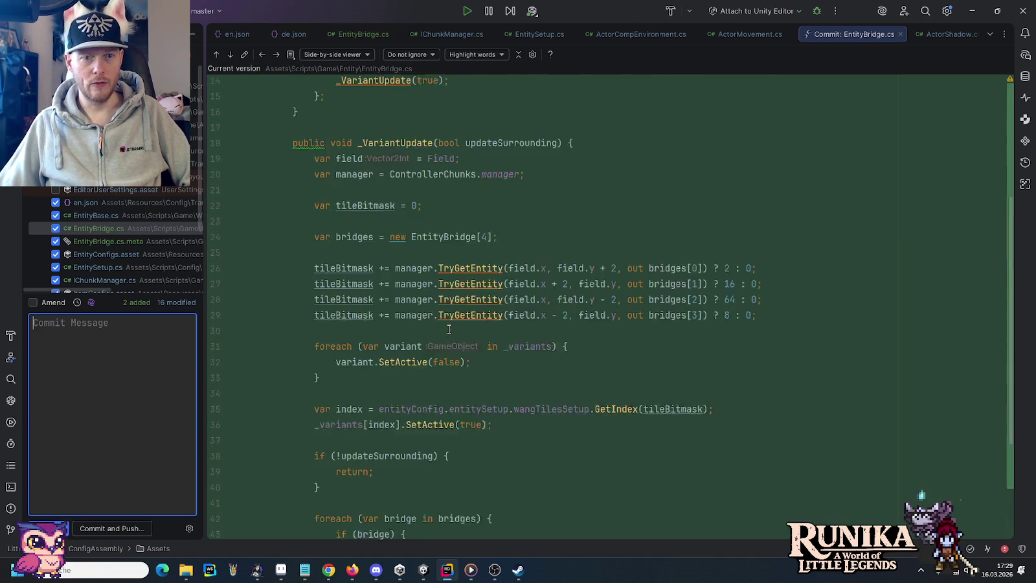
{"action": "scroll", "coordinate": [449, 329], "scroll_direction": "down", "scroll_amount": 8}
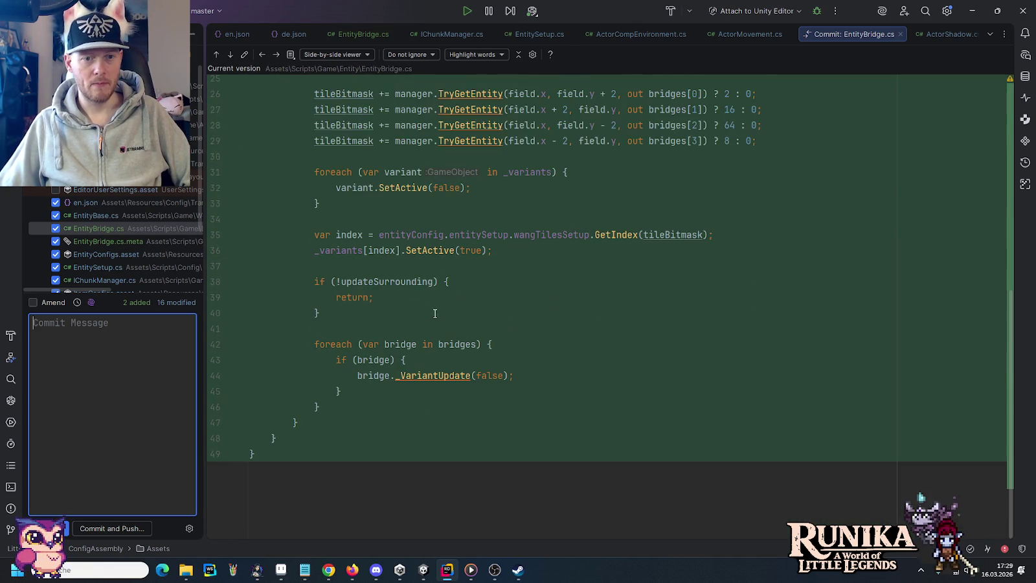
{"action": "scroll", "coordinate": [428, 309], "scroll_direction": "up", "scroll_amount": 5}
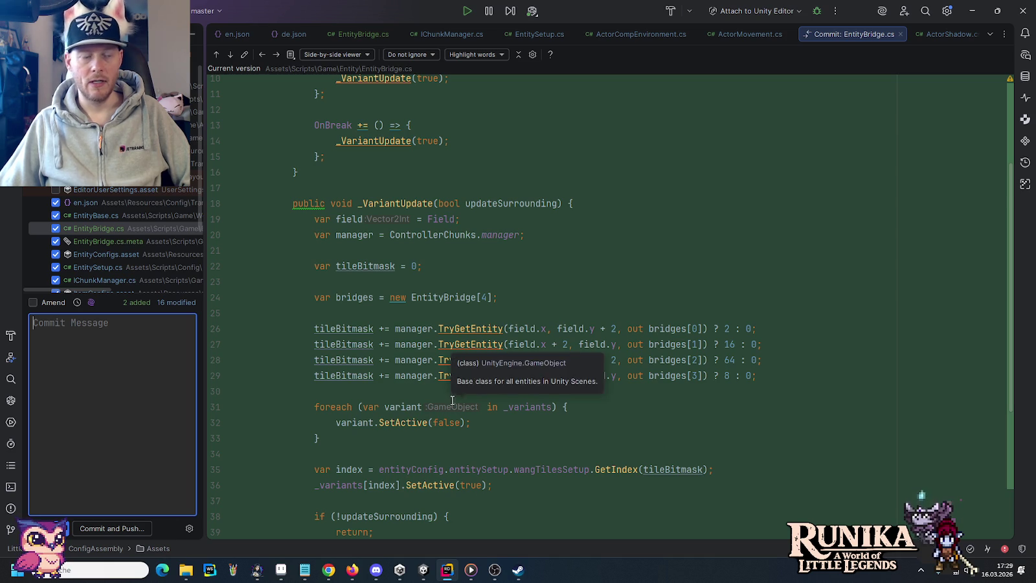
{"action": "left_click", "coordinate": [277, 55]}
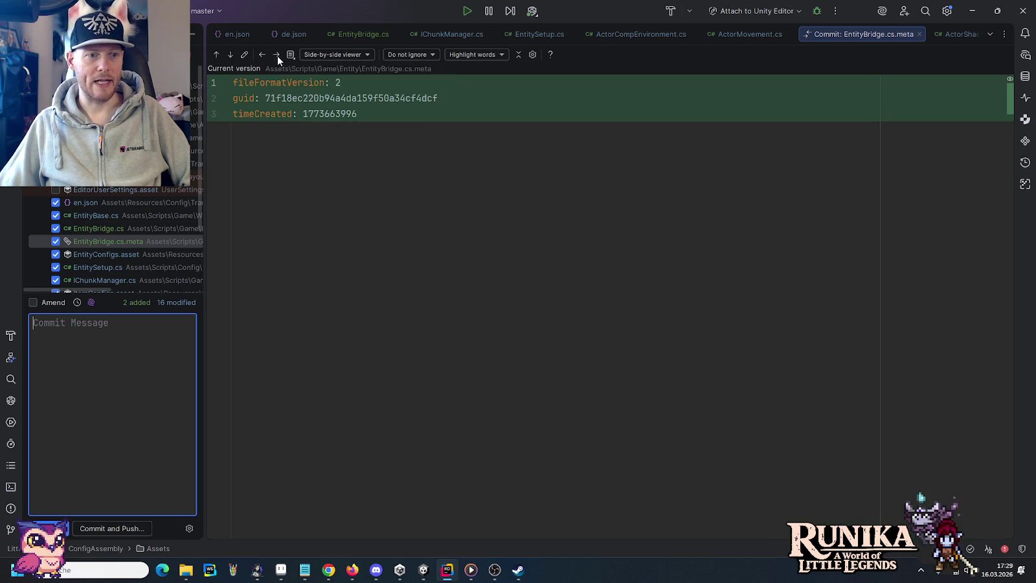
{"action": "left_click", "coordinate": [277, 56]}
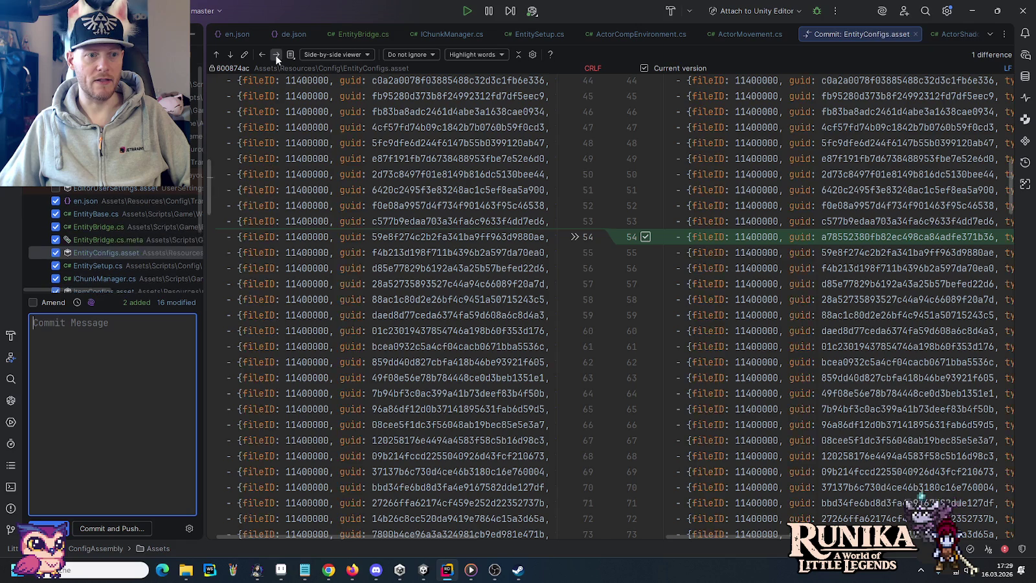
{"action": "left_click", "coordinate": [277, 55]}
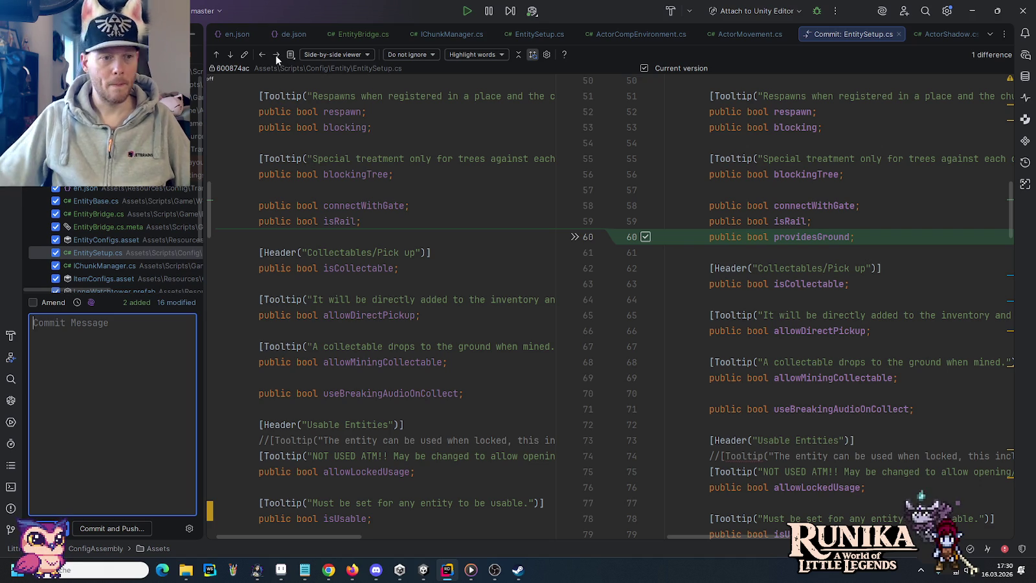
Step: Step past the IChunkManager.cs change to the ItemConfigs.asset diff with its new line 399
{"action": "left_click", "coordinate": [231, 55]}
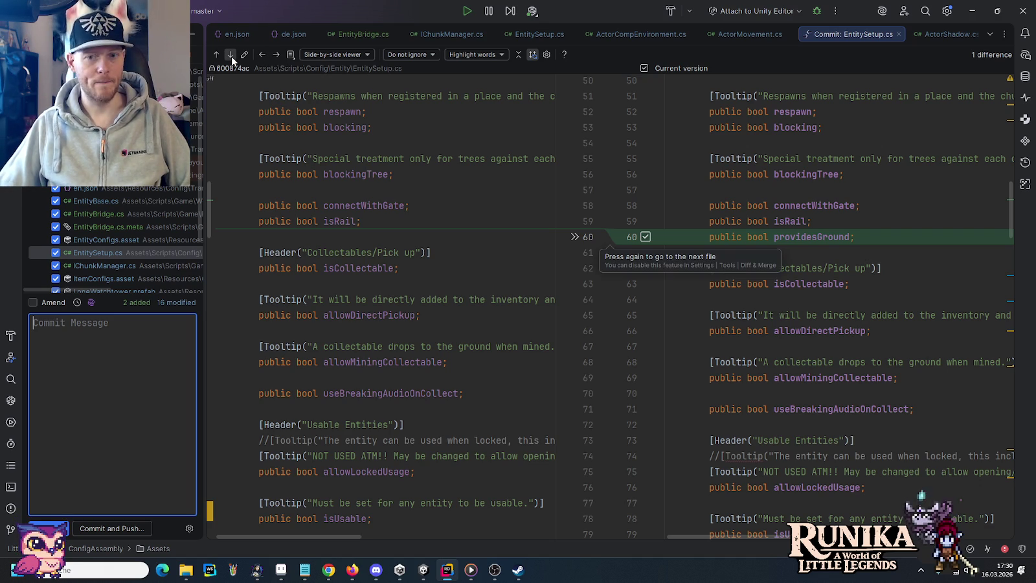
{"action": "left_click", "coordinate": [231, 55]}
{"action": "left_click", "coordinate": [231, 55]}
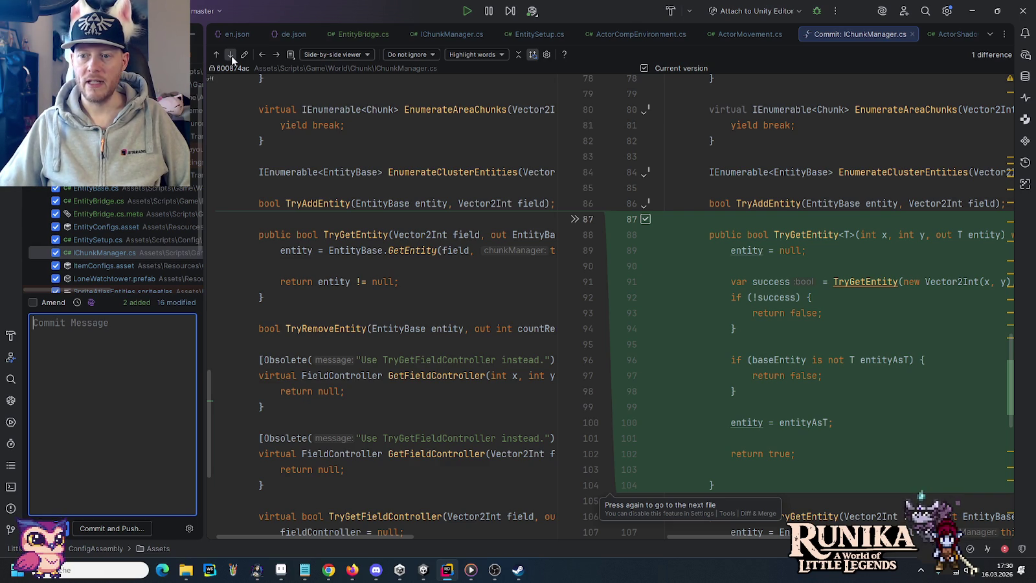
{"action": "left_click", "coordinate": [231, 55]}
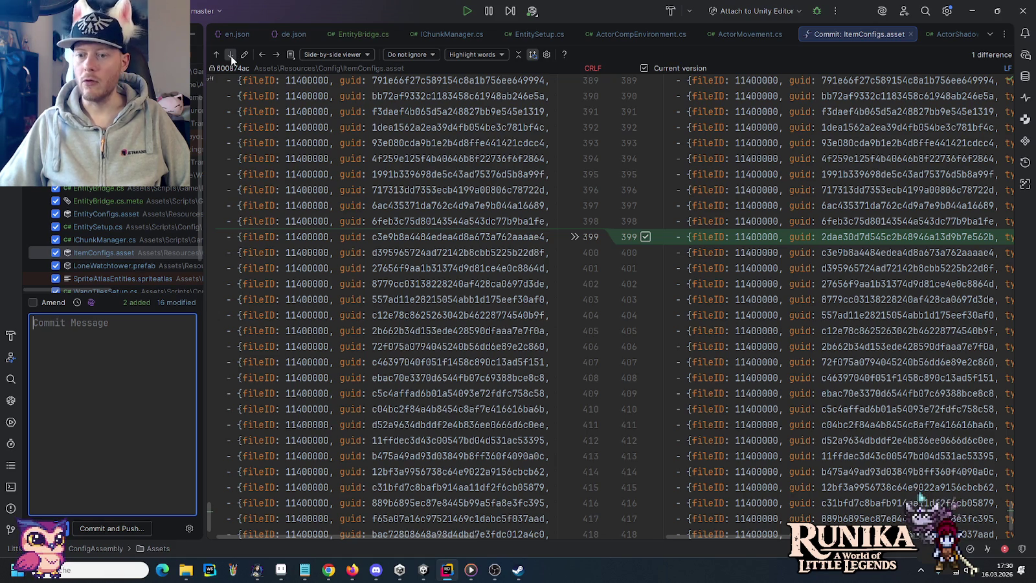
Step: Review the LoneWatchtower.prefab changes and move on to the SpriteAtlasEntities.spriteatlas diff
{"action": "left_click", "coordinate": [230, 56]}
{"action": "left_click", "coordinate": [230, 56]}
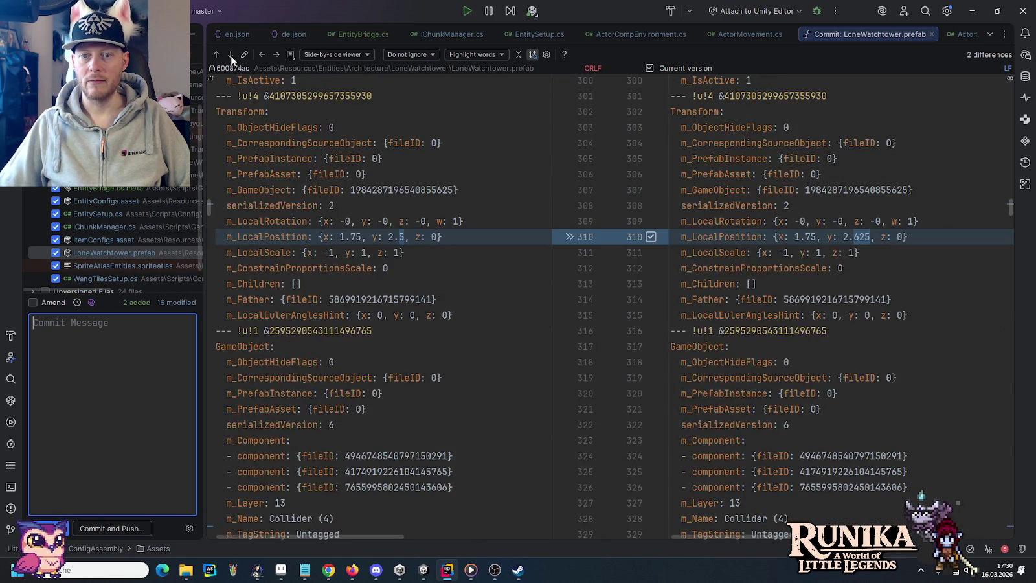
{"action": "left_click", "coordinate": [230, 56]}
{"action": "left_click", "coordinate": [230, 56]}
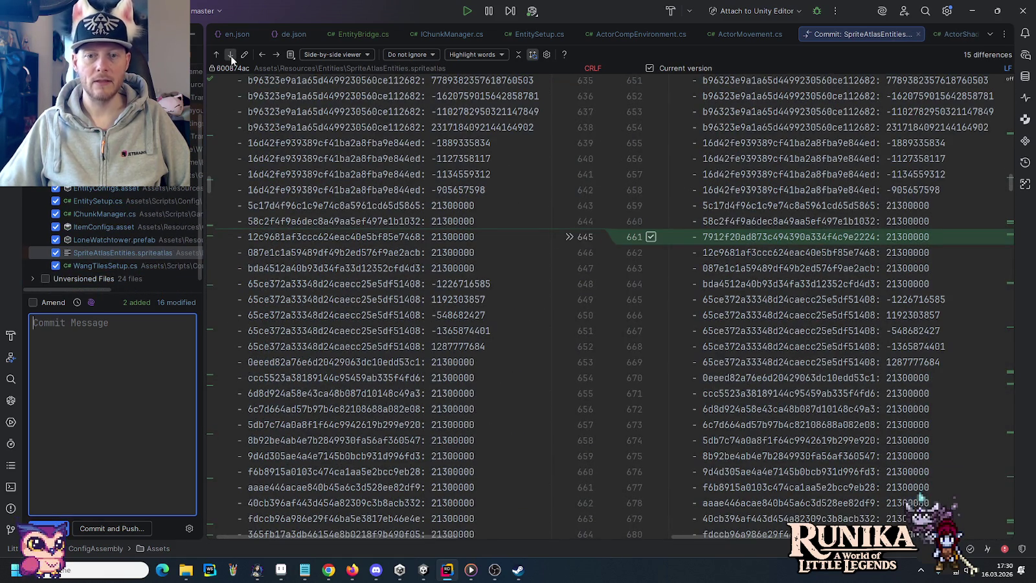
Step: Skip through the remaining sprite atlas differences and switch to Chrome's medieval house image results
{"action": "left_click", "coordinate": [230, 55]}
{"action": "left_click", "coordinate": [230, 55]}
{"action": "left_click", "coordinate": [230, 55]}
{"action": "left_click", "coordinate": [230, 56]}
{"action": "left_click", "coordinate": [230, 56]}
{"action": "left_click", "coordinate": [230, 56]}
{"action": "left_click", "coordinate": [230, 56]}
{"action": "left_click", "coordinate": [230, 56]}
{"action": "left_click", "coordinate": [230, 55]}
{"action": "key", "text": "alt+Tab"}
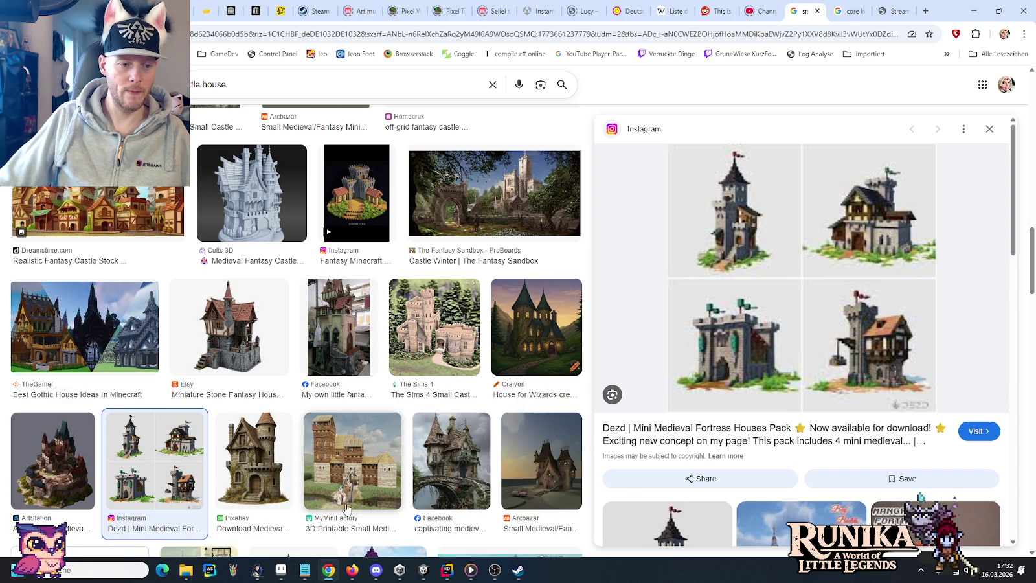
Step: Bring up the ulan-mor-house sprite sheet in Pro Motion NG and zoom in
{"action": "left_click", "coordinate": [280, 570]}
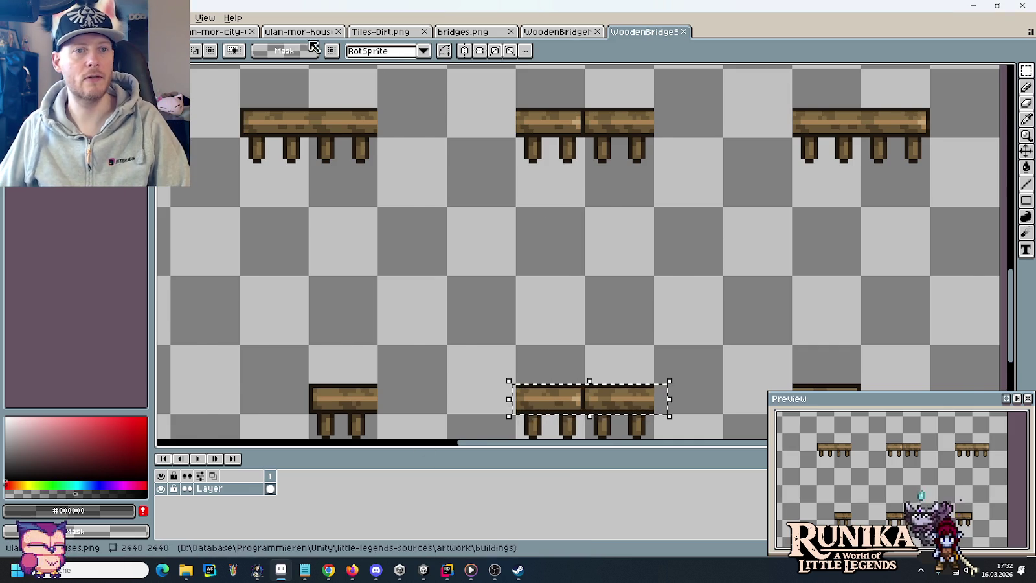
{"action": "left_click", "coordinate": [298, 31]}
{"action": "scroll", "coordinate": [634, 332], "scroll_direction": "down", "scroll_amount": 10}
{"action": "scroll", "coordinate": [730, 231], "scroll_direction": "right", "scroll_amount": 10}
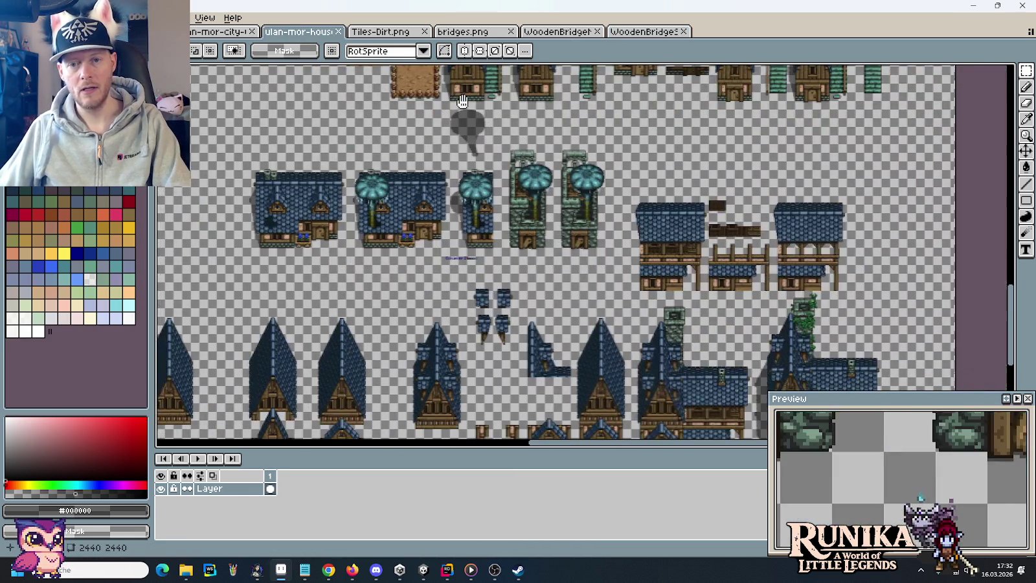
{"action": "scroll", "coordinate": [730, 231], "scroll_direction": "up", "scroll_amount": 5}
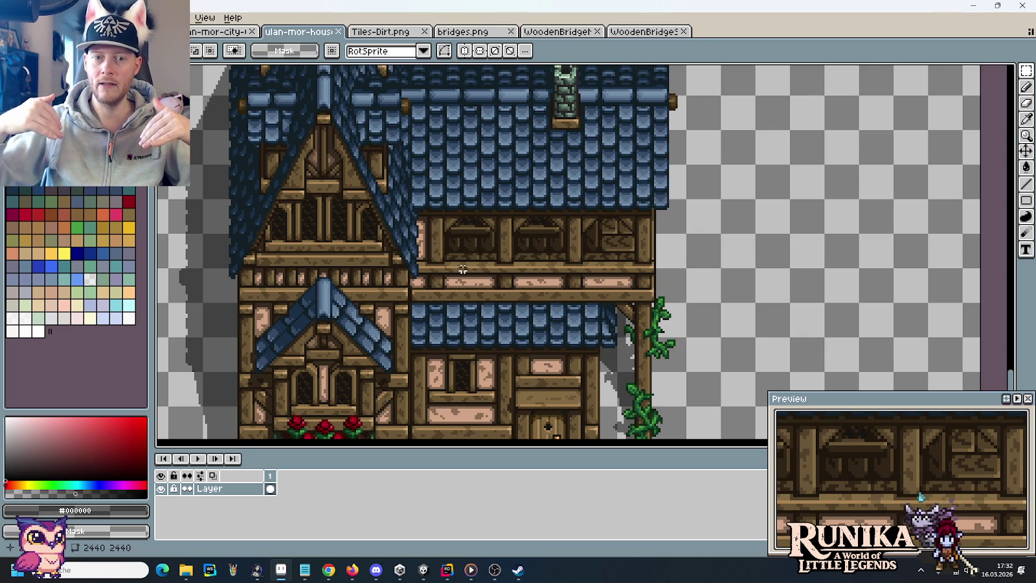
Step: Measure the house's upper floor and roof, the balcony beam, and a rough area on empty canvas
{"action": "left_click_drag", "start_coordinate": [585, 269], "coordinate": [443, 164]}
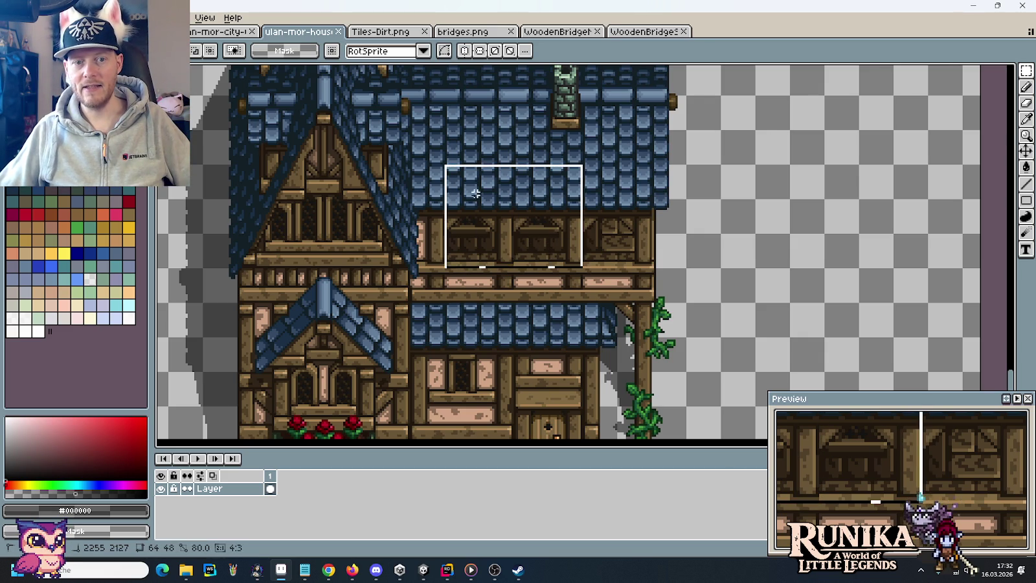
{"action": "key", "text": "ctrl+d"}
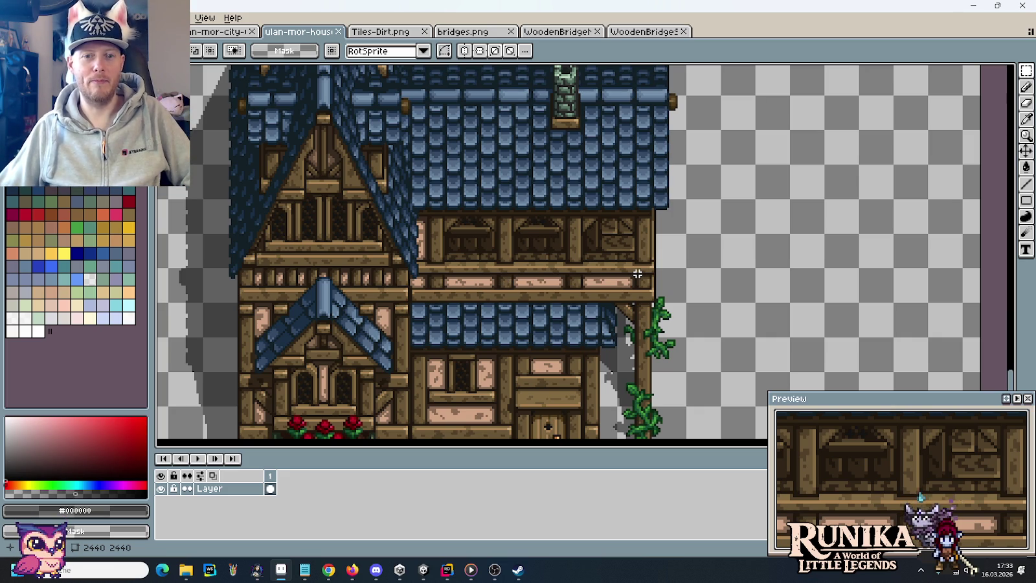
{"action": "mouse_move", "coordinate": [638, 274]}
{"action": "left_mouse_down"}
{"action": "mouse_move", "coordinate": [620, 295]}
{"action": "mouse_move", "coordinate": [414, 301]}
{"action": "left_mouse_up"}
{"action": "left_click", "coordinate": [737, 277]}
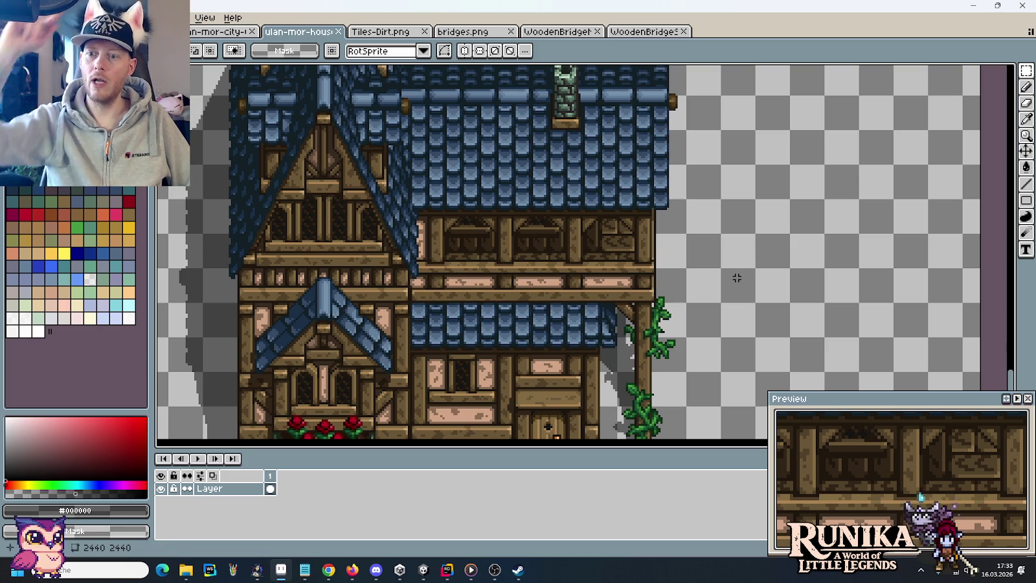
{"action": "left_click_drag", "start_coordinate": [702, 105], "coordinate": [907, 286]}
{"action": "left_click", "coordinate": [819, 293]}
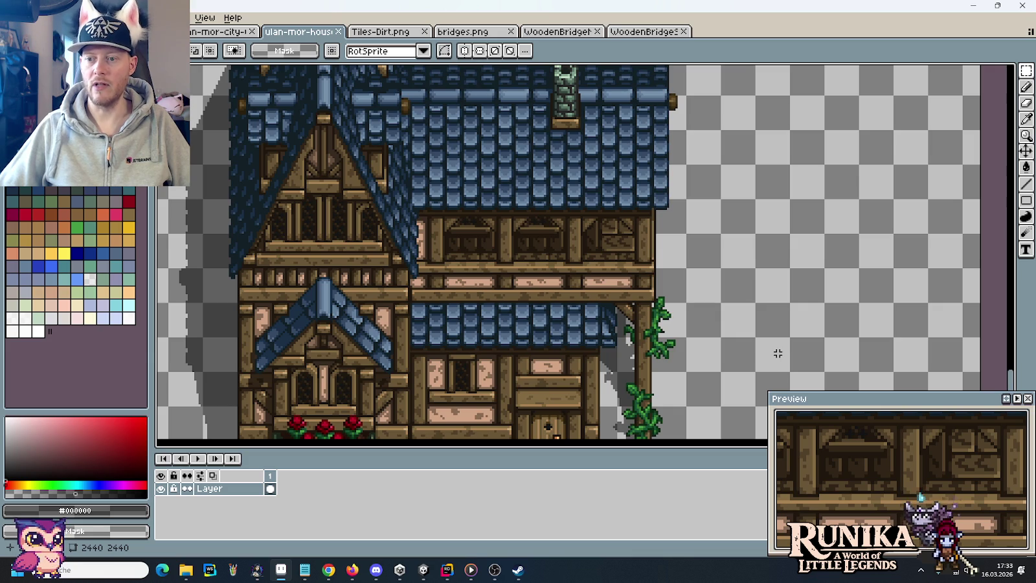
{"action": "scroll", "coordinate": [778, 353], "scroll_direction": "down", "scroll_amount": 4}
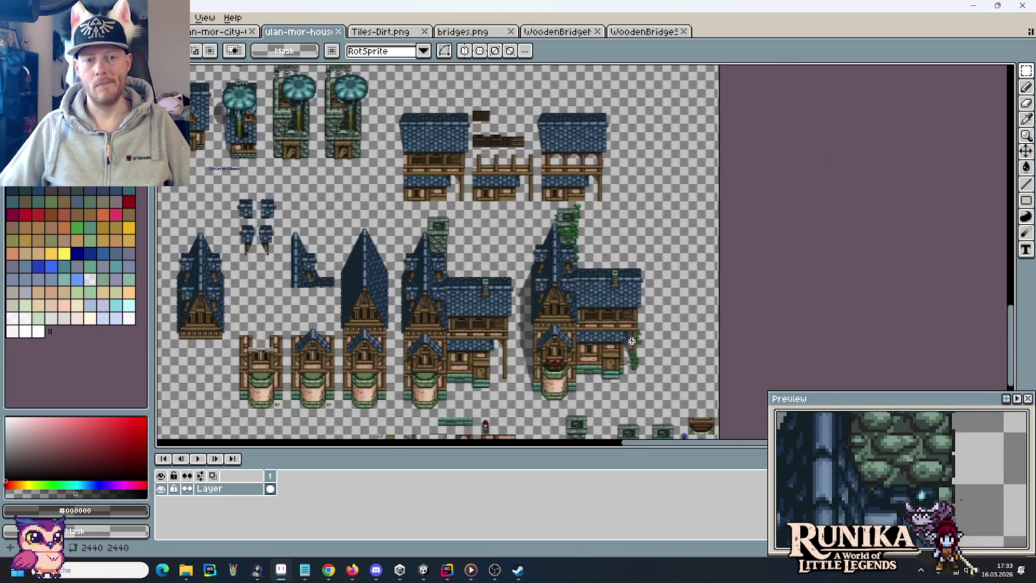
Step: Compare two zoomed-in house sprites with the wooden bridge in Unity, then return to the Google Images results
{"action": "scroll", "coordinate": [632, 341], "scroll_direction": "up", "scroll_amount": 3}
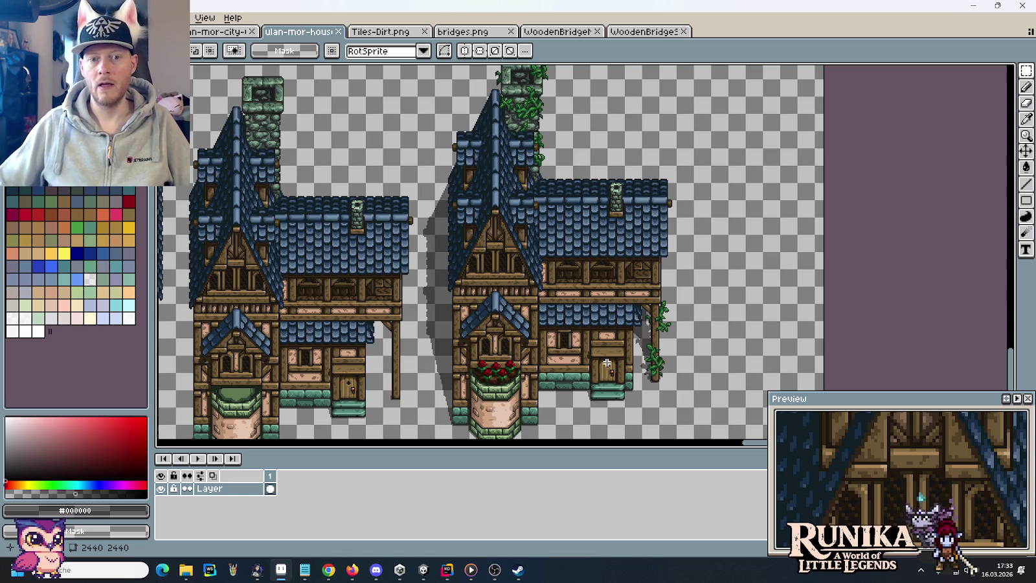
{"action": "left_click", "coordinate": [430, 576]}
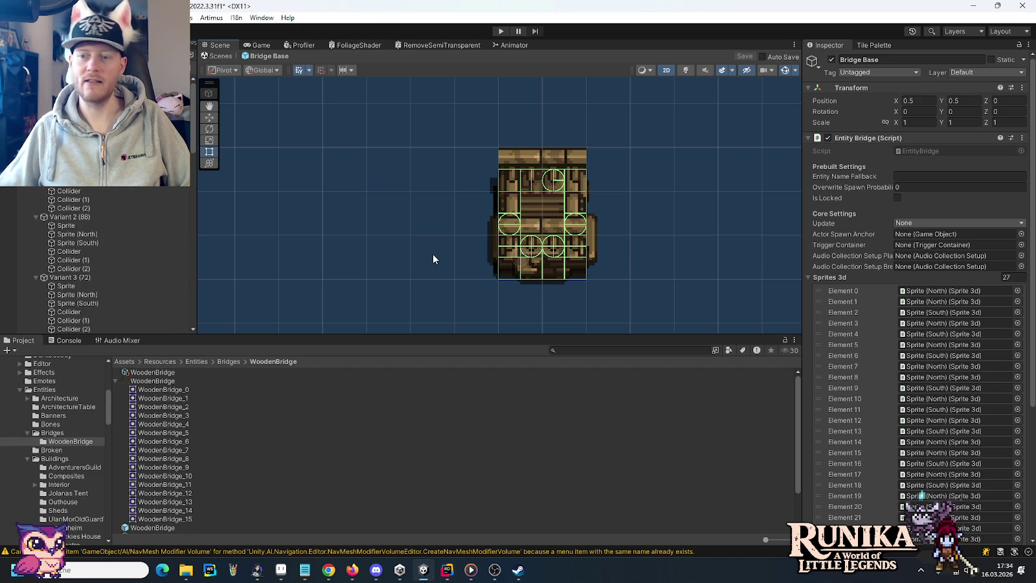
{"action": "left_click", "coordinate": [285, 571]}
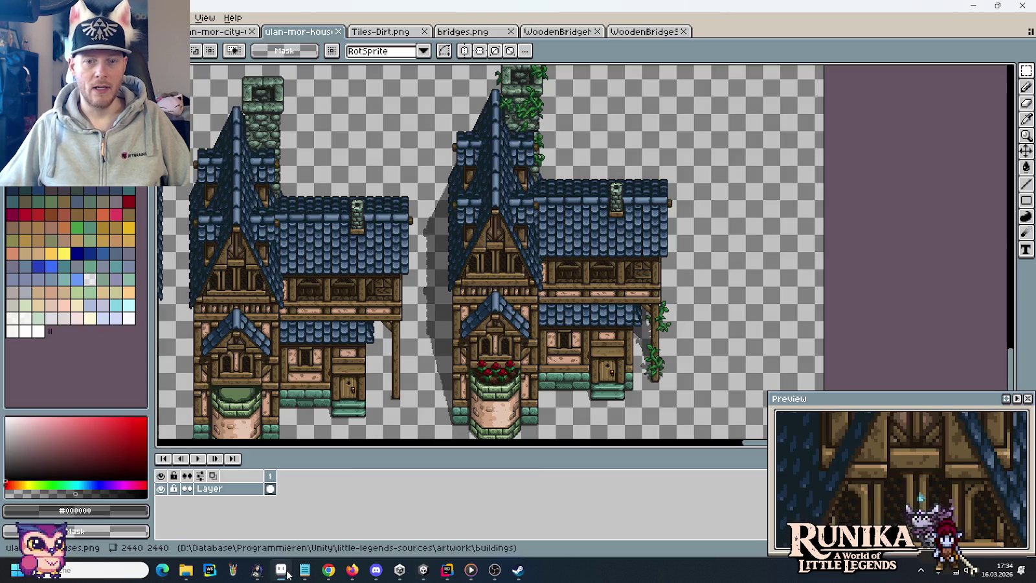
{"action": "left_click", "coordinate": [329, 570]}
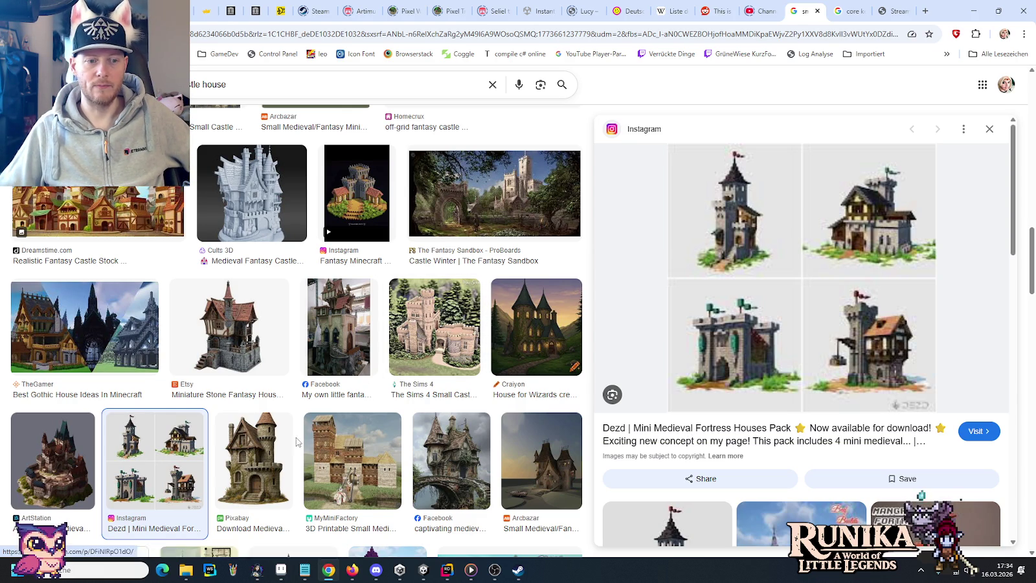
Step: Preview the Pixabay medieval stone house and the Mini Medieval Fortress Houses Pack images
{"action": "left_click", "coordinate": [252, 440]}
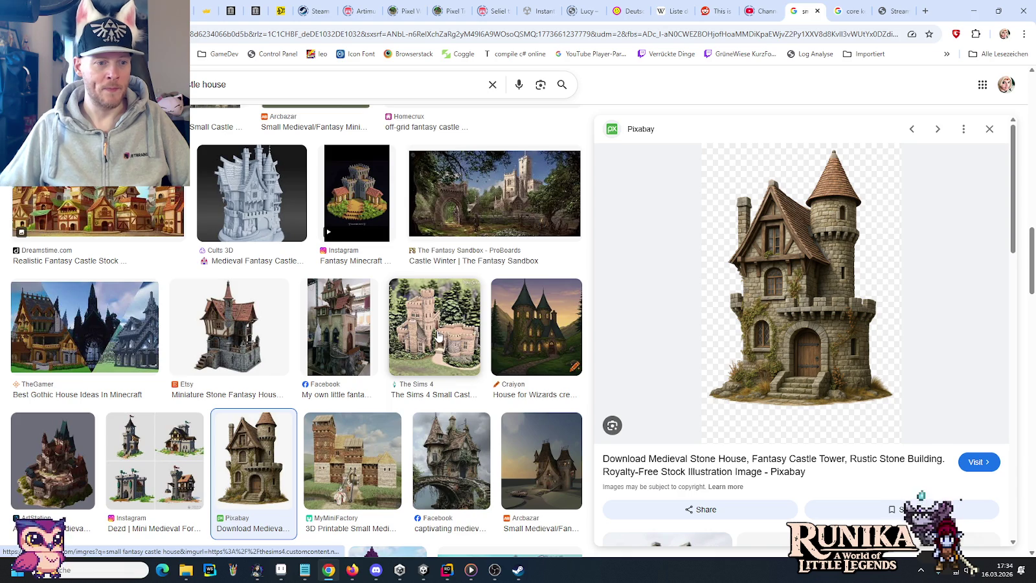
{"action": "scroll", "coordinate": [324, 298], "scroll_direction": "down", "scroll_amount": 3}
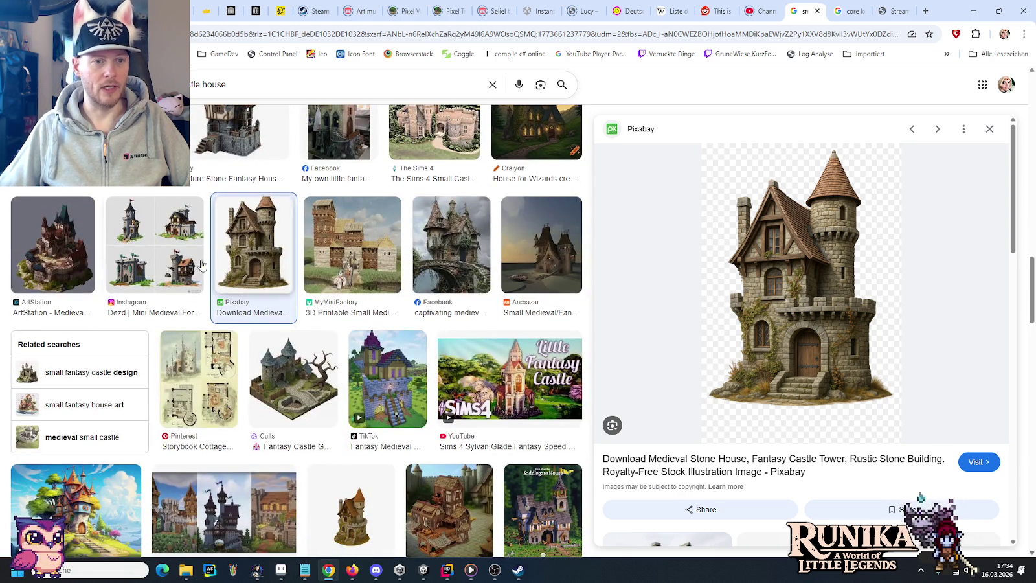
{"action": "left_click", "coordinate": [202, 264]}
{"action": "scroll", "coordinate": [470, 428], "scroll_direction": "down", "scroll_amount": 3}
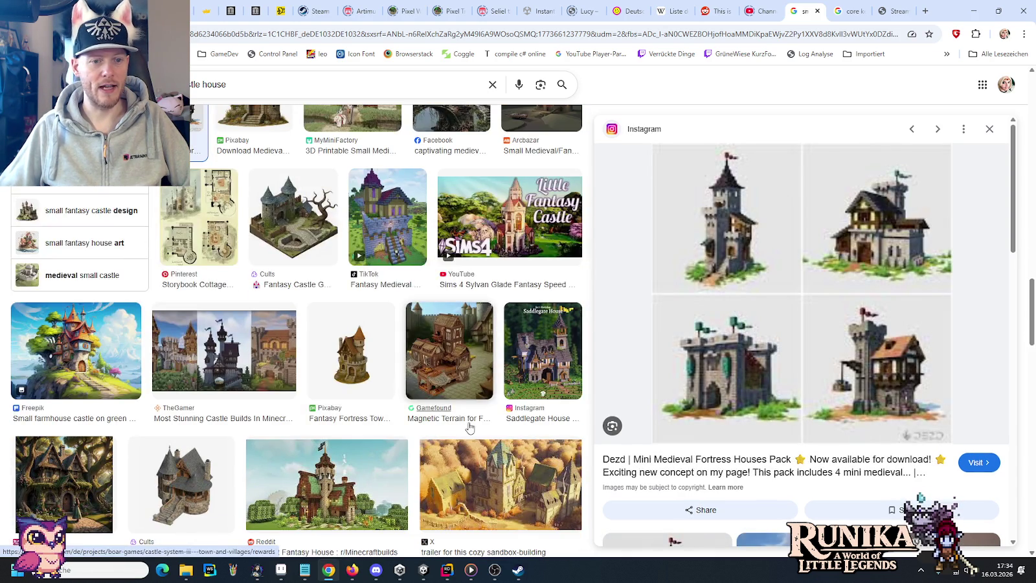
{"action": "scroll", "coordinate": [437, 361], "scroll_direction": "down", "scroll_amount": 2}
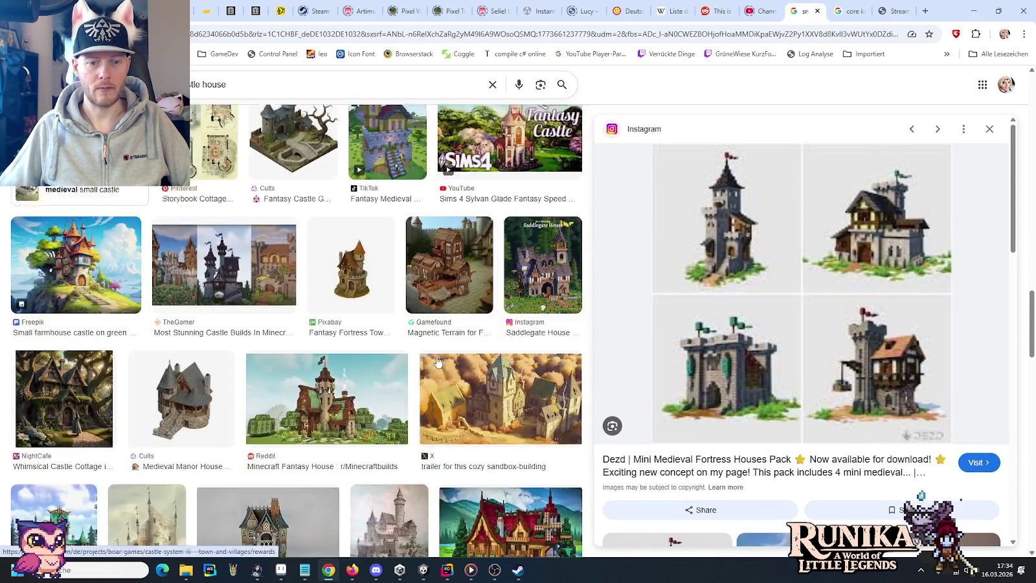
Step: Preview the Tiny Glade sandbox-building trailer image, browse further results, then return to Pro Motion NG
{"action": "left_click", "coordinate": [541, 389]}
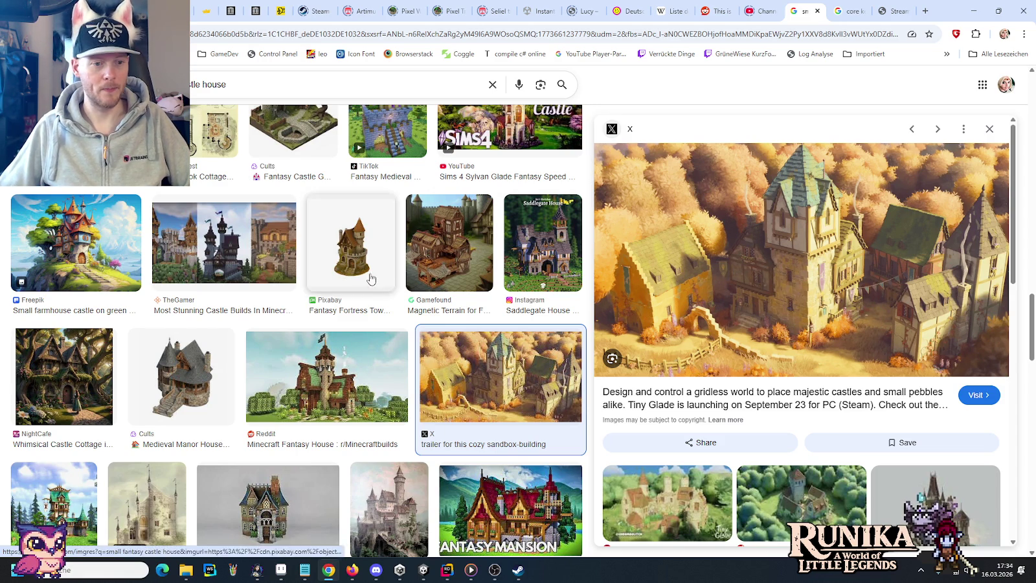
{"action": "scroll", "coordinate": [394, 283], "scroll_direction": "down", "scroll_amount": 2}
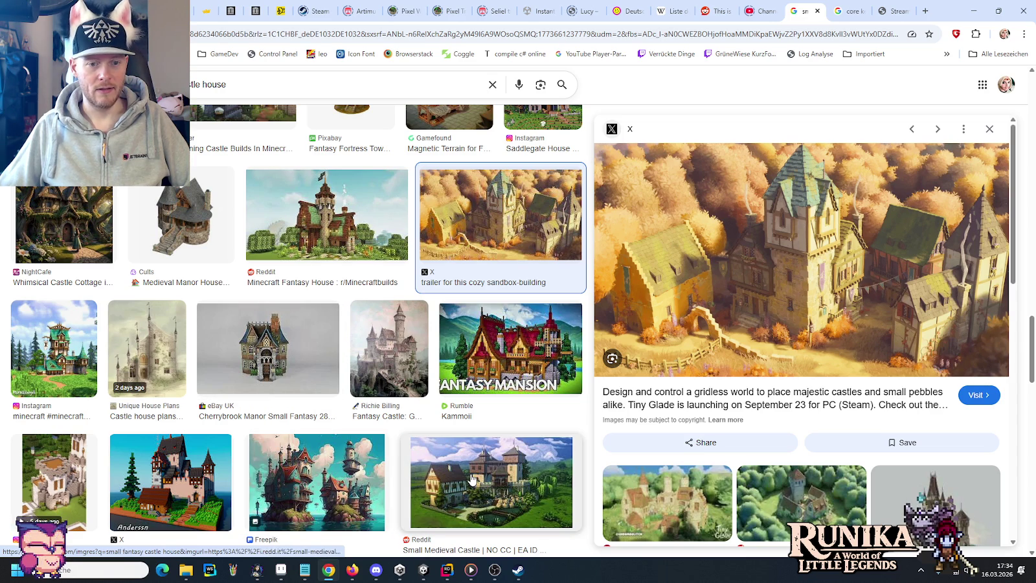
{"action": "scroll", "coordinate": [471, 479], "scroll_direction": "down", "scroll_amount": 3}
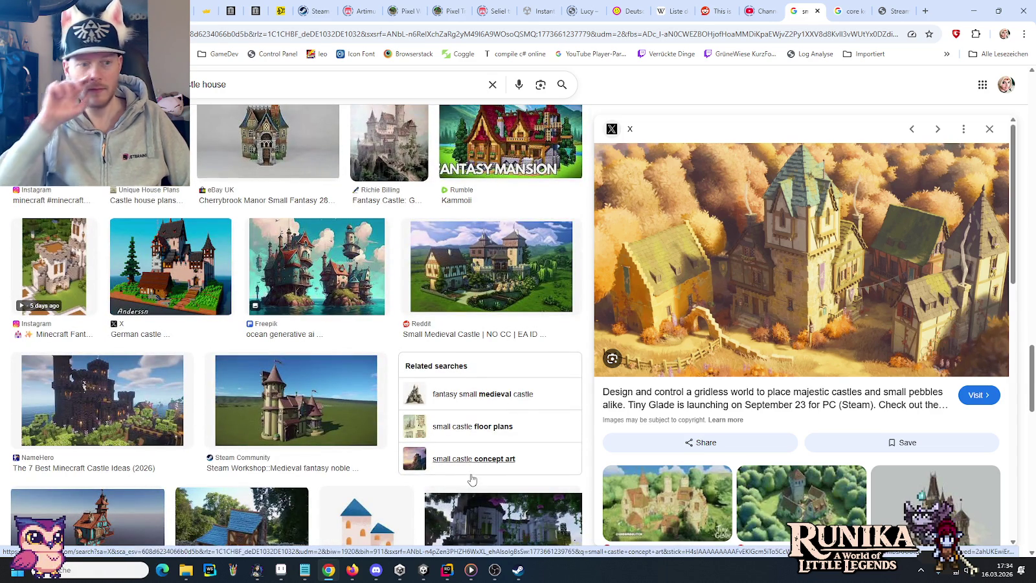
{"action": "scroll", "coordinate": [472, 479], "scroll_direction": "down", "scroll_amount": 3}
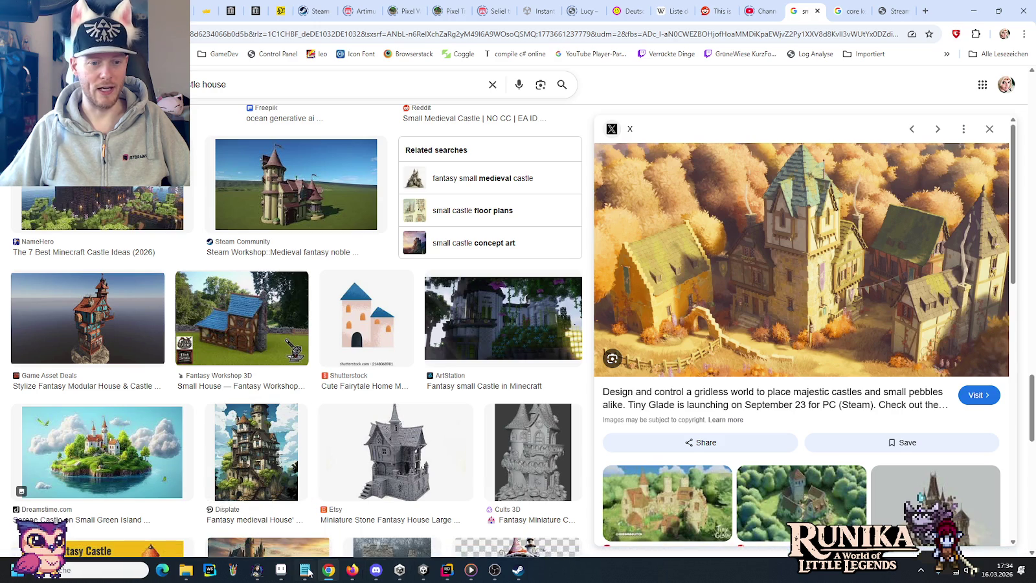
{"action": "left_click", "coordinate": [281, 570]}
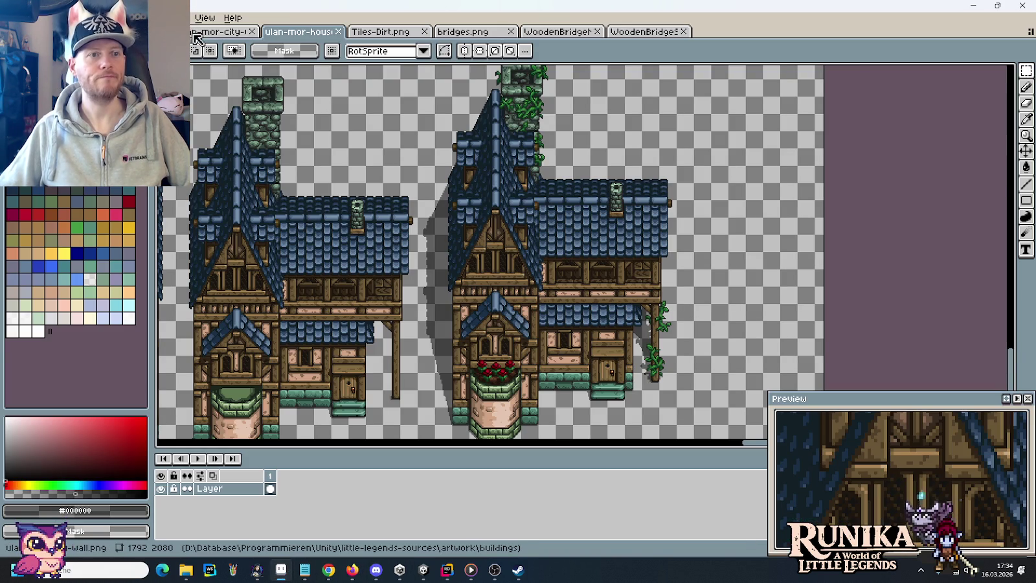
Step: View the WoodenBridge sprite sheet and zoom into the city tile sheet's towers, then return to Rider
{"action": "left_click", "coordinate": [195, 34]}
{"action": "key", "text": "ctrl+shift+Tab"}
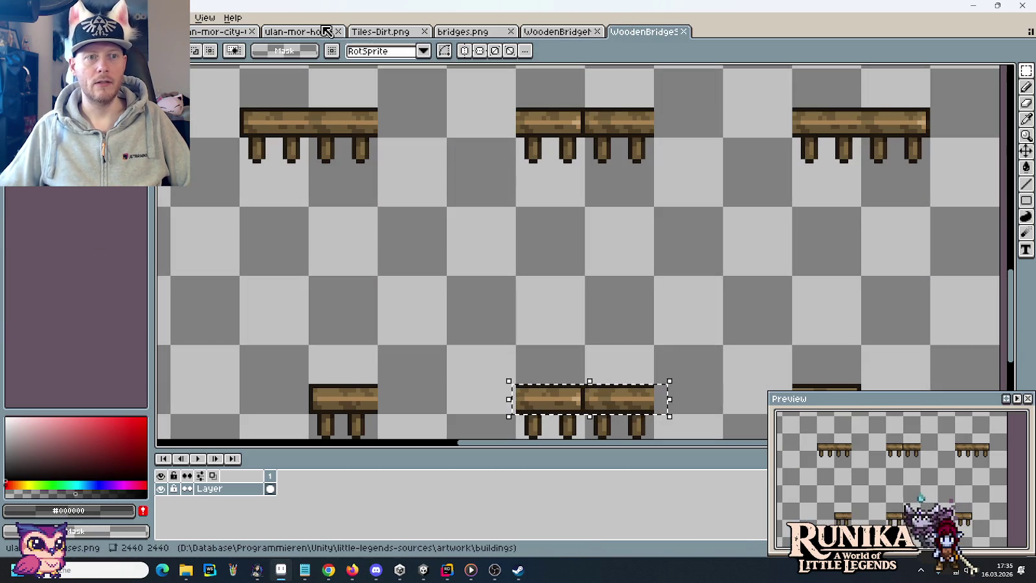
{"action": "left_click", "coordinate": [278, 33]}
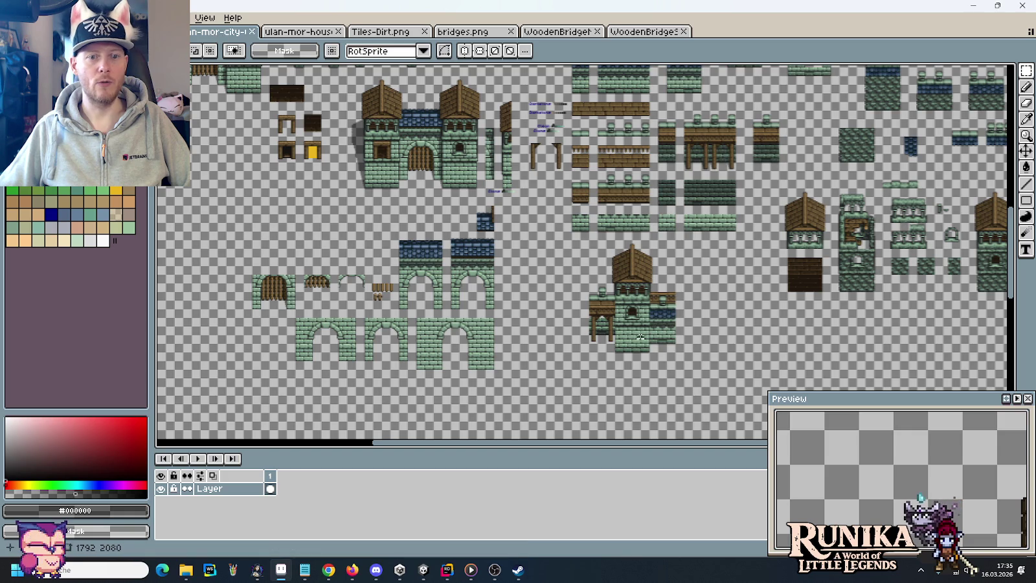
{"action": "scroll", "coordinate": [648, 330], "scroll_direction": "up", "scroll_amount": 4}
{"action": "scroll", "coordinate": [544, 211], "scroll_direction": "up", "scroll_amount": 3}
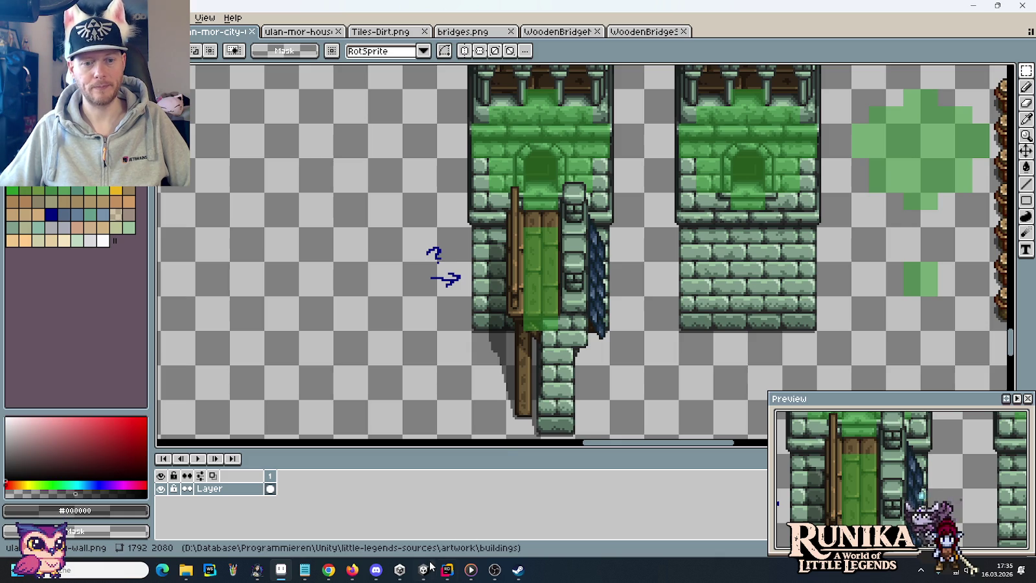
{"action": "left_click", "coordinate": [447, 570]}
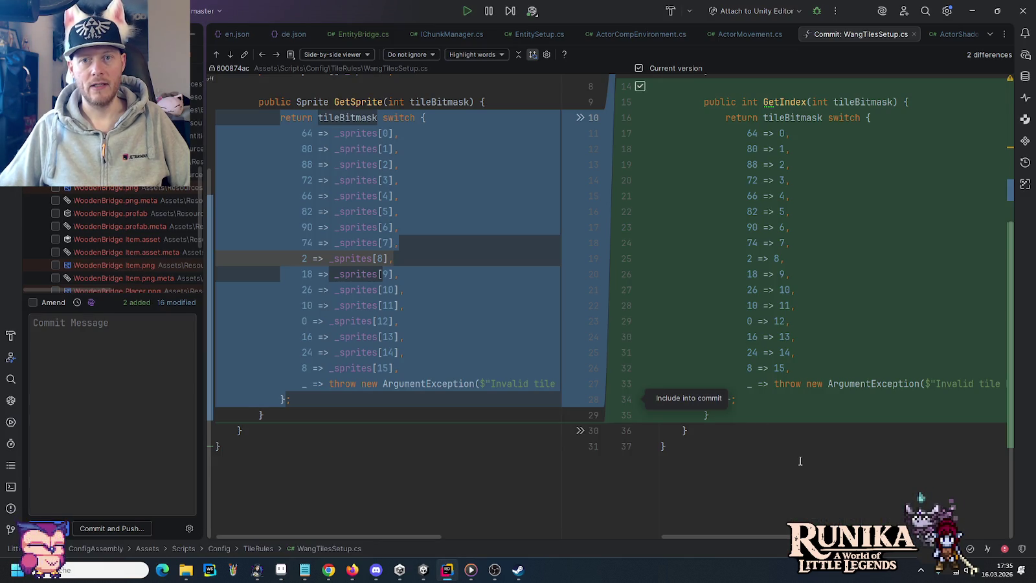
Step: Close the WangTilesSetup.cs diff and view the bridge files' diffs down to Bridges.meta
{"action": "left_click", "coordinate": [914, 35]}
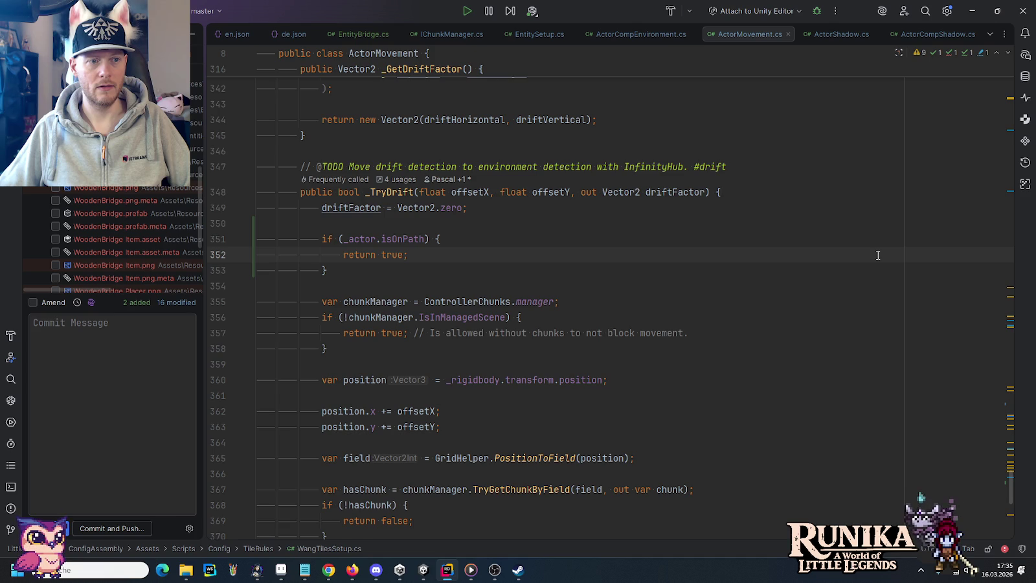
{"action": "left_click", "coordinate": [129, 96]}
{"action": "left_click", "coordinate": [129, 110]}
{"action": "left_click", "coordinate": [129, 122]}
{"action": "left_click", "coordinate": [130, 135]}
Step: Tick the WoodenBridge files, including the prefab, Item.asset and Item.png, for the commit
{"action": "left_click", "coordinate": [56, 161]}
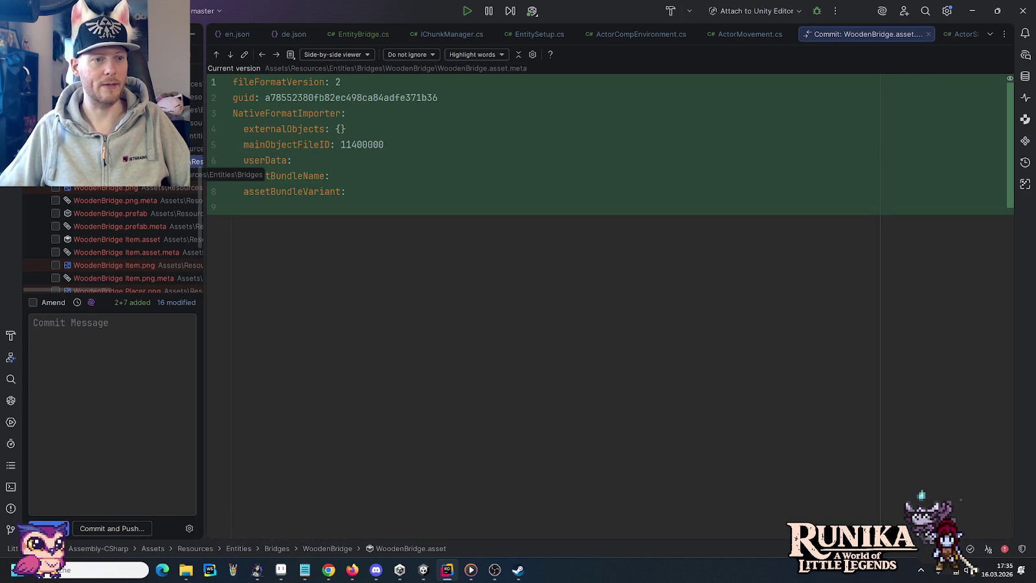
{"action": "left_click", "coordinate": [55, 174]}
{"action": "left_click", "coordinate": [56, 187]}
{"action": "left_click", "coordinate": [56, 200]}
{"action": "left_click", "coordinate": [55, 213]}
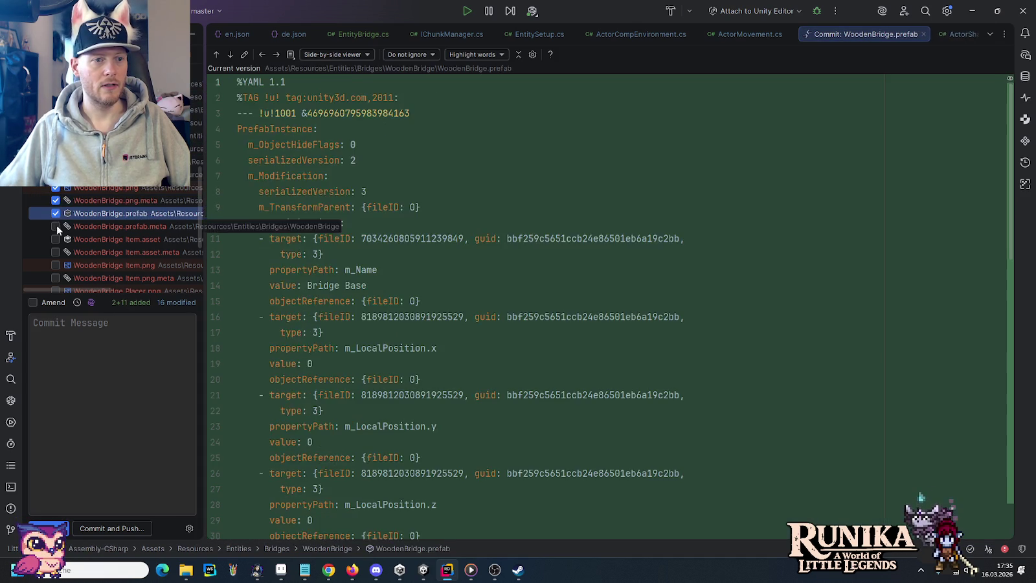
{"action": "left_click", "coordinate": [55, 226]}
{"action": "left_click", "coordinate": [56, 239]}
{"action": "left_click", "coordinate": [55, 252]}
{"action": "left_click", "coordinate": [56, 265]}
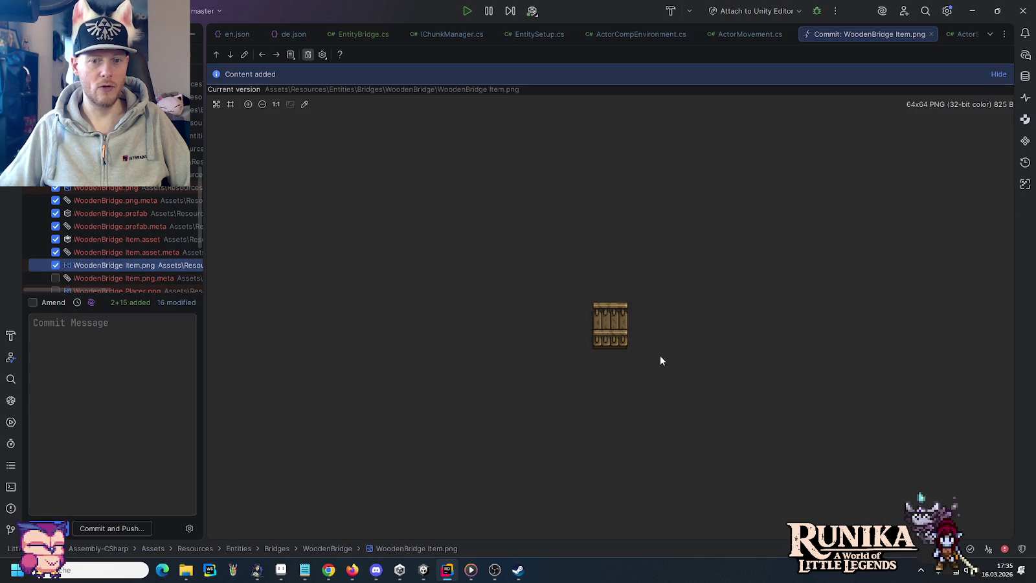
Step: Tick the remaining WoodenBridge Item, Placer, Recipe, North and South files with their .meta files
{"action": "scroll", "coordinate": [121, 272], "scroll_direction": "down", "scroll_amount": 3}
{"action": "left_click", "coordinate": [55, 161]}
{"action": "left_click", "coordinate": [55, 174]}
{"action": "left_click", "coordinate": [55, 187]}
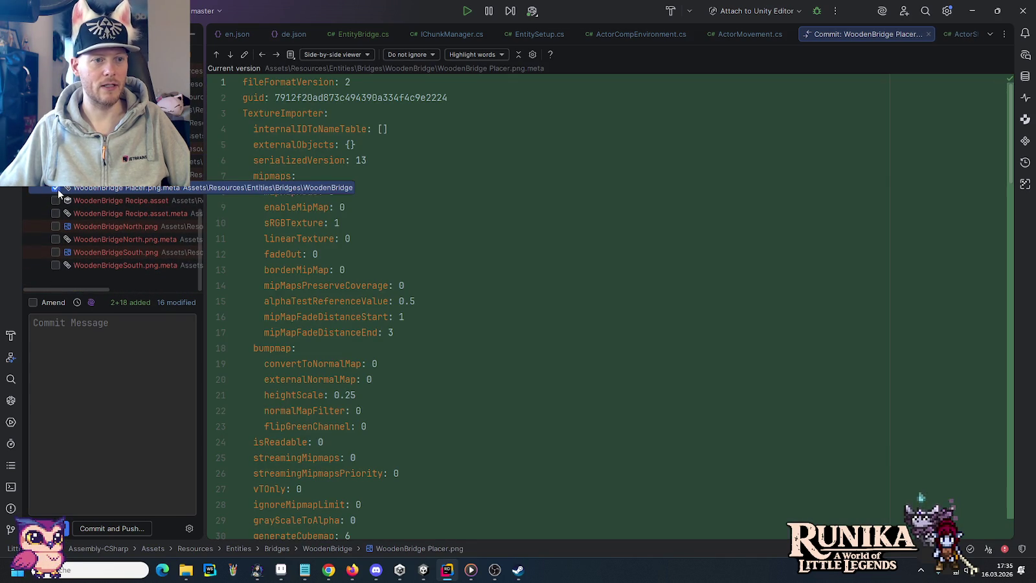
{"action": "left_click", "coordinate": [56, 200]}
{"action": "left_click", "coordinate": [56, 213]}
{"action": "left_click", "coordinate": [56, 226]}
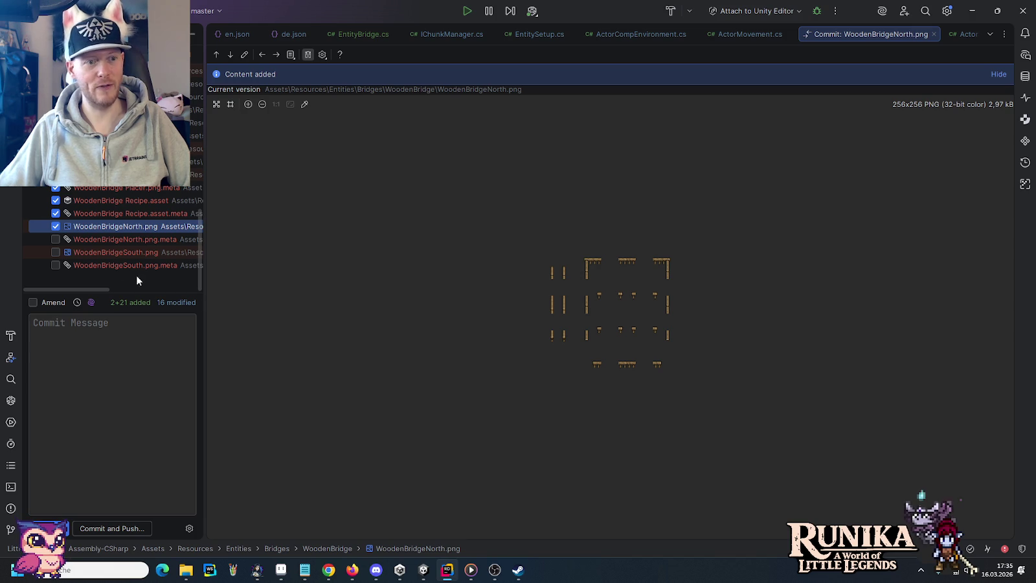
{"action": "left_click", "coordinate": [56, 239]}
{"action": "left_click", "coordinate": [55, 252]}
{"action": "left_click", "coordinate": [56, 265]}
{"action": "left_click", "coordinate": [135, 356]}
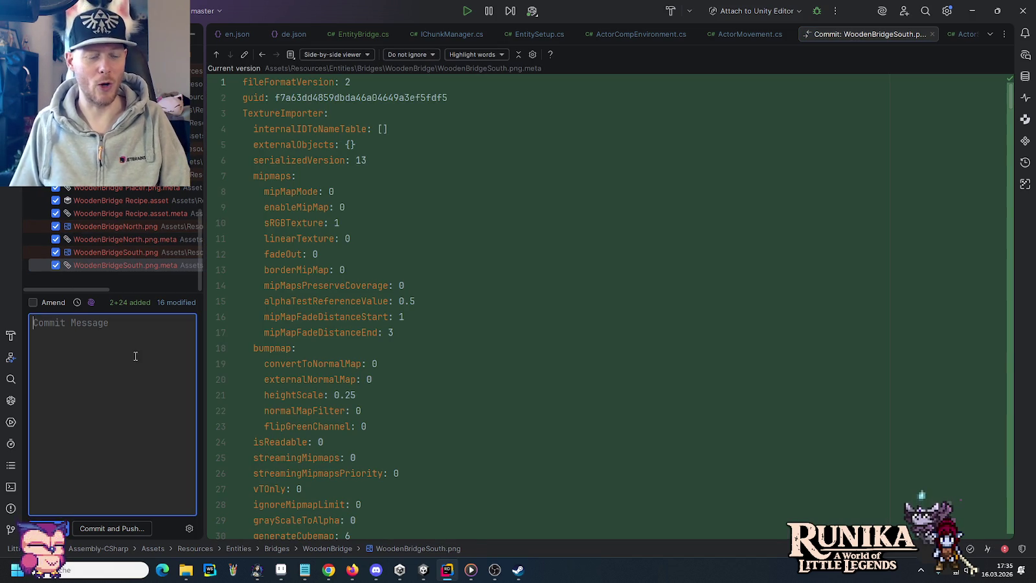
Step: Commit with message 'Adds wooden bridge (WIP).' despite the failed commit check and push to origin master
{"action": "type", "text": "Adds"}
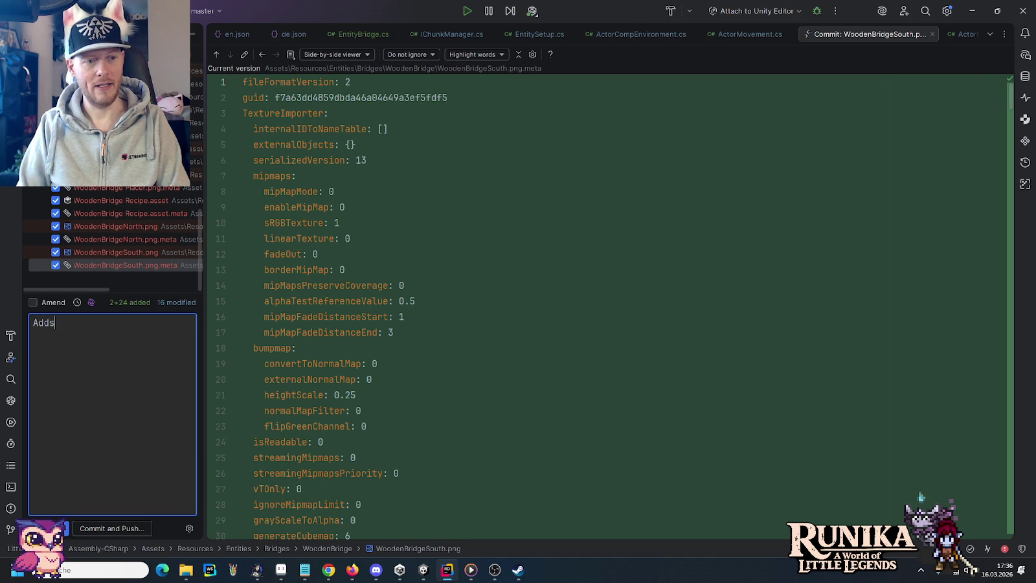
{"action": "type", "text": " wooden br"}
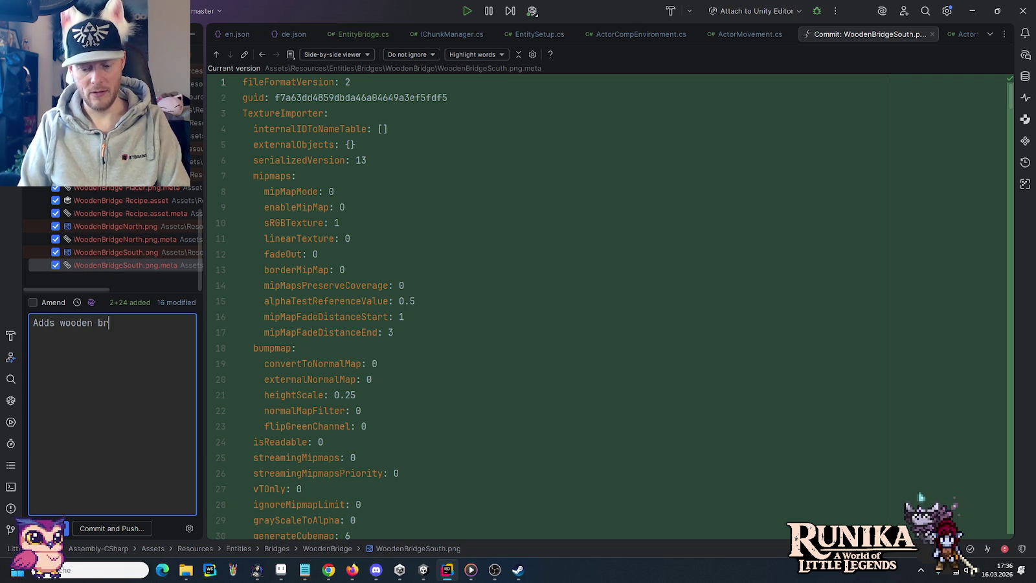
{"action": "type", "text": "idge (WIP)."}
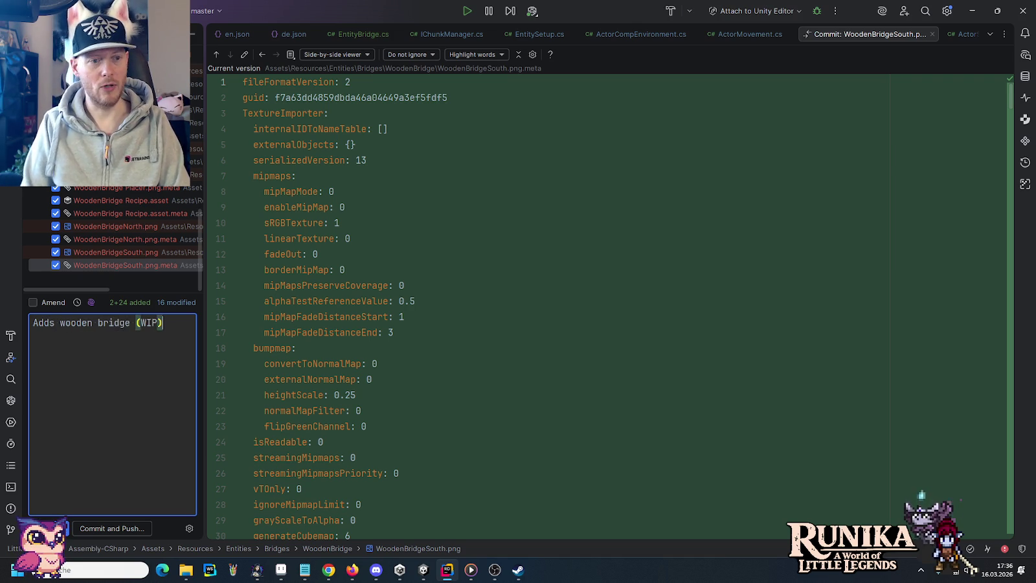
{"action": "left_click", "coordinate": [125, 526]}
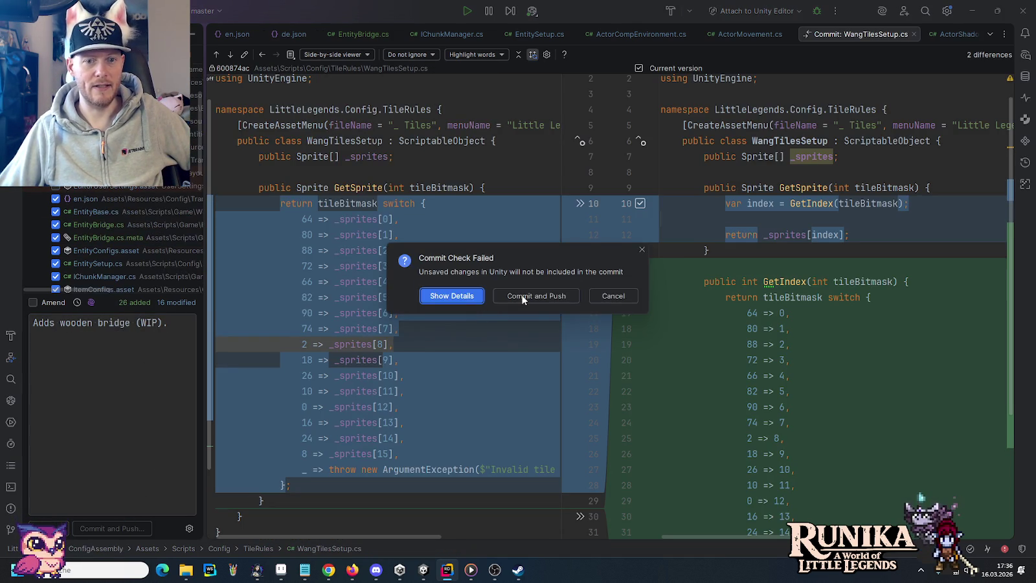
{"action": "left_click", "coordinate": [523, 295]}
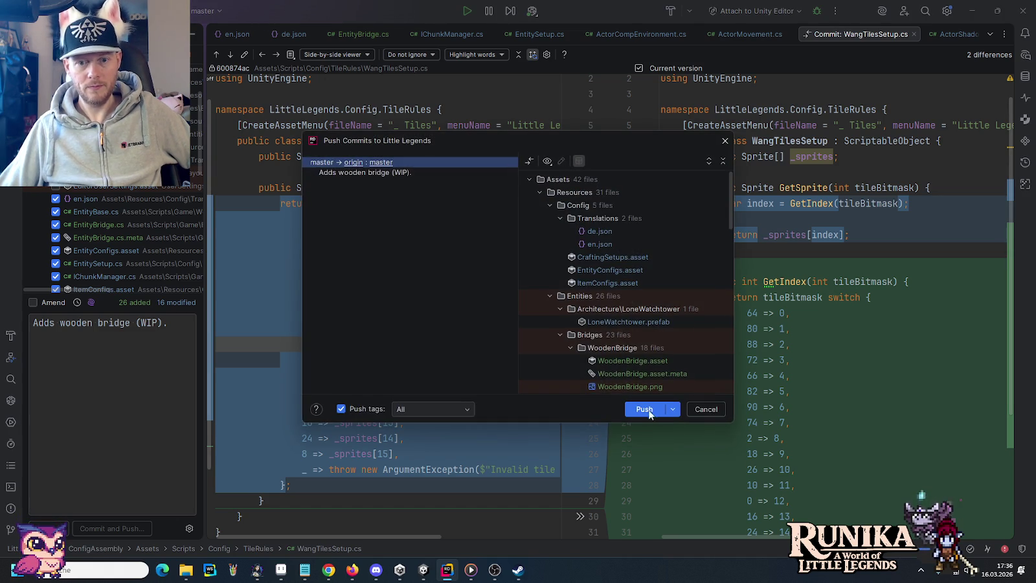
{"action": "left_click", "coordinate": [645, 410]}
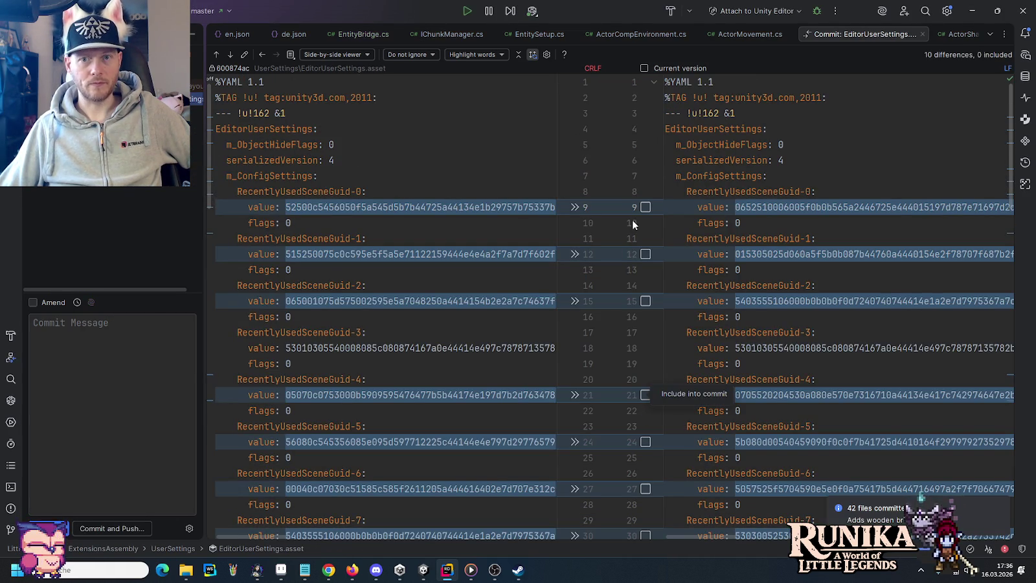
Step: Close the EditorUserSettings diff and read through EntityBridge.cs's _VariantUpdate neighbour-bridge checks
{"action": "left_click", "coordinate": [923, 33]}
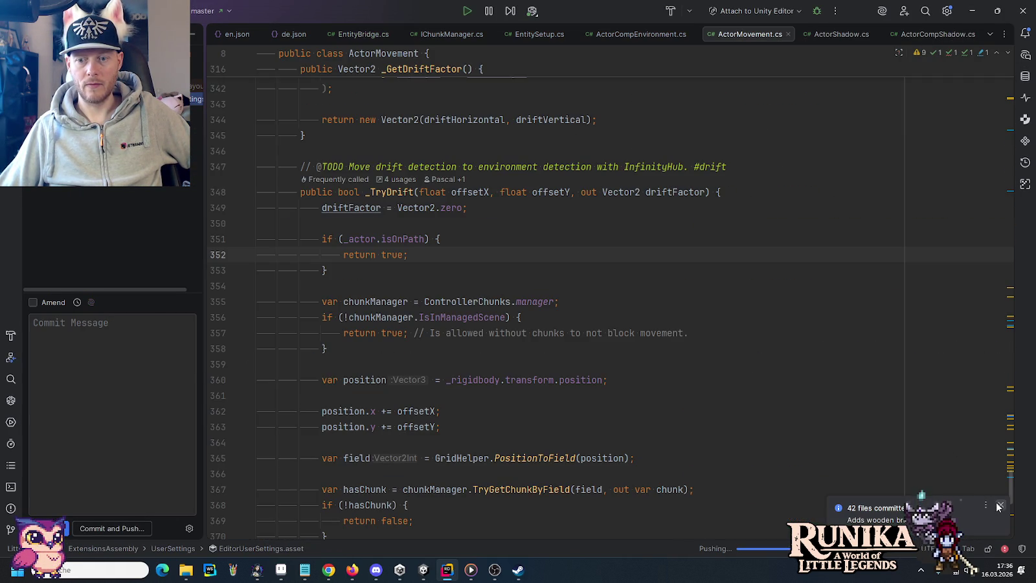
{"action": "key", "text": "ctrl+Tab"}
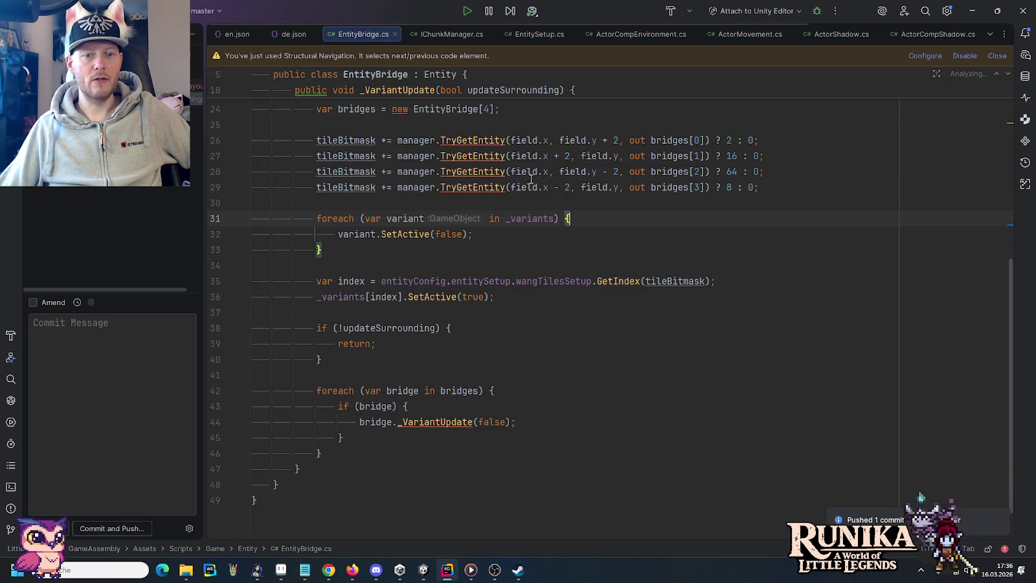
{"action": "mouse_move", "coordinate": [418, 156]}
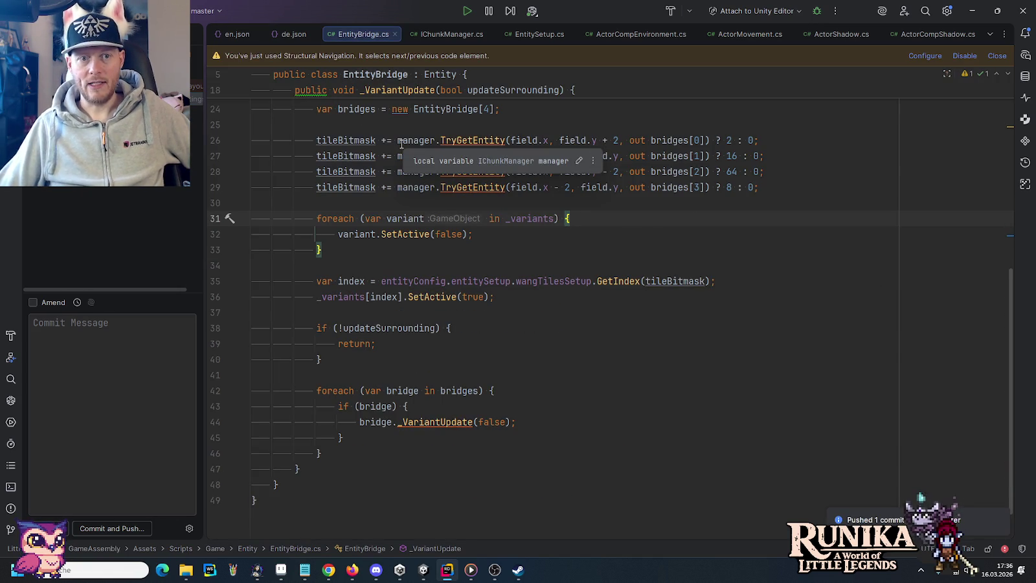
{"action": "scroll", "coordinate": [440, 155], "scroll_direction": "up", "scroll_amount": 1}
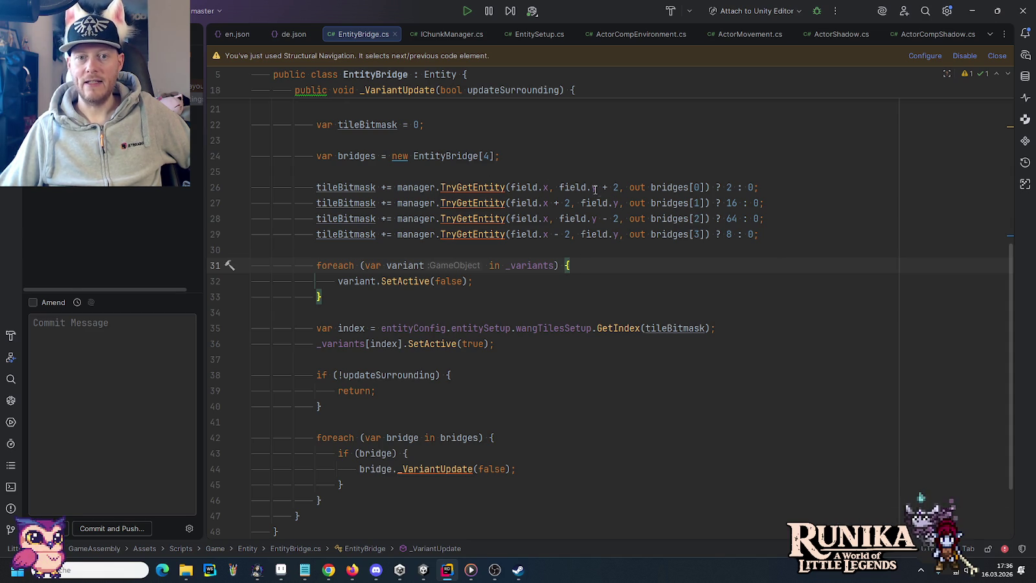
{"action": "mouse_move", "coordinate": [595, 190]}
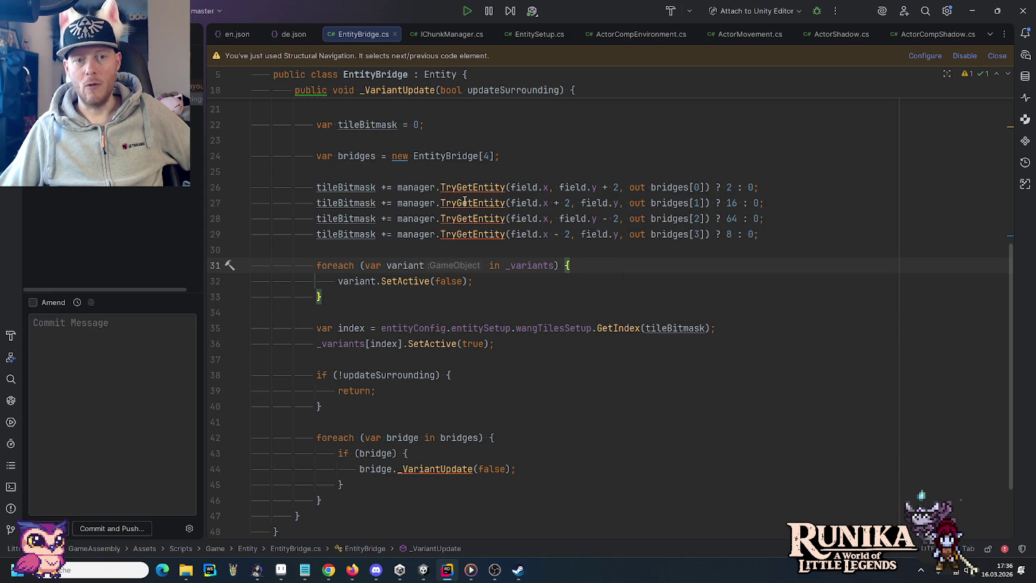
{"action": "mouse_move", "coordinate": [464, 201]}
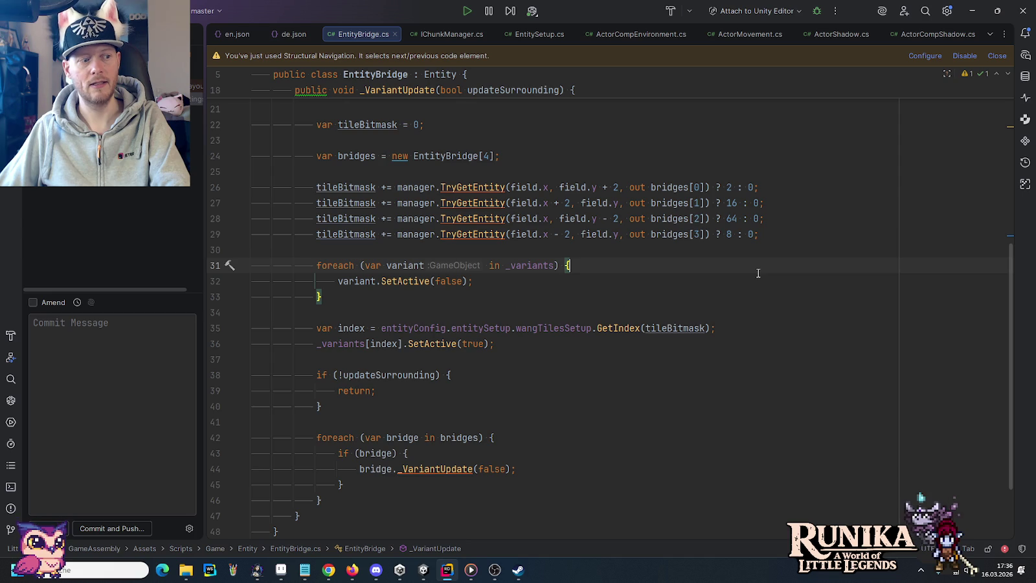
{"action": "scroll", "coordinate": [583, 247], "scroll_direction": "down", "scroll_amount": 2}
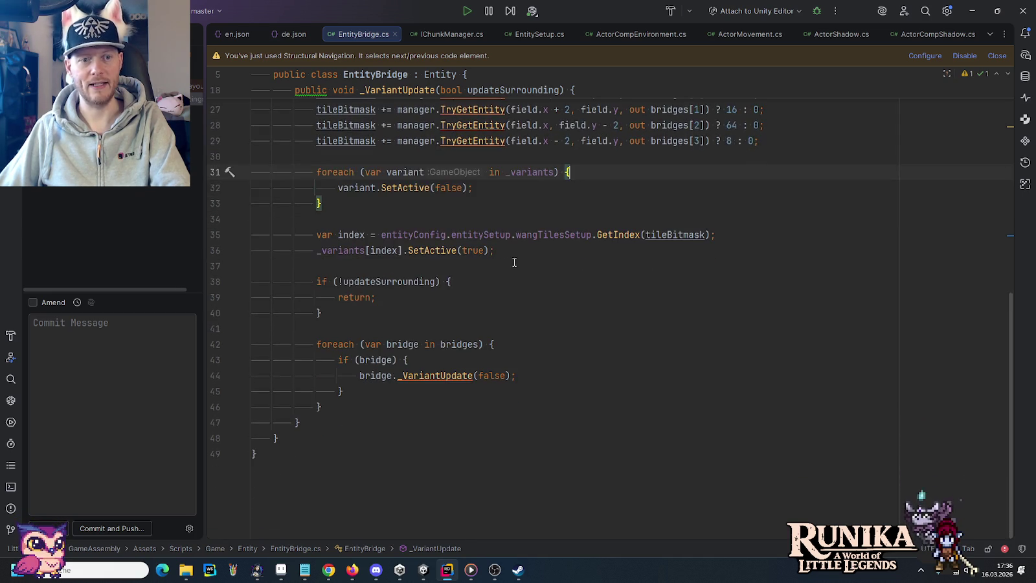
{"action": "scroll", "coordinate": [511, 259], "scroll_direction": "up", "scroll_amount": 4}
{"action": "scroll", "coordinate": [290, 203], "scroll_direction": "down", "scroll_amount": 4}
Step: Start a new public bool method named TryGetBridge below the _VariantUpdate method
{"action": "left_click", "coordinate": [334, 421]}
{"action": "key", "text": "Return"}
{"action": "key", "text": "Return"}
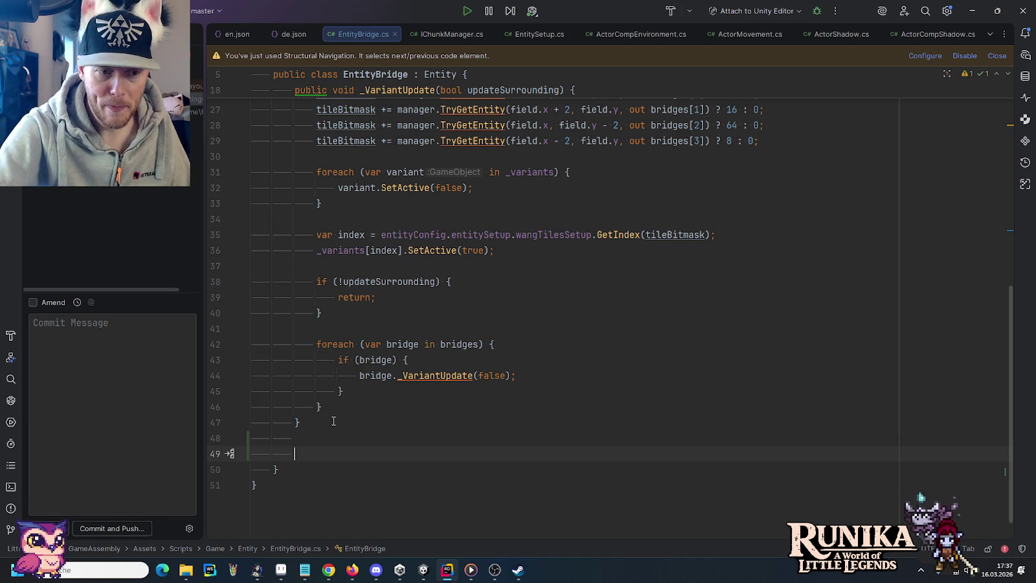
{"action": "type", "text": "public "}
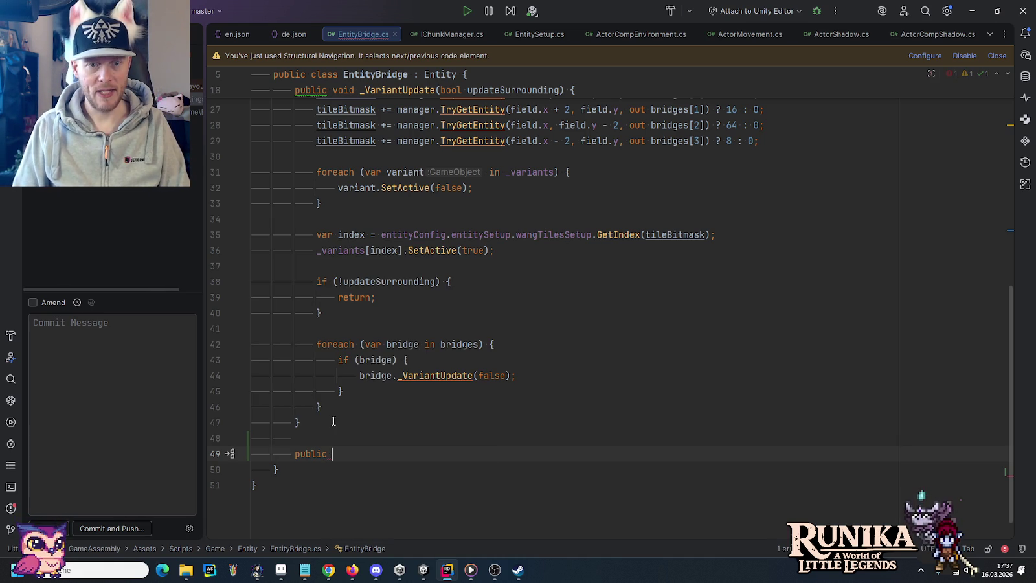
{"action": "type", "text": "bool "}
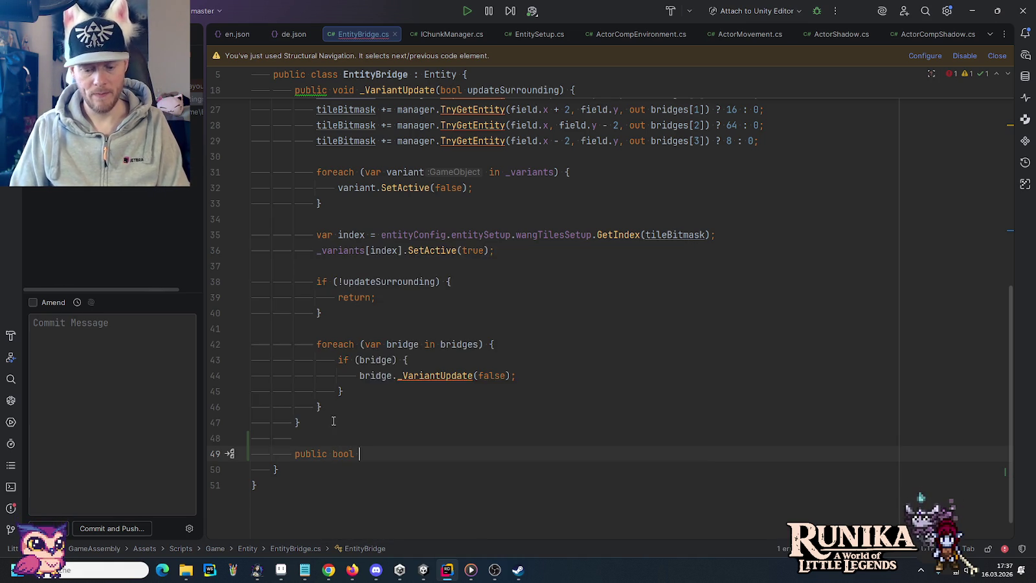
{"action": "type", "text": "TryGet"}
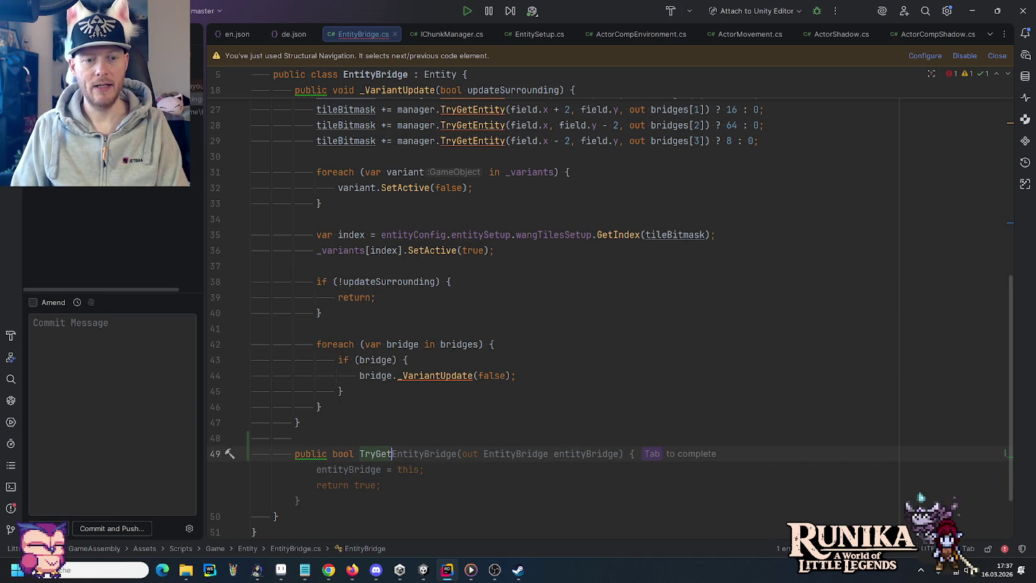
{"action": "type", "text": "C"}
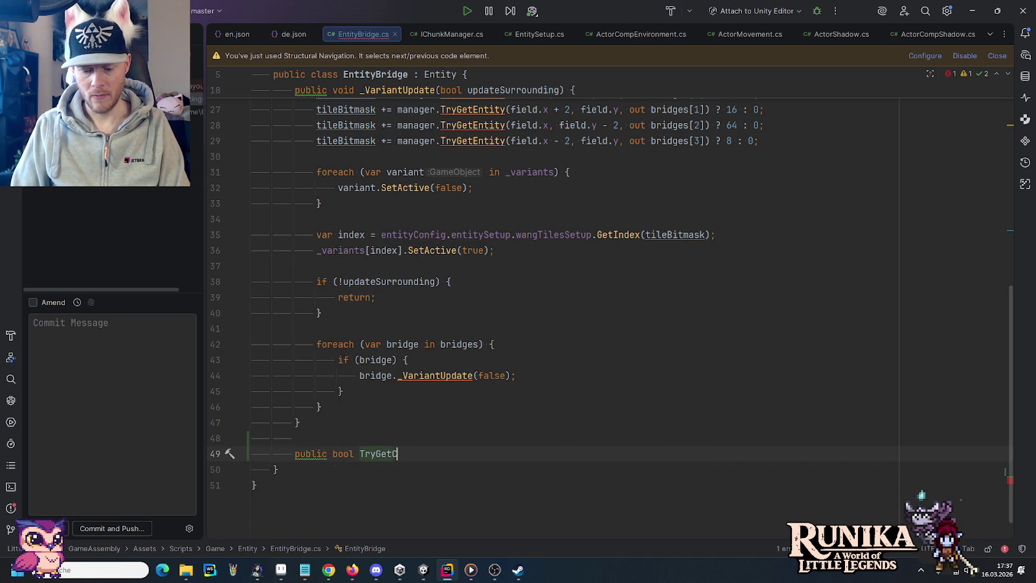
{"action": "type", "text": "onnected"}
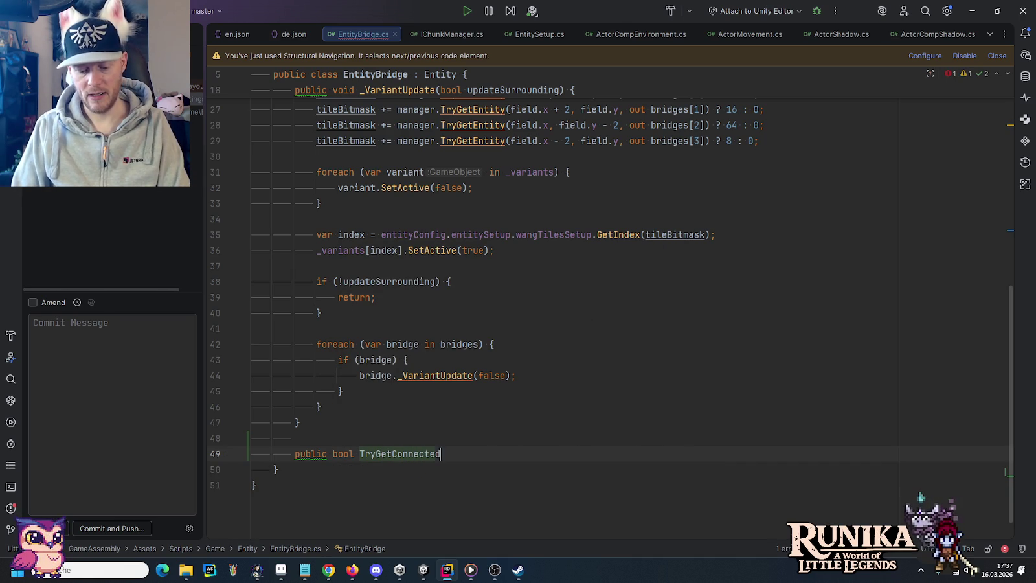
{"action": "type", "text": "Bridge"}
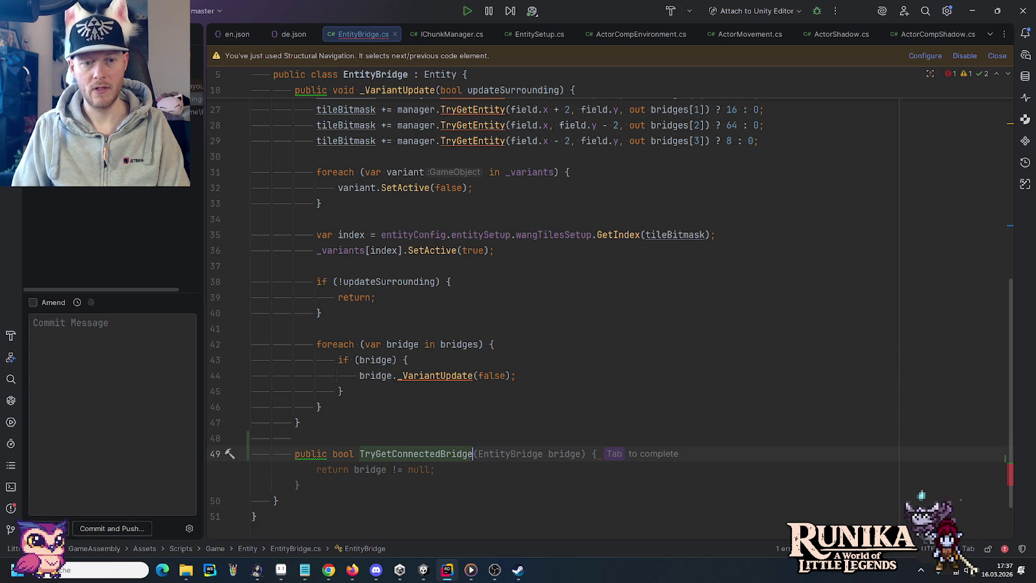
{"action": "key", "text": "Left"}
{"action": "key", "text": "Left"}
{"action": "key", "text": "Left"}
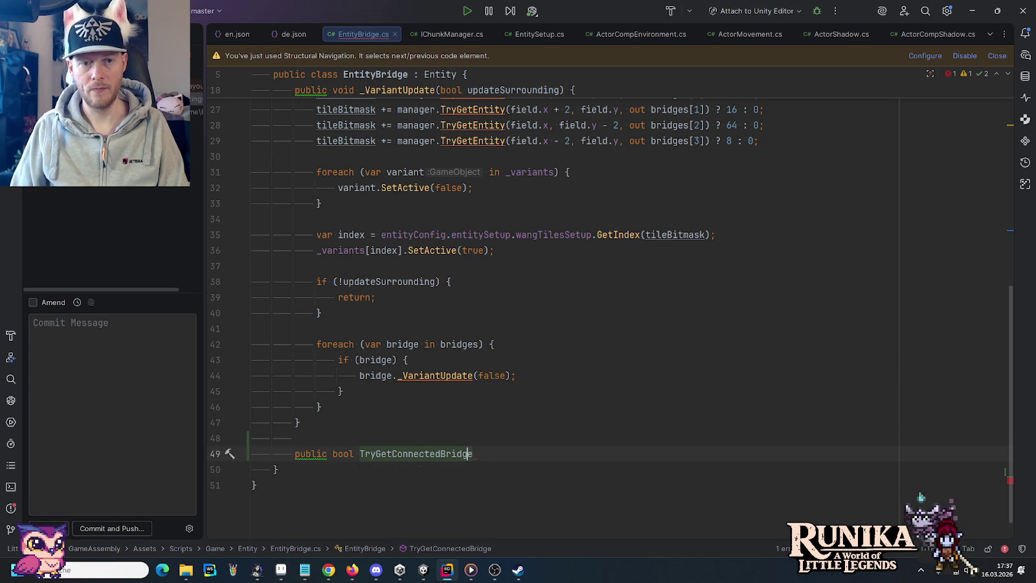
{"action": "key", "text": "BackSpace"}
{"action": "key", "text": "BackSpace"}
{"action": "key", "text": "BackSpace"}
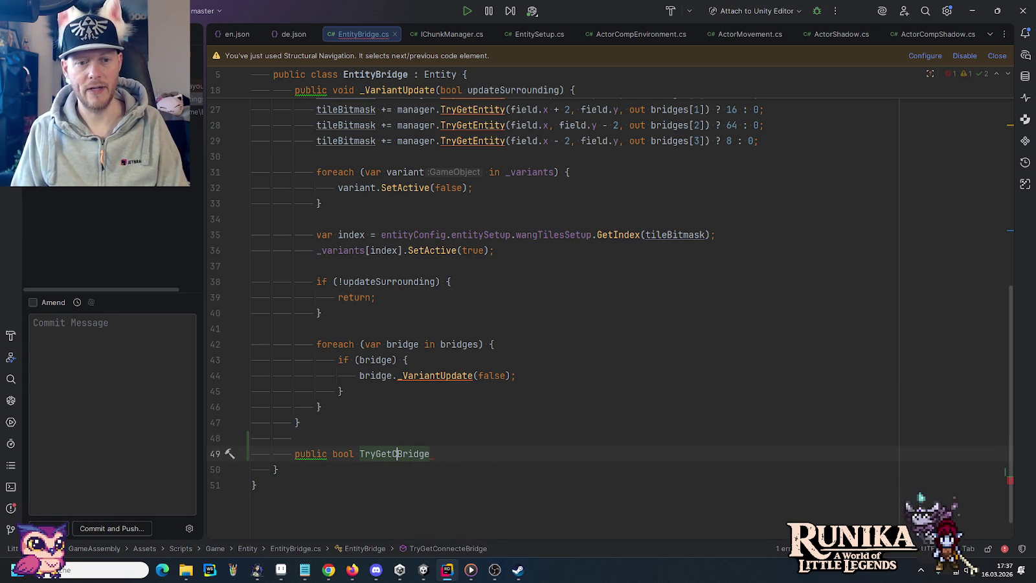
{"action": "key", "text": "End"}
{"action": "type", "text": "=> true;"}
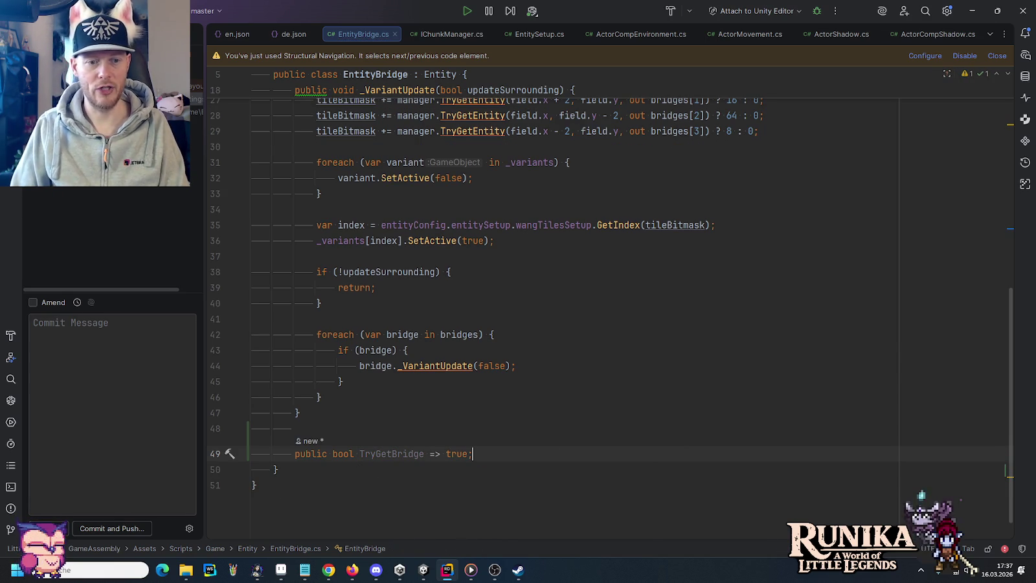
{"action": "key", "text": "BackSpace"}
{"action": "key", "text": "BackSpace"}
{"action": "key", "text": "BackSpace"}
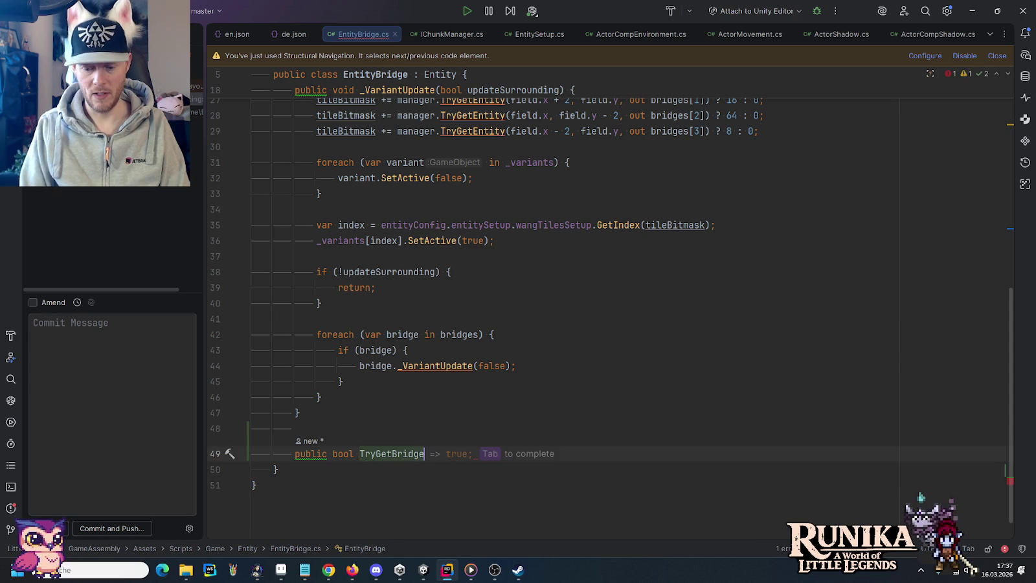
Step: Give TryGetBridge the parameters (int x, int y, out EntityBridge bridge) and an open body
{"action": "type", "text": "("}
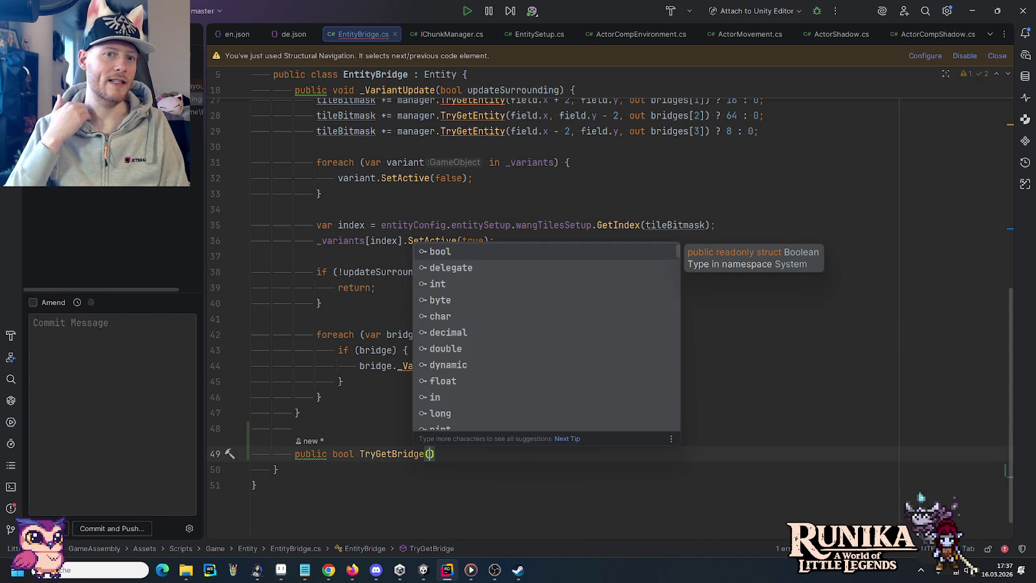
{"action": "type", "text": "int "}
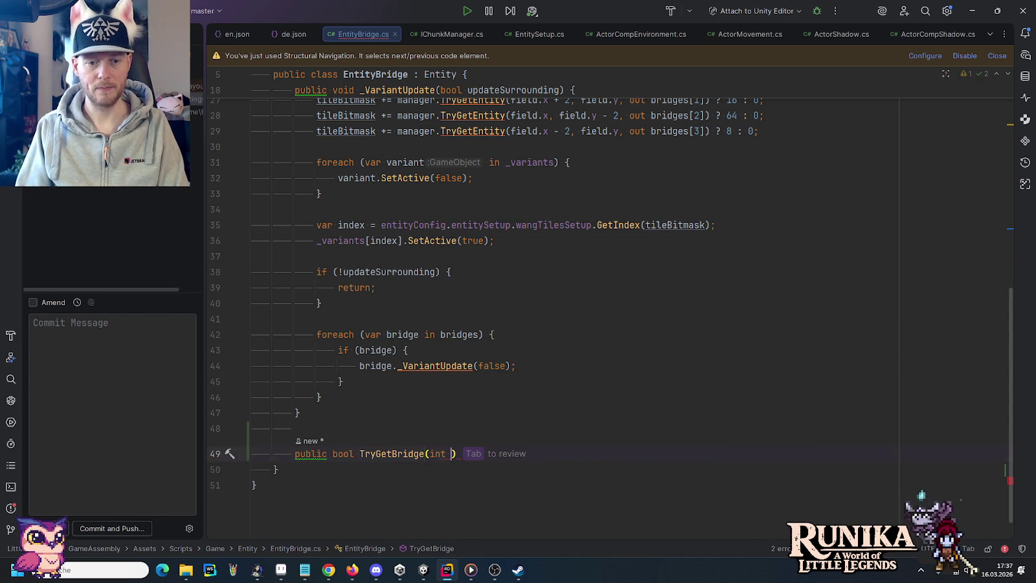
{"action": "type", "text": "x, int"}
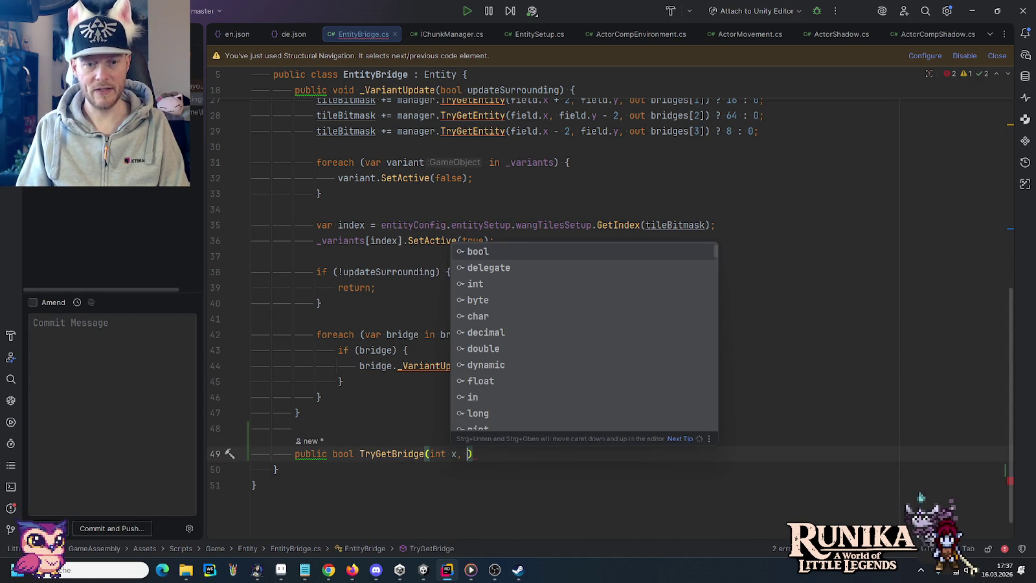
{"action": "type", "text": " y"}
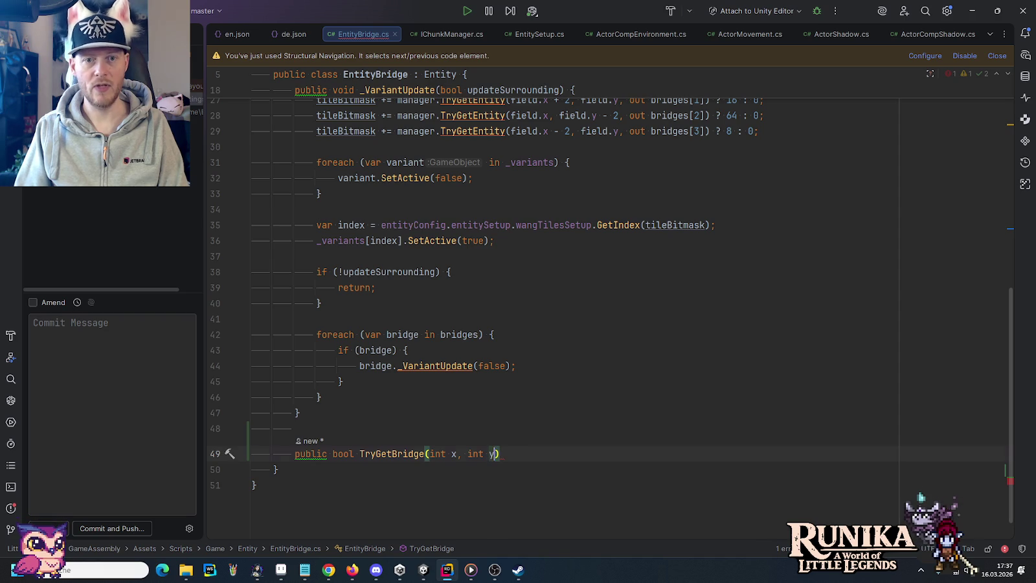
{"action": "type", "text": ","}
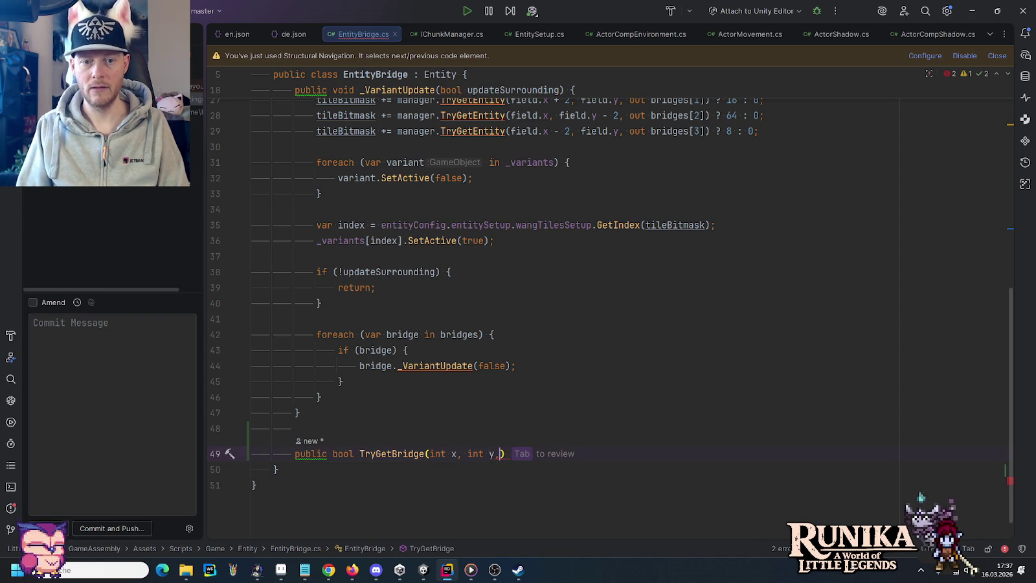
{"action": "type", "text": " out "}
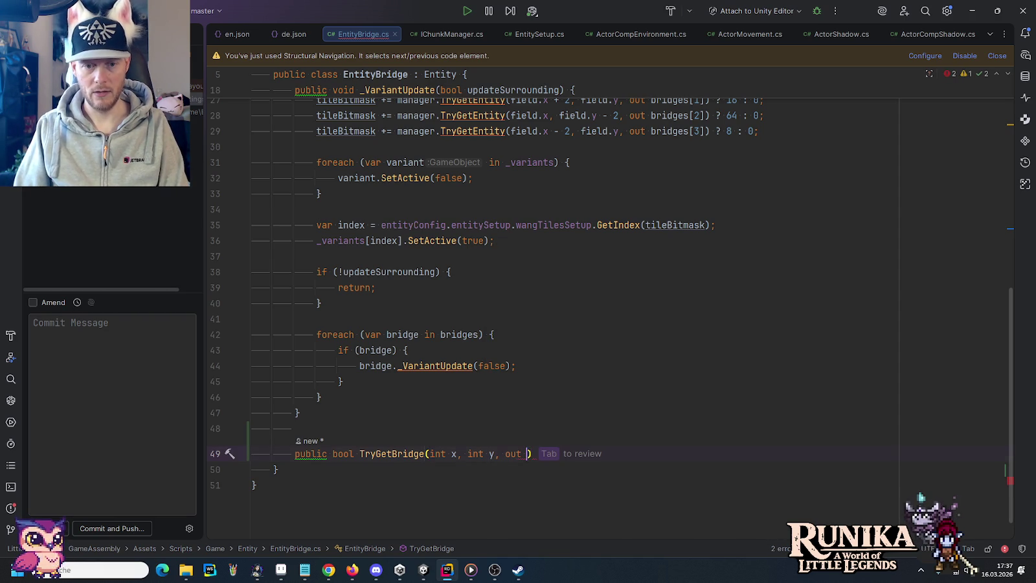
{"action": "type", "text": "Entity"}
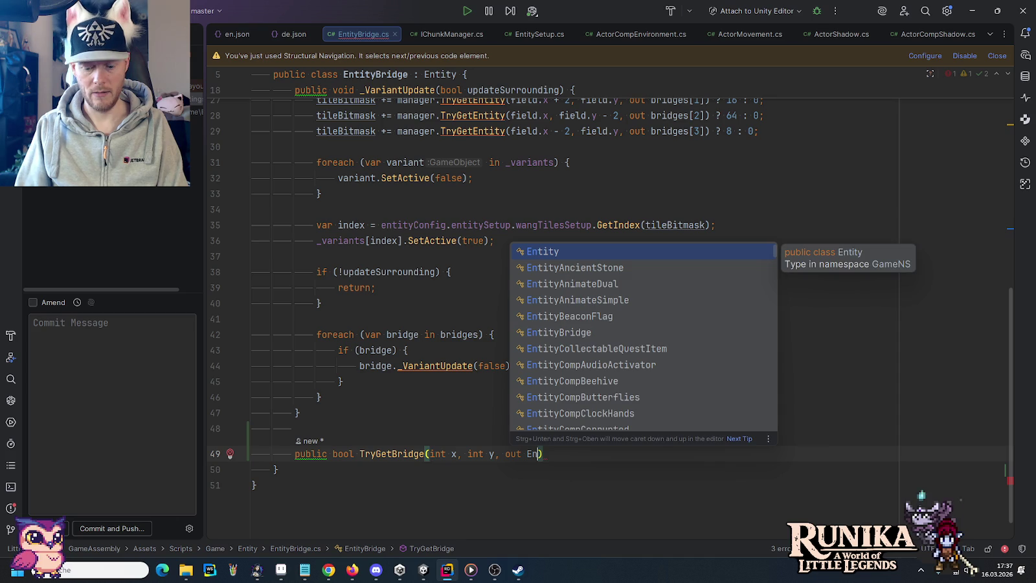
{"action": "type", "text": "B"}
{"action": "key", "text": "Down"}
{"action": "key", "text": "Return"}
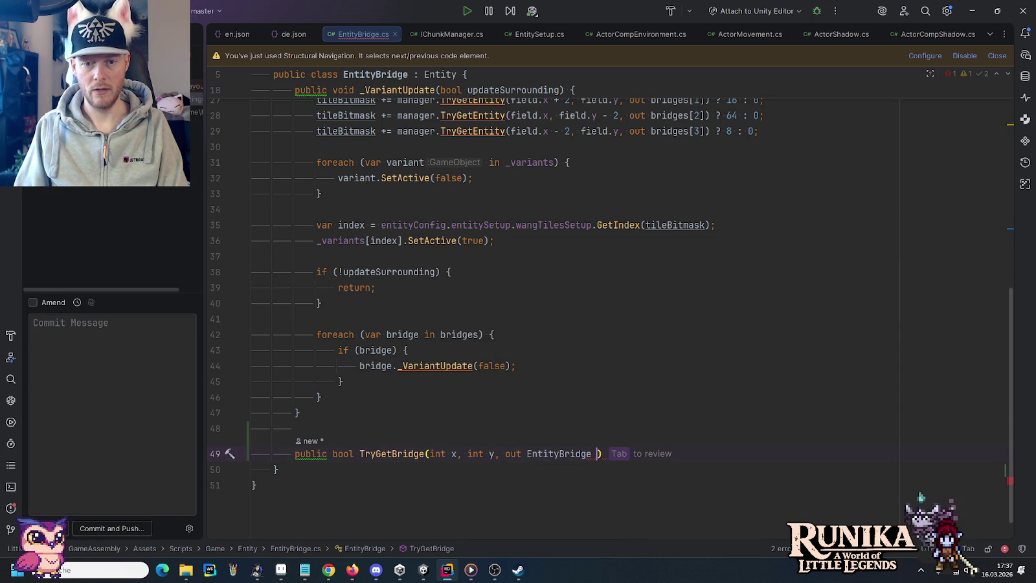
{"action": "type", "text": "bridge"}
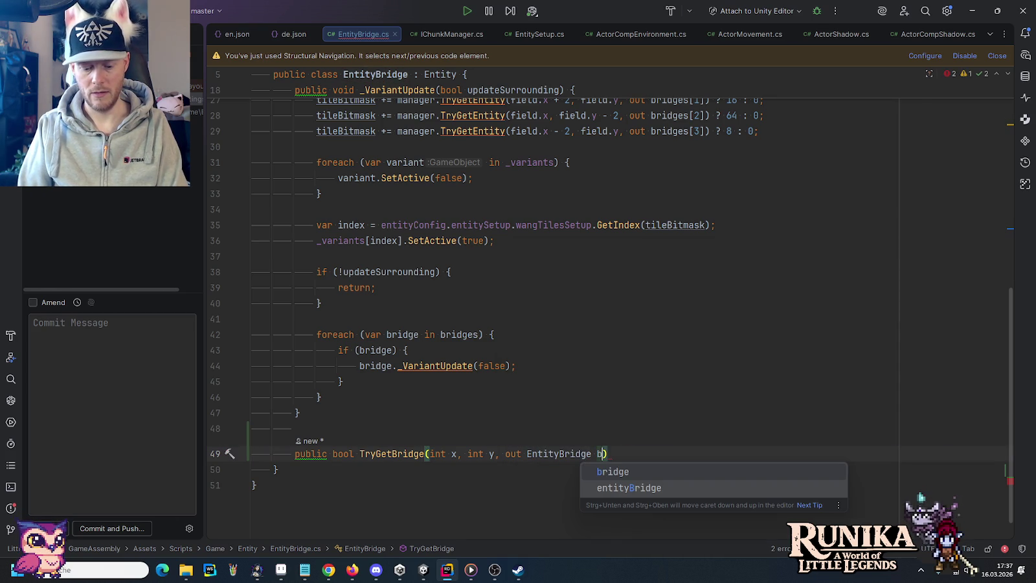
{"action": "key", "text": "Escape"}
{"action": "key", "text": "End"}
{"action": "type", "text": "{"}
{"action": "key", "text": "Return"}
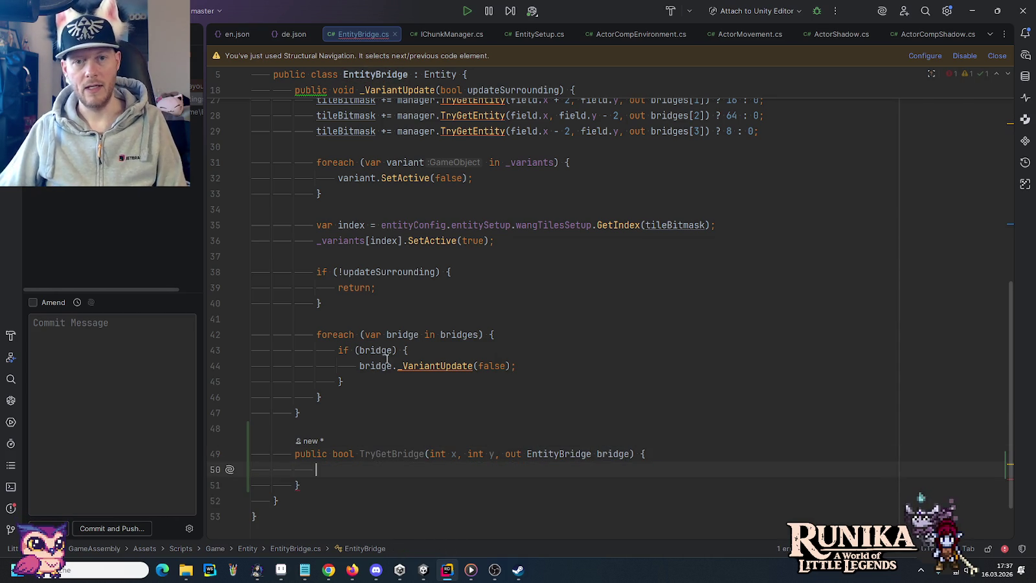
{"action": "scroll", "coordinate": [387, 358], "scroll_direction": "up", "scroll_amount": 3}
Step: Copy the TryGetEntity call from line 26 into the method as 'var success ='
{"action": "left_click_drag", "start_coordinate": [713, 224], "coordinate": [396, 225]}
{"action": "scroll", "coordinate": [396, 225], "scroll_direction": "down", "scroll_amount": 1}
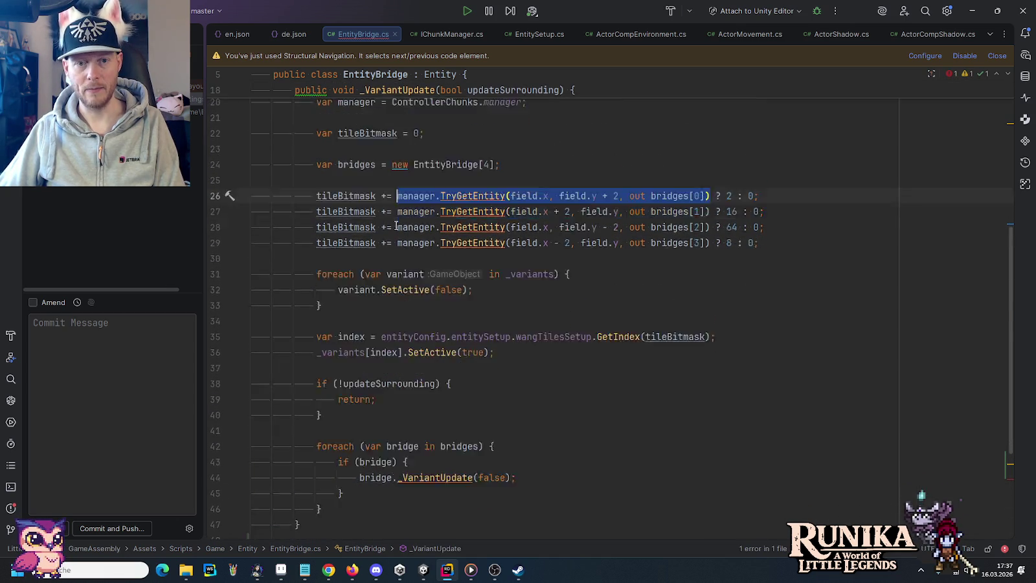
{"action": "key", "text": "ctrl+c"}
{"action": "scroll", "coordinate": [396, 225], "scroll_direction": "down", "scroll_amount": 4}
{"action": "left_click", "coordinate": [372, 406]}
{"action": "key", "text": "ctrl+v"}
{"action": "key", "text": "Home"}
{"action": "type", "text": "var success "}
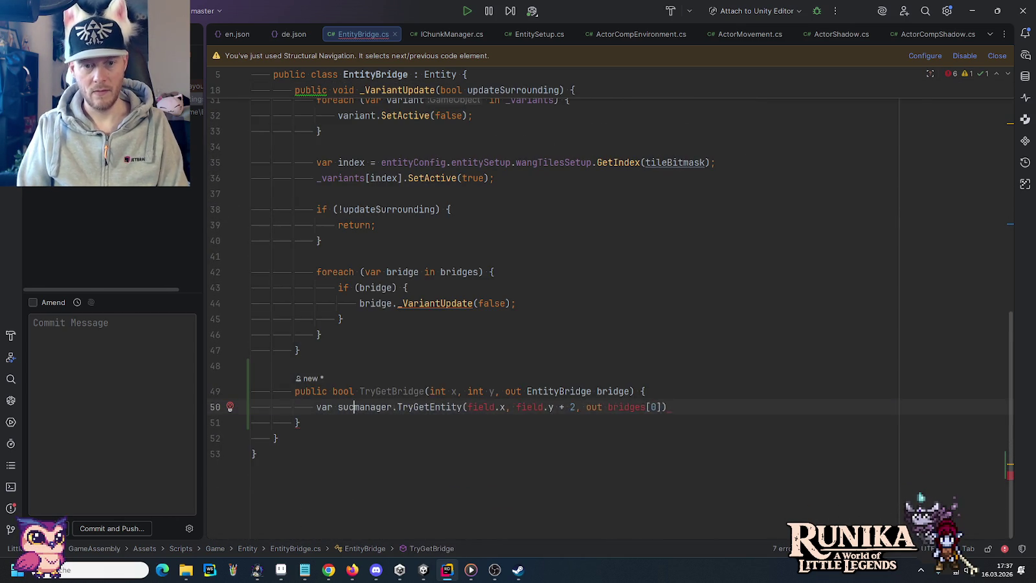
{"action": "type", "text": "="}
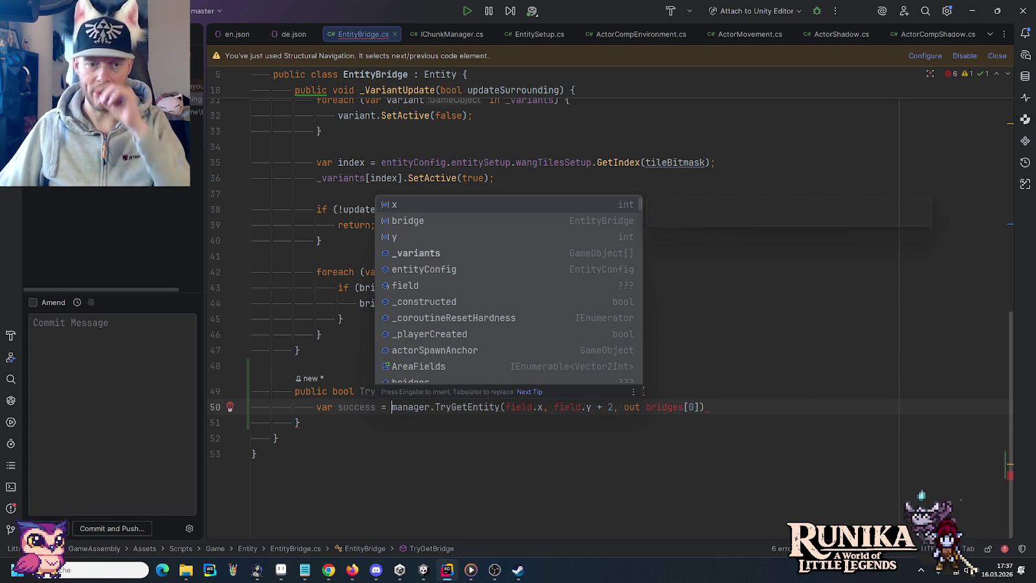
Step: Rewrite the lookup as ControllerChunks.manager.TryGetEntity(x, y + 2, out bridge);
{"action": "scroll", "coordinate": [773, 342], "scroll_direction": "up", "scroll_amount": 5}
{"action": "scroll", "coordinate": [493, 252], "scroll_direction": "up", "scroll_amount": 2}
{"action": "double_click", "coordinate": [492, 252]}
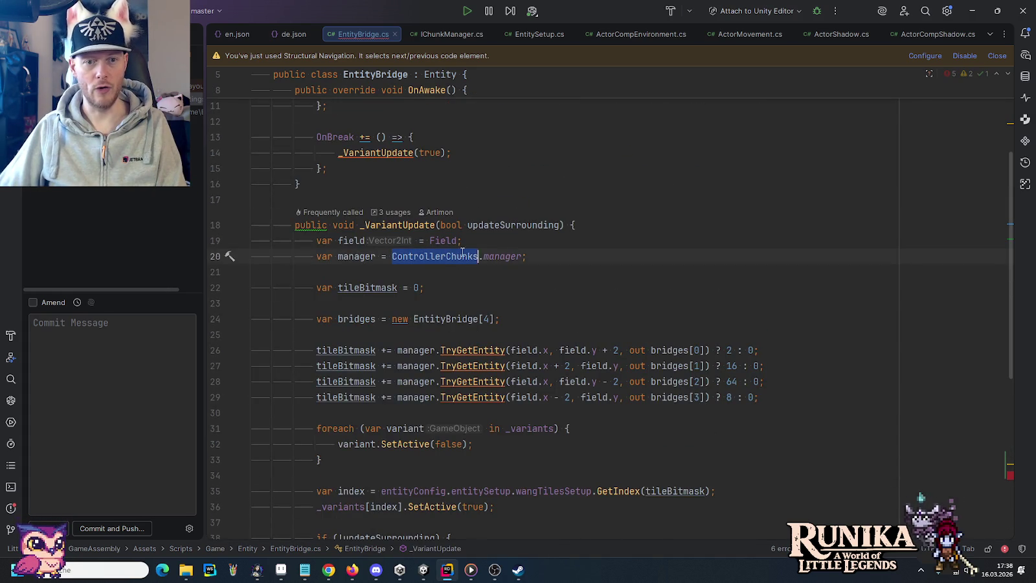
{"action": "scroll", "coordinate": [492, 252], "scroll_direction": "down", "scroll_amount": 6}
{"action": "scroll", "coordinate": [492, 252], "scroll_direction": "down", "scroll_amount": 1}
{"action": "double_click", "coordinate": [424, 407]}
{"action": "key", "text": "ctrl+v"}
{"action": "double_click", "coordinate": [638, 407]}
{"action": "key", "text": "Delete"}
{"action": "key", "text": "Delete"}
{"action": "double_click", "coordinate": [654, 406]}
{"action": "key", "text": "Delete"}
{"action": "key", "text": "Delete"}
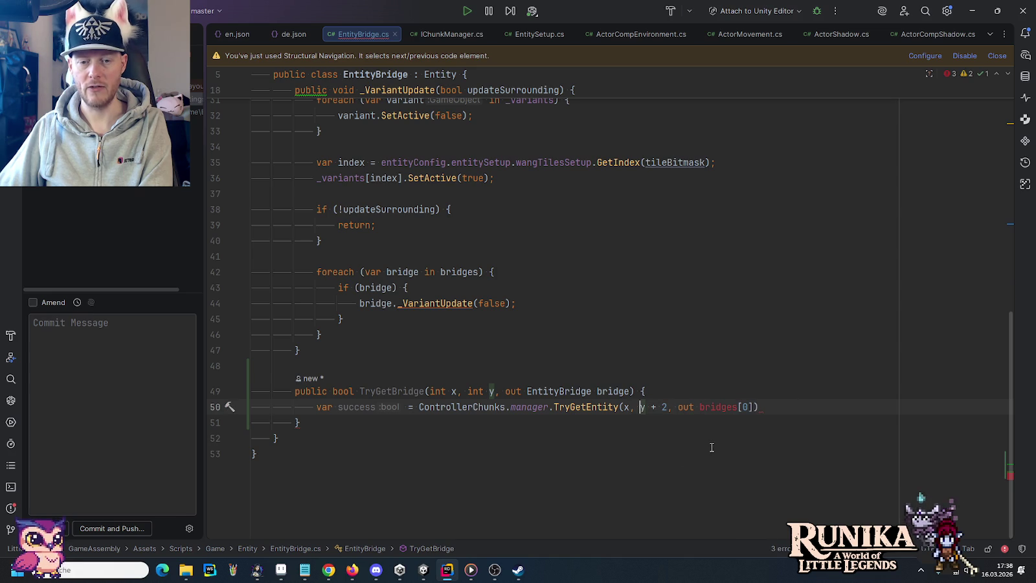
{"action": "double_click", "coordinate": [609, 391]}
{"action": "left_click_drag", "start_coordinate": [700, 406], "coordinate": [759, 407]}
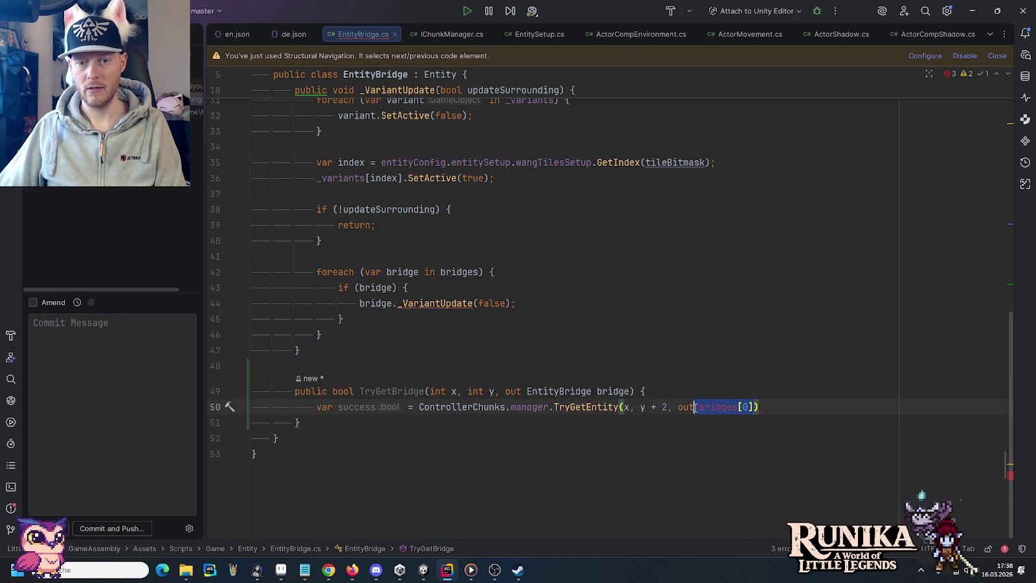
{"action": "key", "text": "ctrl+v"}
{"action": "type", "text": ";"}
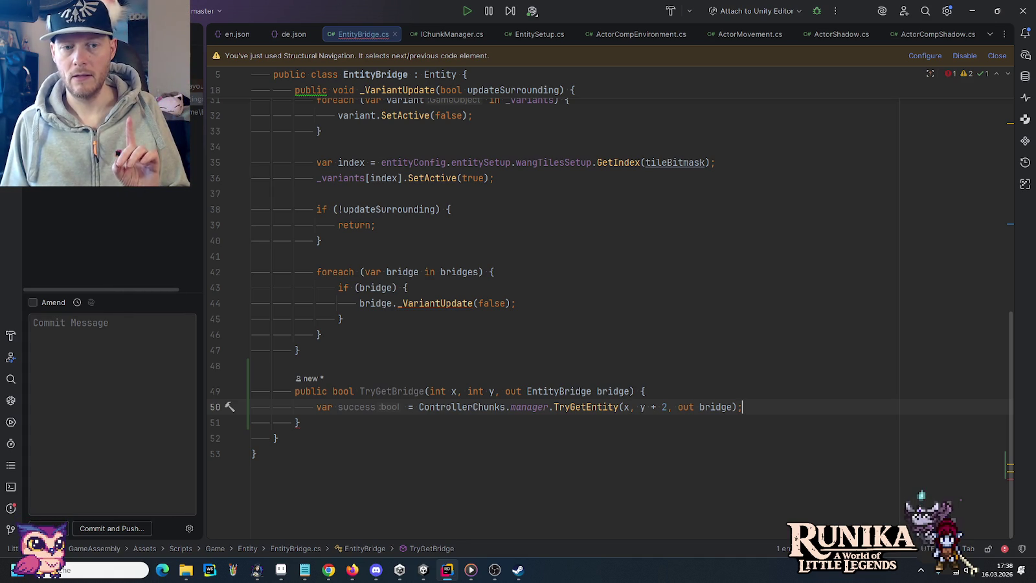
Step: Add 'if (!success) { return false; }' below the lookup
{"action": "key", "text": "Return"}
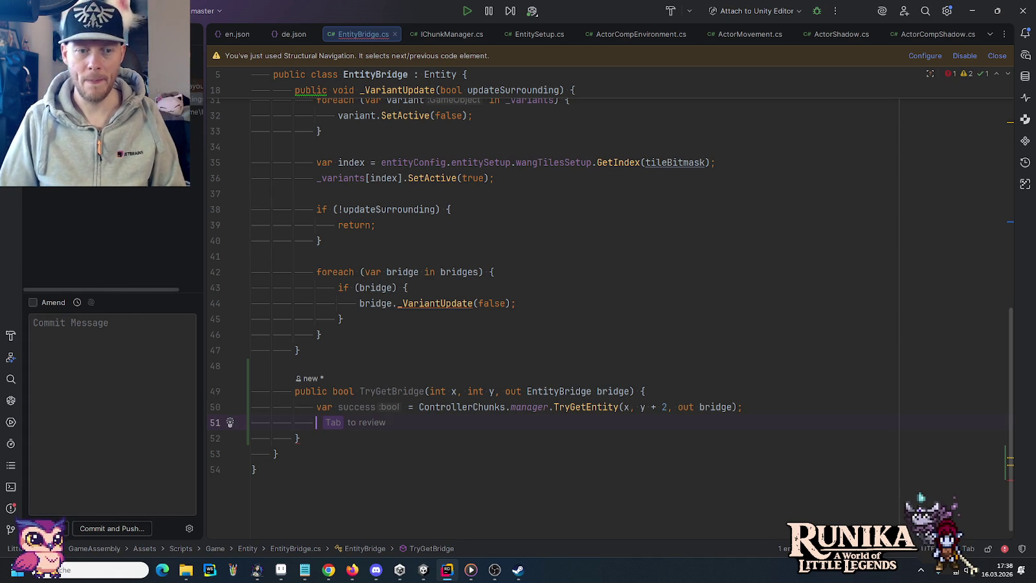
{"action": "type", "text": "i"}
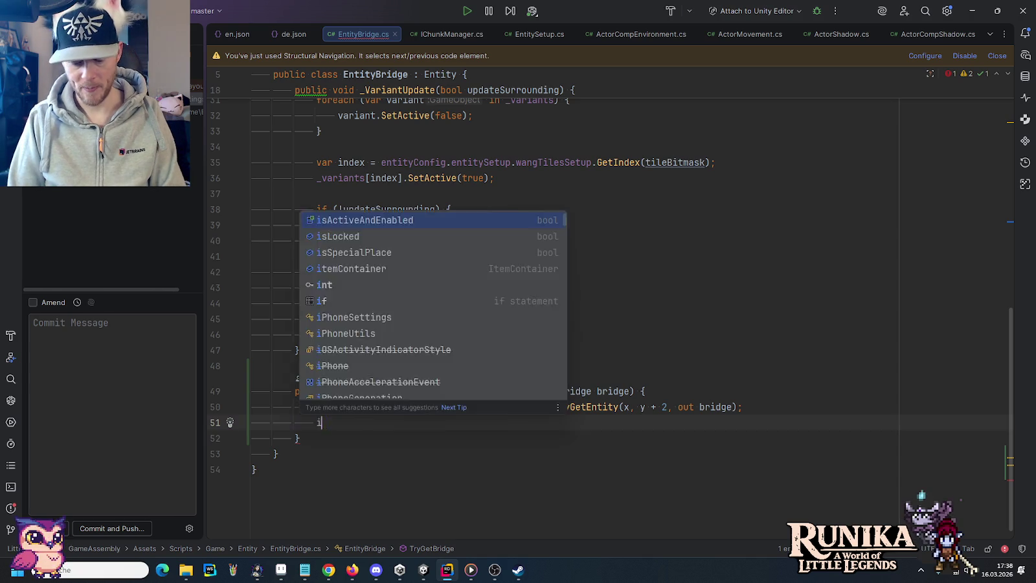
{"action": "type", "text": "f (!s"}
{"action": "key", "text": "Return"}
{"action": "type", "text": ") "}
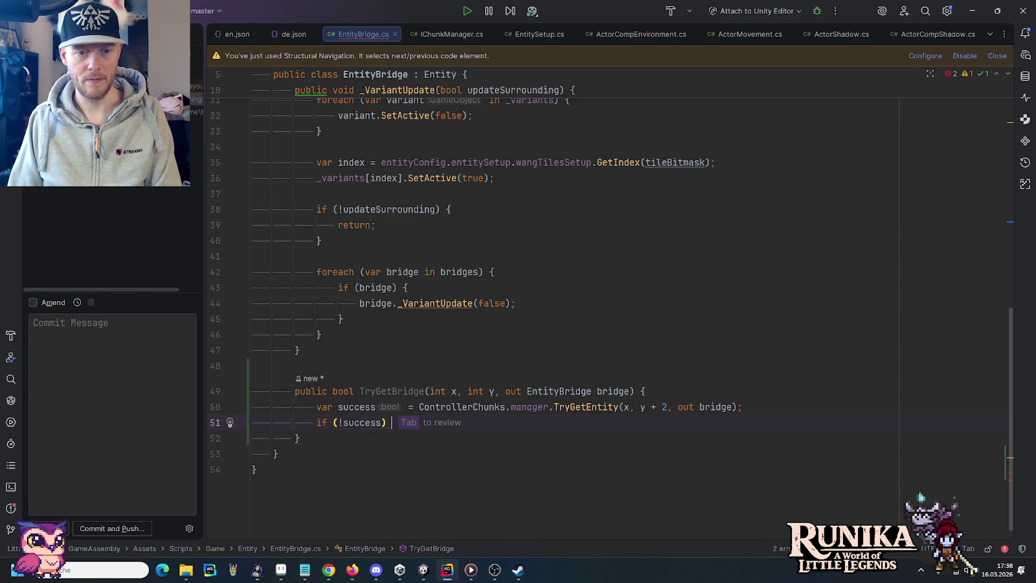
{"action": "type", "text": "{"}
{"action": "key", "text": "Return"}
{"action": "key", "text": "Tab"}
{"action": "key", "text": "Return"}
{"action": "scroll", "coordinate": [818, 384], "scroll_direction": "down", "scroll_amount": 3}
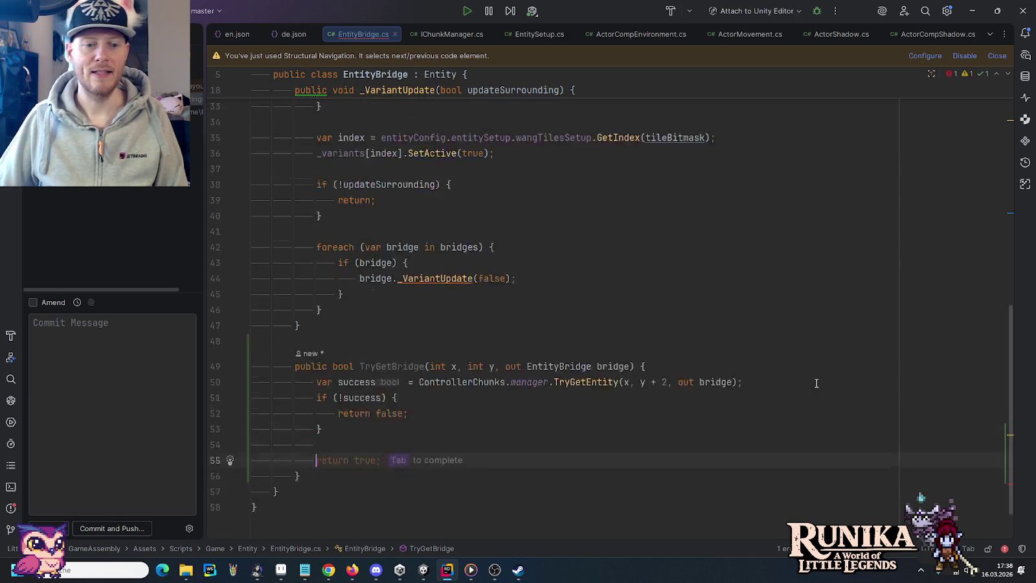
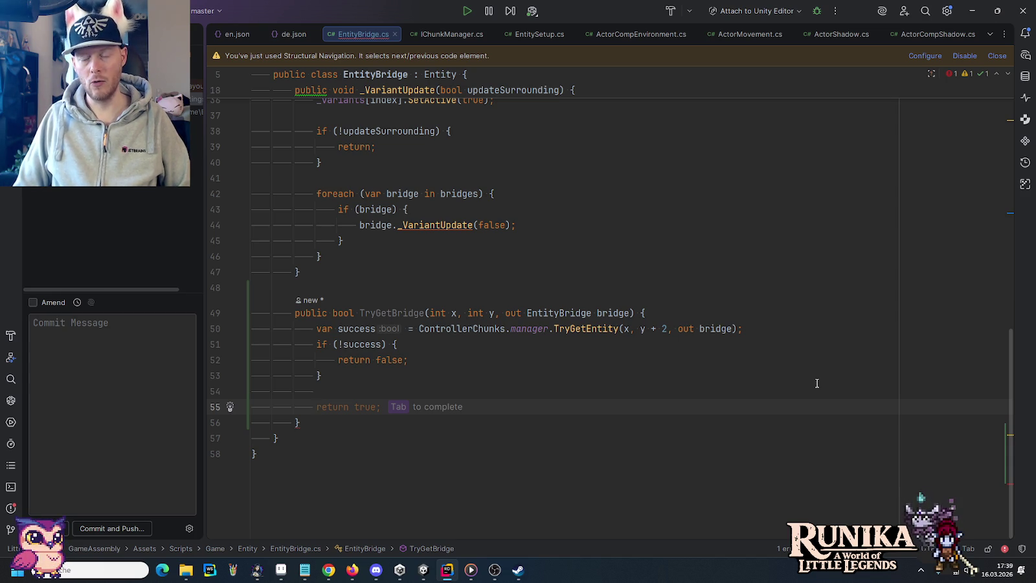
Step: Make dX and dY absolute offsets from Field with Mathf.Abs, returning false when either exceeds 2
{"action": "type", "text": "var "}
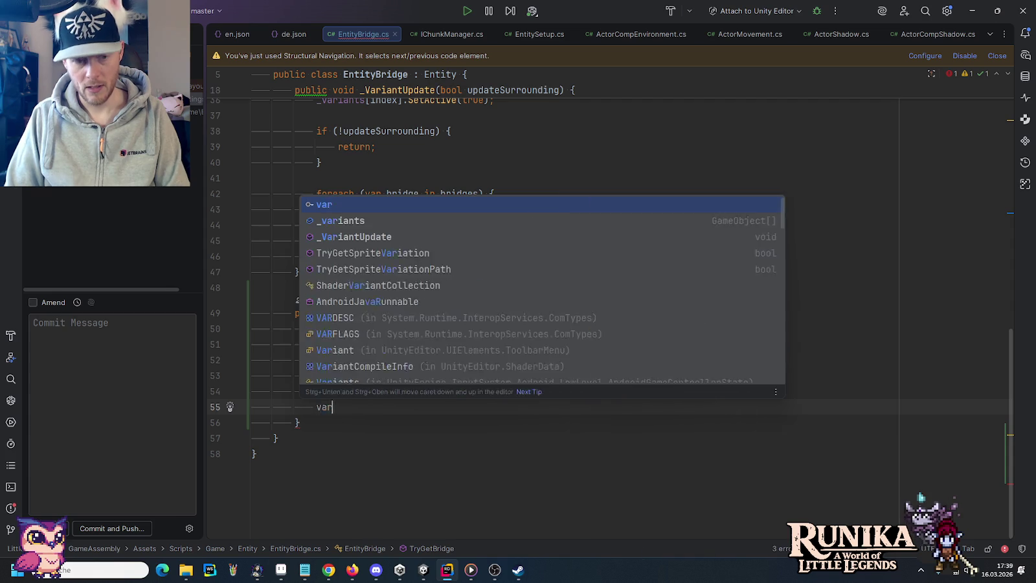
{"action": "type", "text": "dY = "}
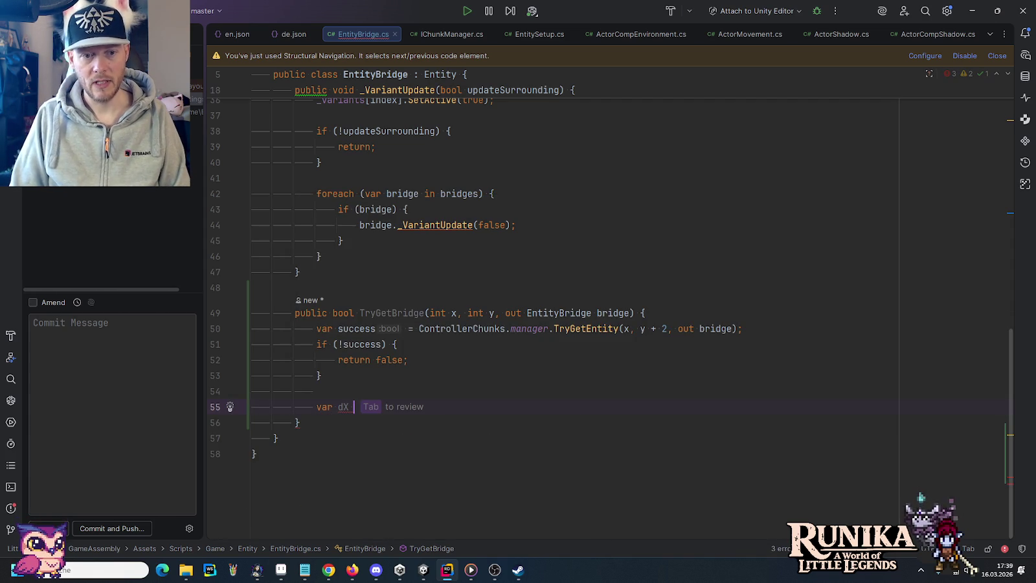
{"action": "type", "text": "Fie"}
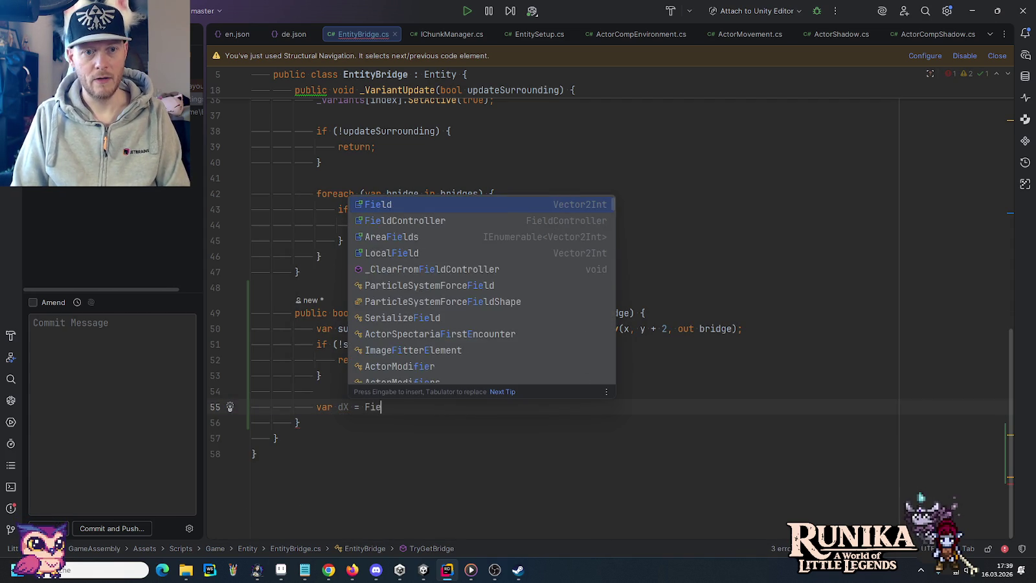
{"action": "type", "text": "ld.x "}
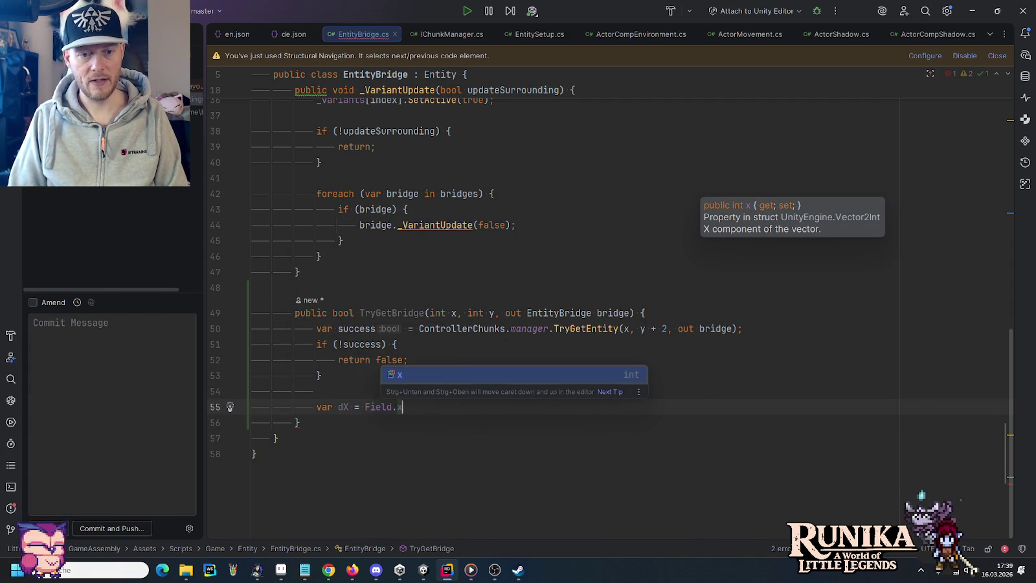
{"action": "type", "text": "- "}
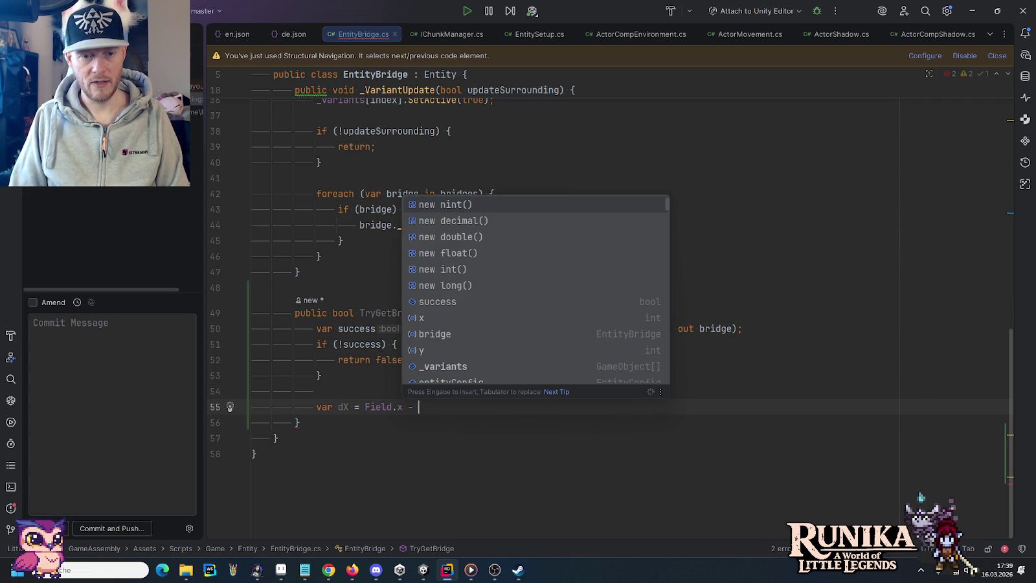
{"action": "type", "text": "x;"}
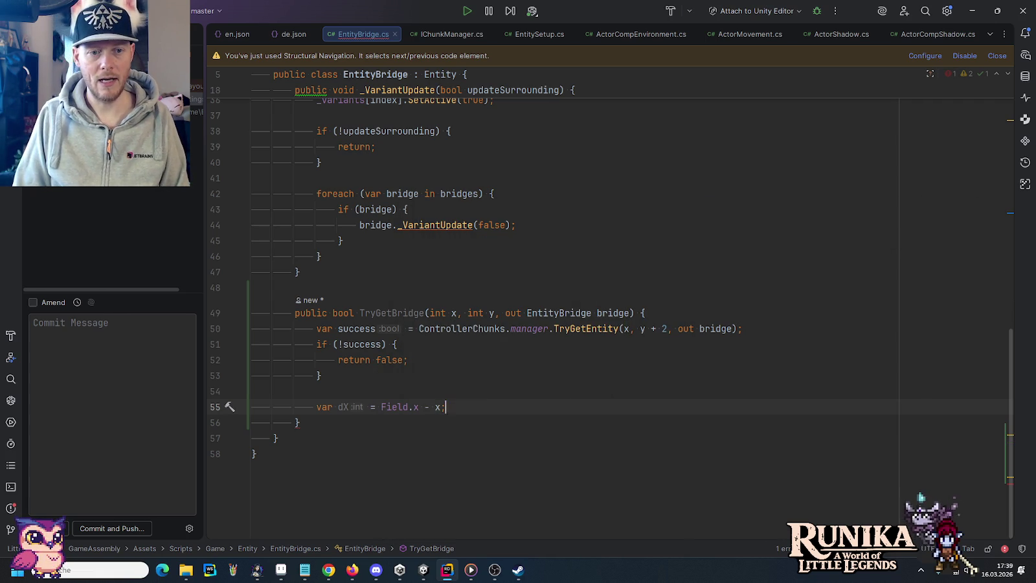
{"action": "left_click", "coordinate": [381, 407]}
{"action": "type", "text": "Mathf."}
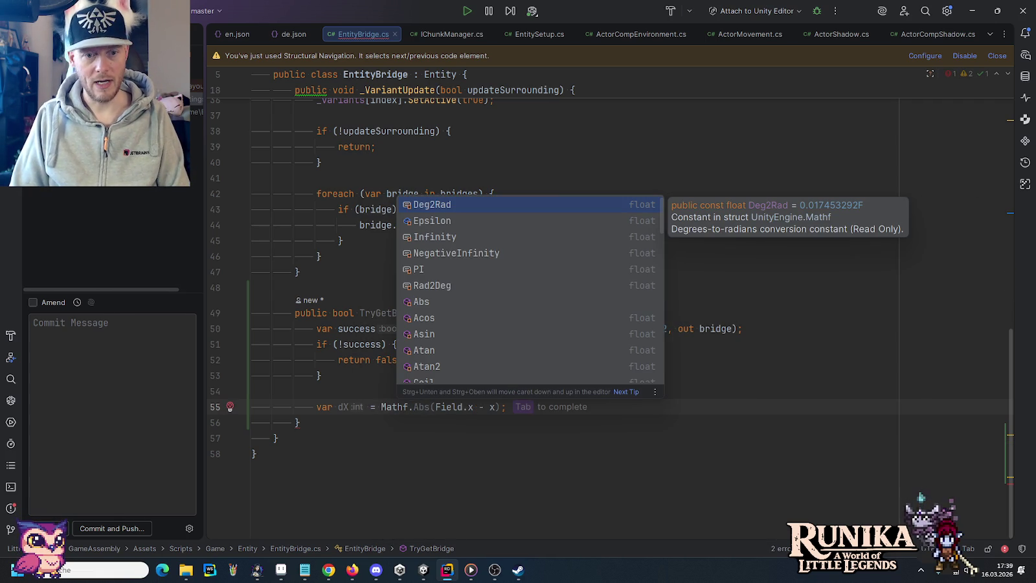
{"action": "key", "text": "Tab"}
{"action": "key", "text": "End"}
{"action": "key", "text": "Return"}
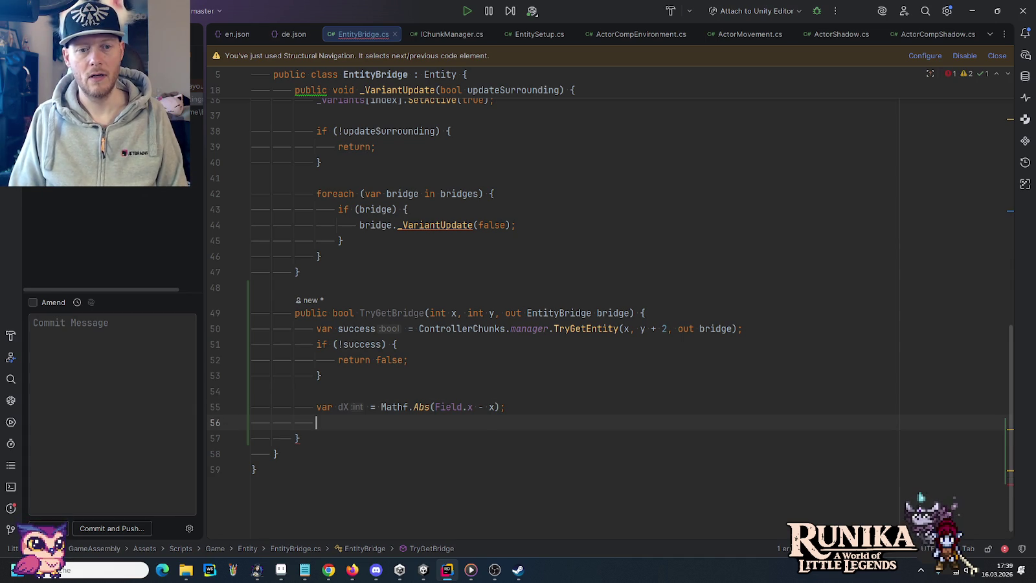
{"action": "key", "text": "Tab"}
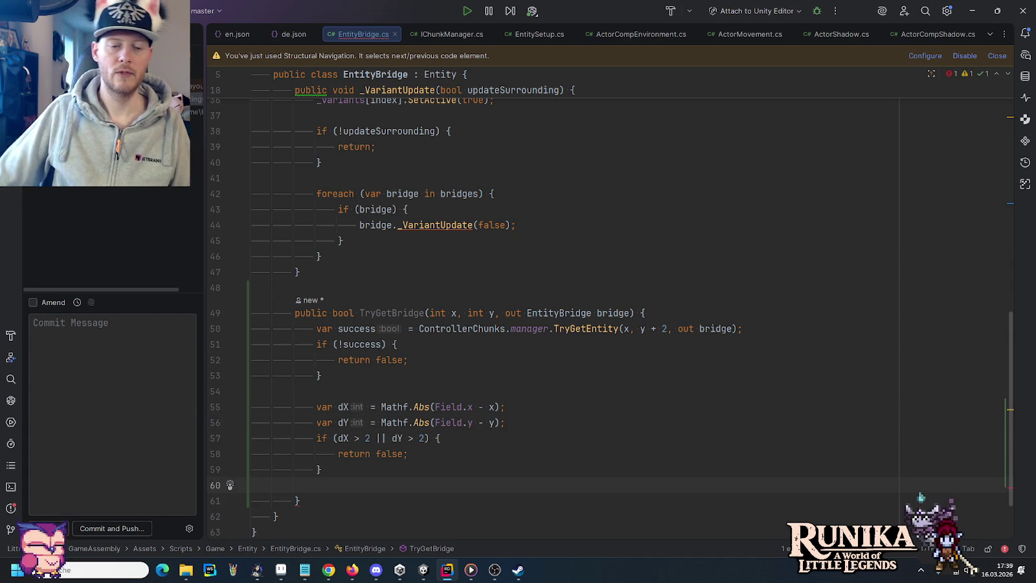
Step: After the dX line, add if (dX != 0 && dX != 2) { return false; }
{"action": "scroll", "coordinate": [819, 354], "scroll_direction": "down", "scroll_amount": 2}
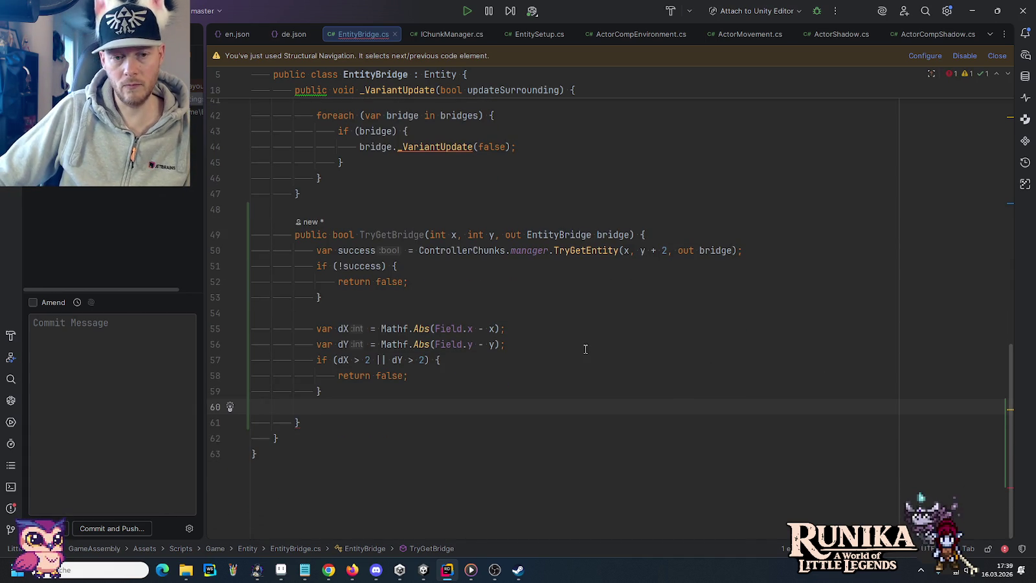
{"action": "left_click", "coordinate": [569, 329]}
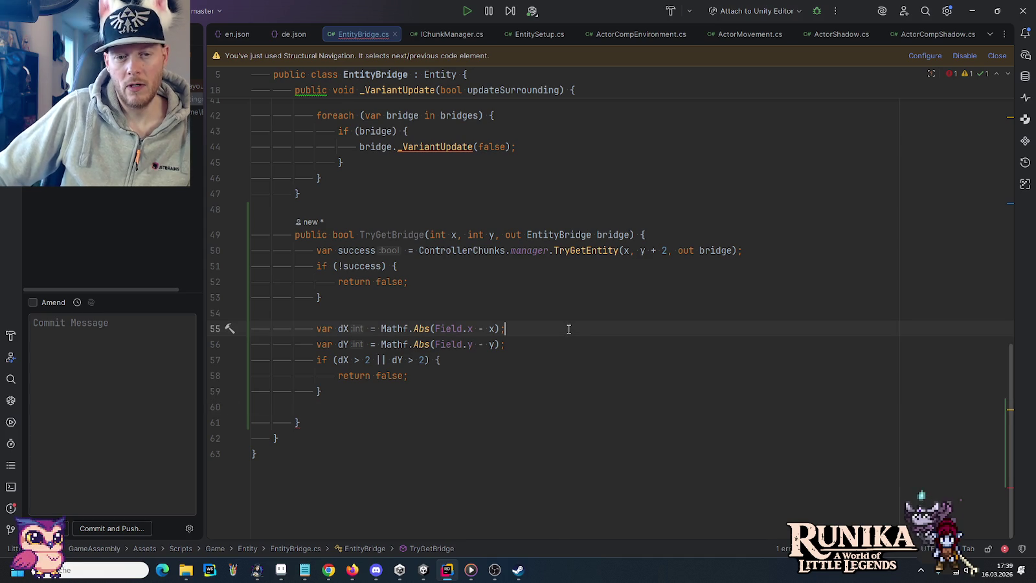
{"action": "key", "text": "Return"}
{"action": "key", "text": "Return"}
{"action": "key", "text": "Up"}
{"action": "type", "text": "if ("}
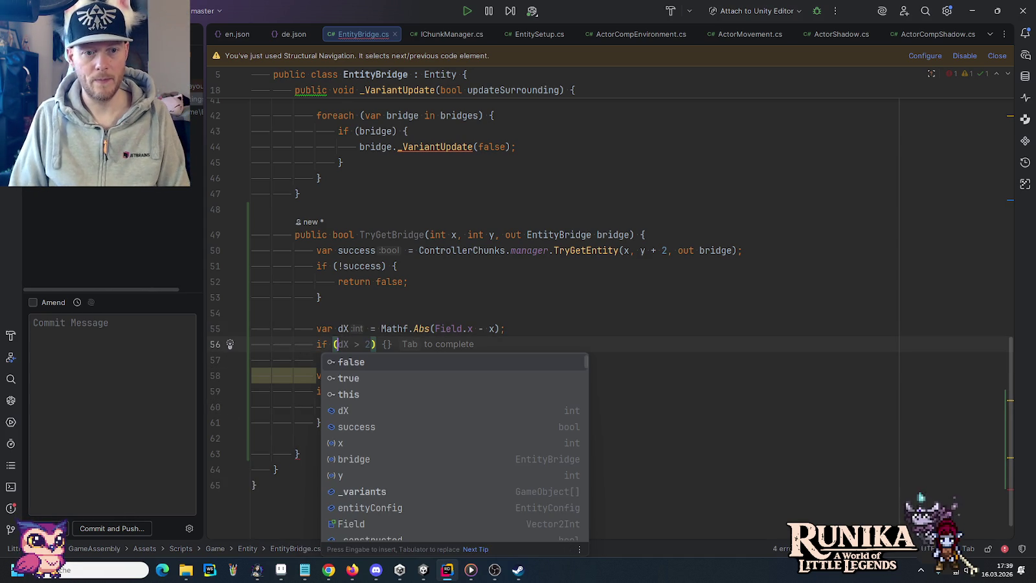
{"action": "type", "text": "dx"}
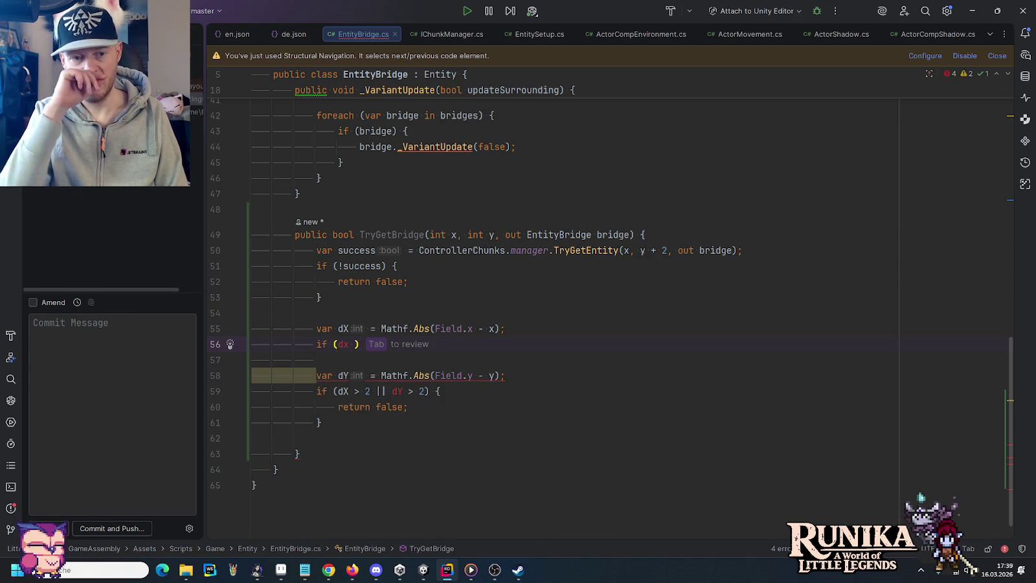
{"action": "key", "text": "BackSpace"}
{"action": "key", "text": "BackSpace"}
{"action": "key", "text": "BackSpace"}
{"action": "type", "text": "dX "}
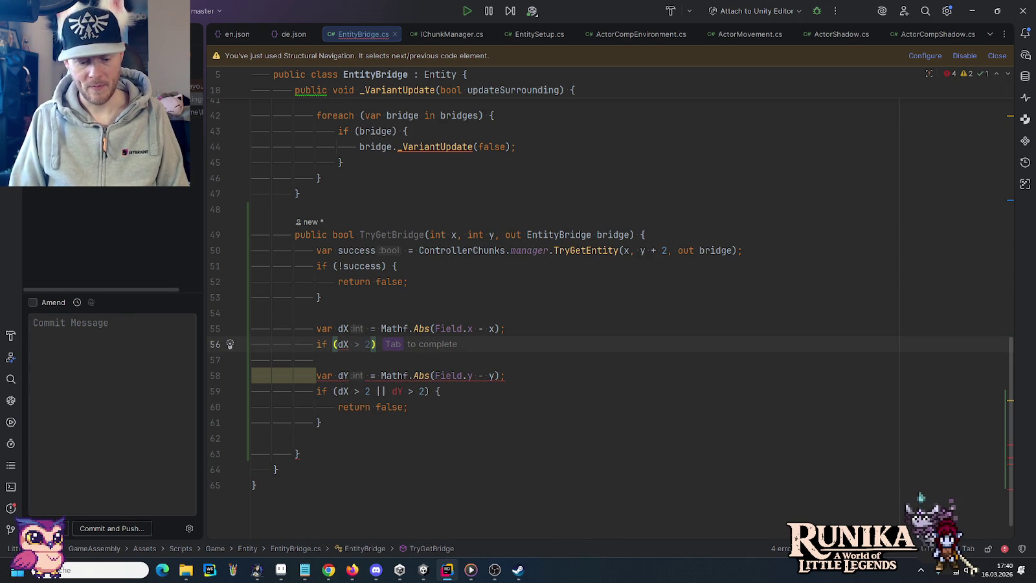
{"action": "type", "text": "!= 0"}
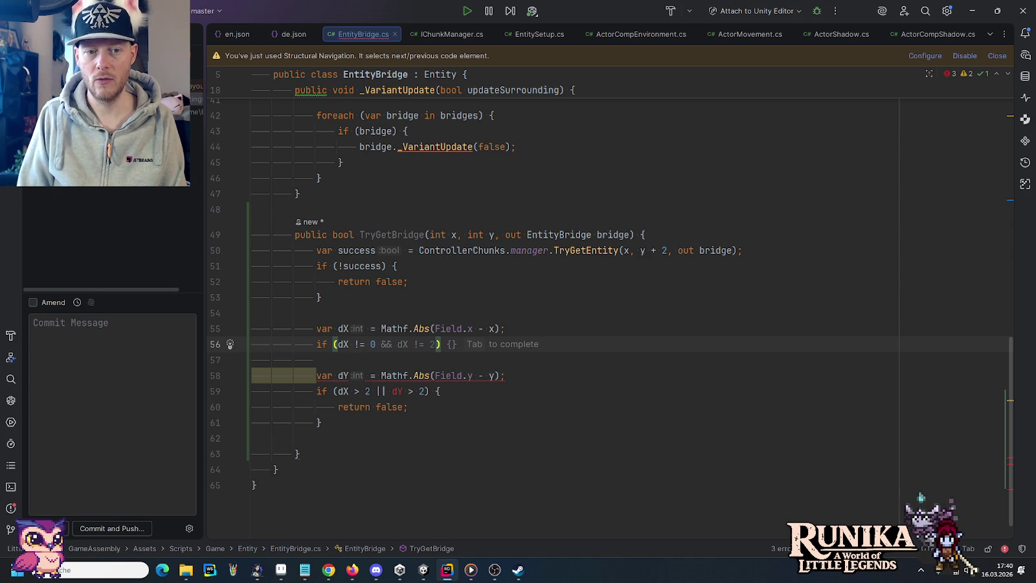
{"action": "key", "text": "Tab"}
{"action": "key", "text": "Return"}
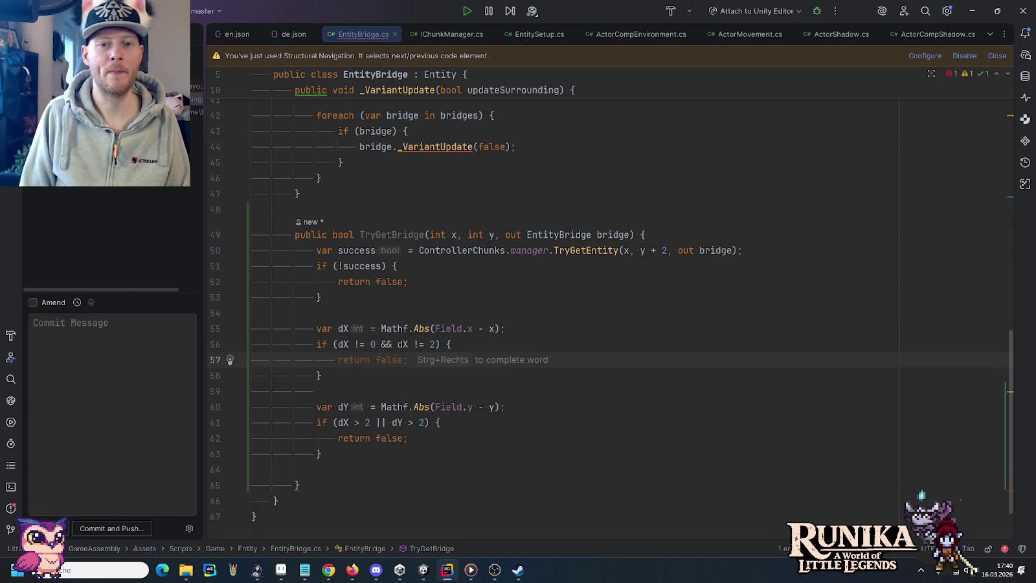
{"action": "key", "text": "Tab"}
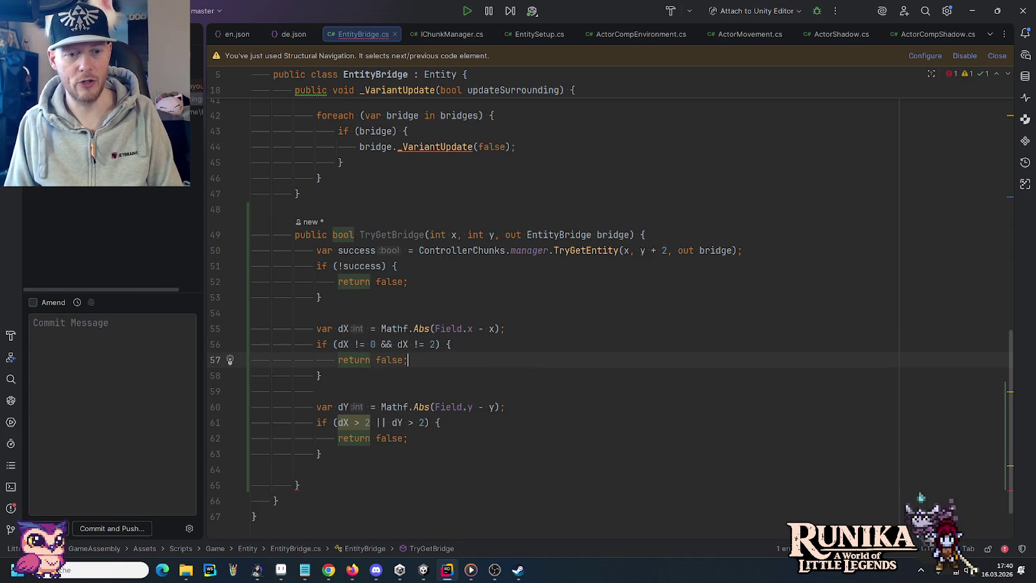
Step: Replace the old combined range check with the matching dY check and a final return true;
{"action": "key", "text": "Down"}
{"action": "key", "text": "Down"}
{"action": "key", "text": "Down"}
{"action": "key", "text": "shift+Up"}
{"action": "key", "text": "shift+Up"}
{"action": "key", "text": "shift+Up"}
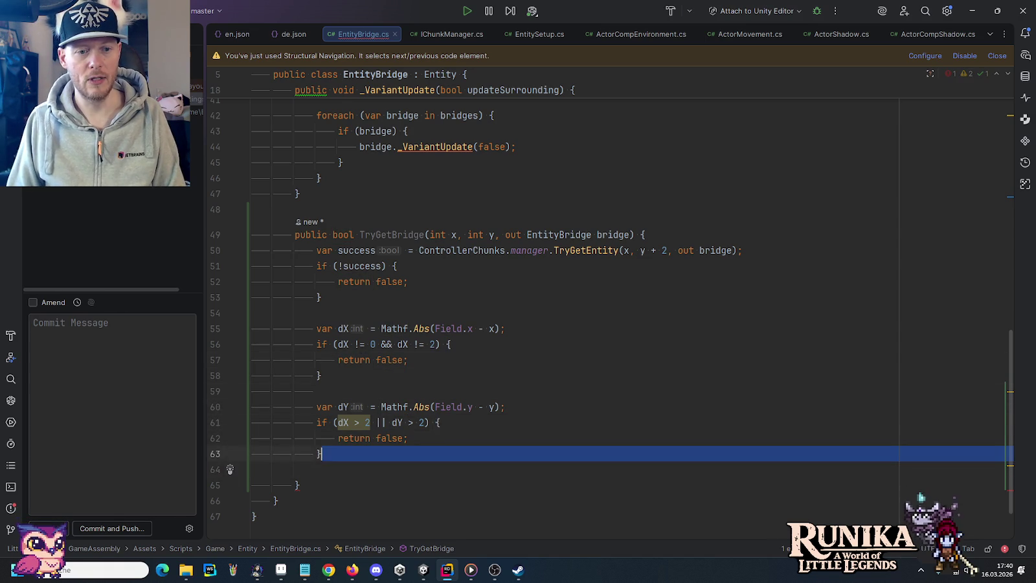
{"action": "key", "text": "Delete"}
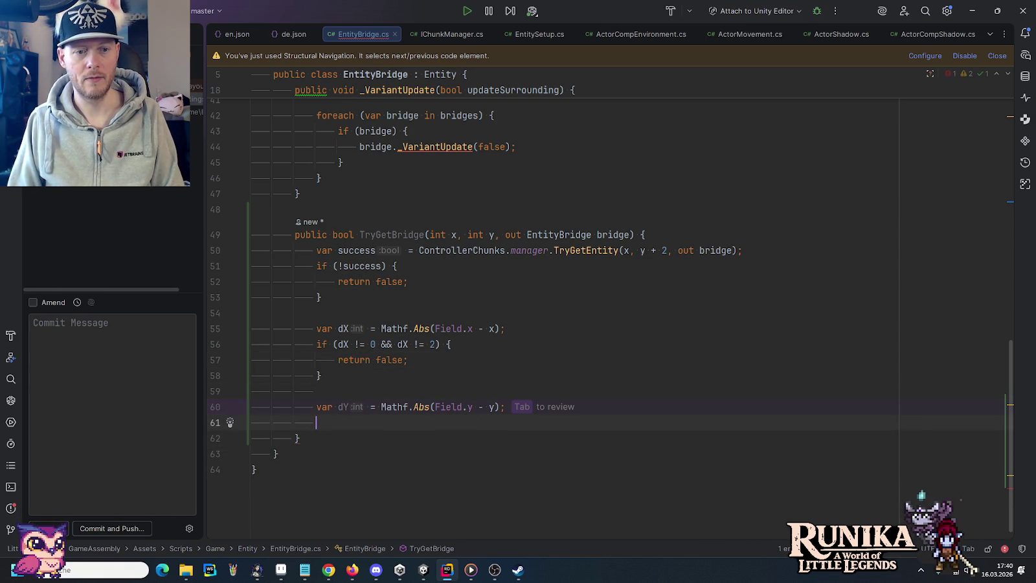
{"action": "type", "text": "if"}
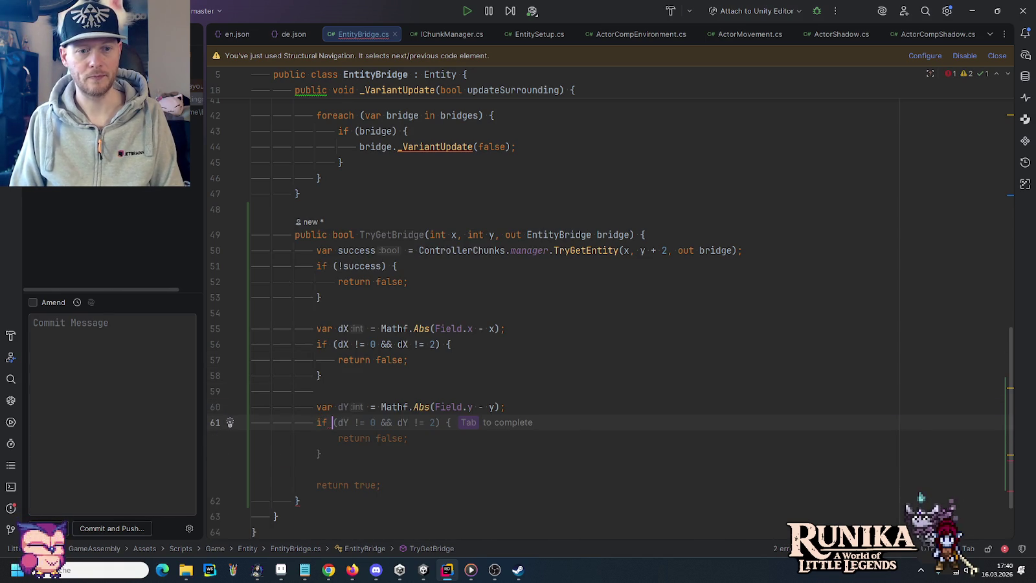
{"action": "key", "text": "Tab"}
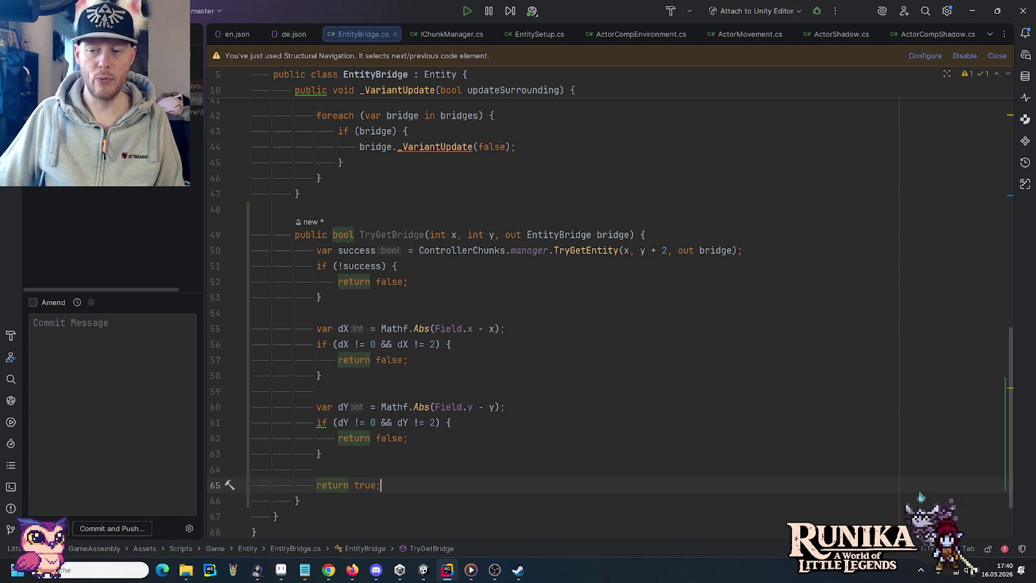
{"action": "scroll", "coordinate": [557, 292], "scroll_direction": "down", "scroll_amount": 2}
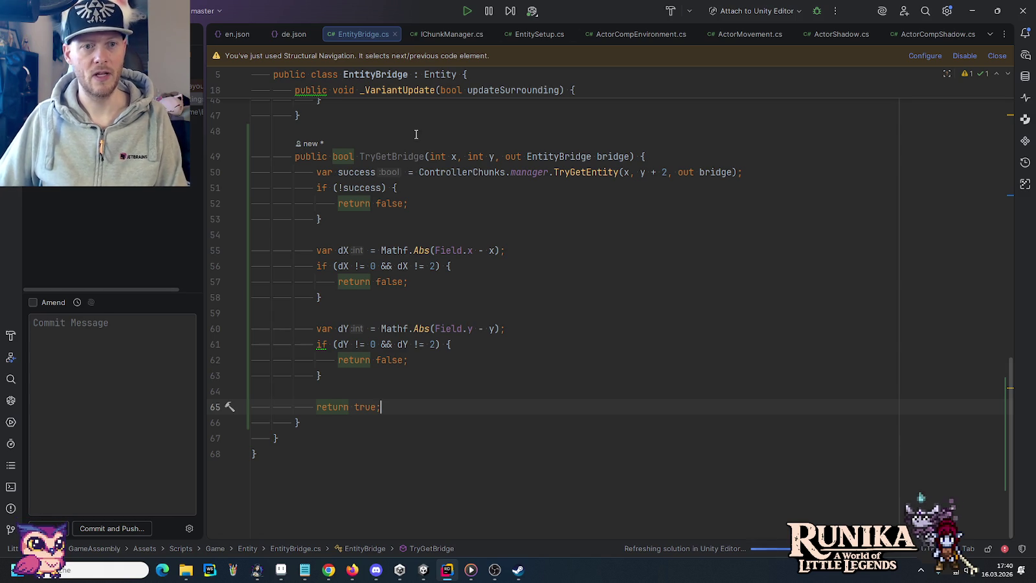
Step: Replace manager.TryGetEntity with TryGetBridge in all four neighbour lookups on lines 26–29
{"action": "double_click", "coordinate": [405, 157]}
{"action": "key", "text": "ctrl+c"}
{"action": "scroll", "coordinate": [406, 157], "scroll_direction": "up", "scroll_amount": 10}
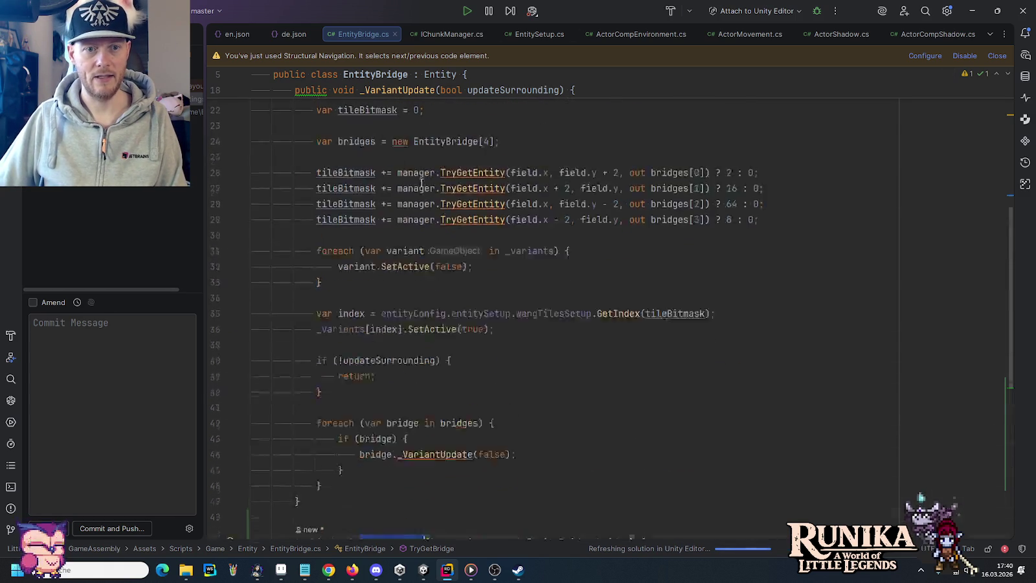
{"action": "double_click", "coordinate": [443, 209]}
{"action": "key", "text": "ctrl+w"}
{"action": "key", "text": "ctrl+v"}
{"action": "double_click", "coordinate": [443, 225]}
{"action": "key", "text": "ctrl+w"}
{"action": "key", "text": "ctrl+v"}
{"action": "double_click", "coordinate": [442, 240]}
{"action": "key", "text": "ctrl+w"}
{"action": "key", "text": "ctrl+v"}
{"action": "double_click", "coordinate": [443, 256]}
{"action": "key", "text": "ctrl+w"}
{"action": "key", "text": "ctrl+v"}
Step: Delete the unused var manager = ControllerChunks.manager; line
{"action": "scroll", "coordinate": [453, 253], "scroll_direction": "up", "scroll_amount": 2}
{"action": "left_click", "coordinate": [411, 210]}
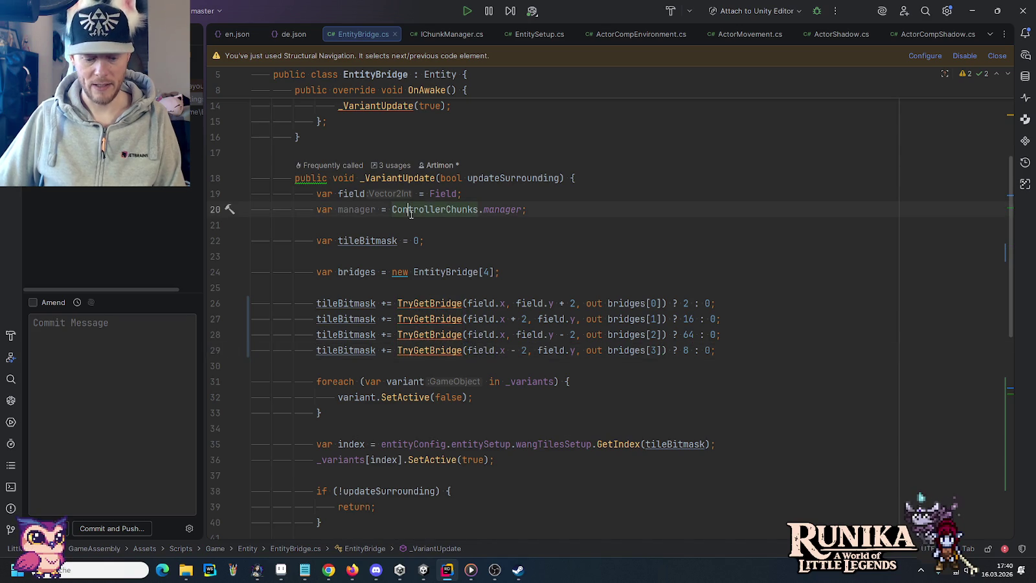
{"action": "key", "text": "ctrl+y"}
{"action": "key", "text": "ctrl+y"}
{"action": "key", "text": "ctrl+y"}
{"action": "left_click", "coordinate": [617, 177]}
{"action": "scroll", "coordinate": [617, 179], "scroll_direction": "down", "scroll_amount": 10}
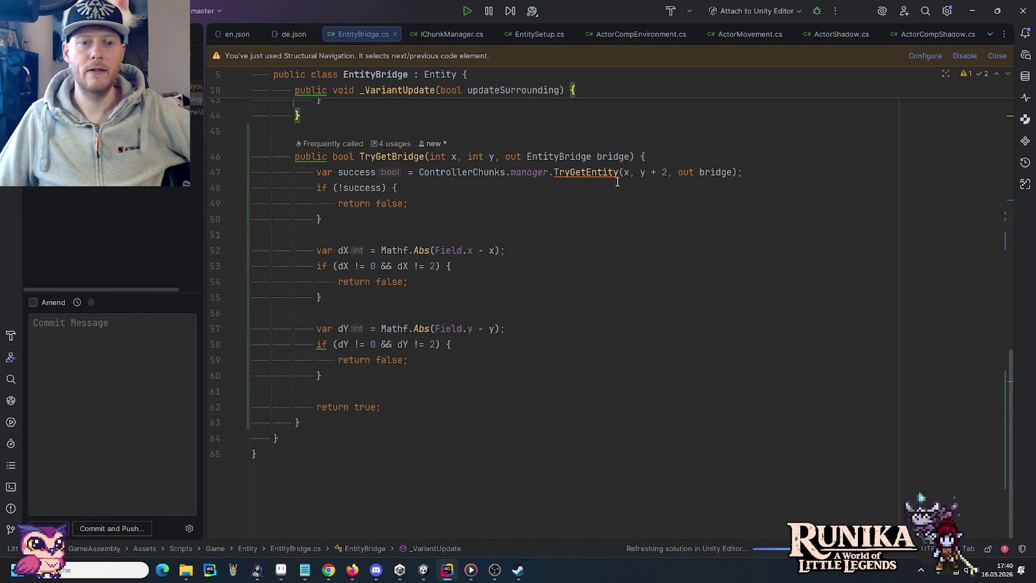
{"action": "left_click", "coordinate": [497, 250]}
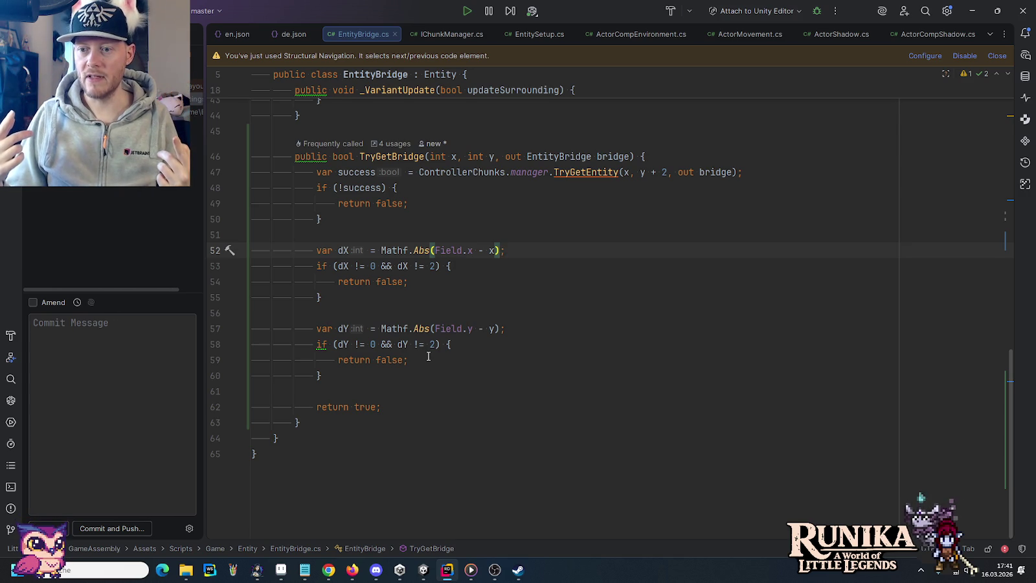
{"action": "left_click", "coordinate": [373, 203]}
{"action": "left_click", "coordinate": [373, 221]}
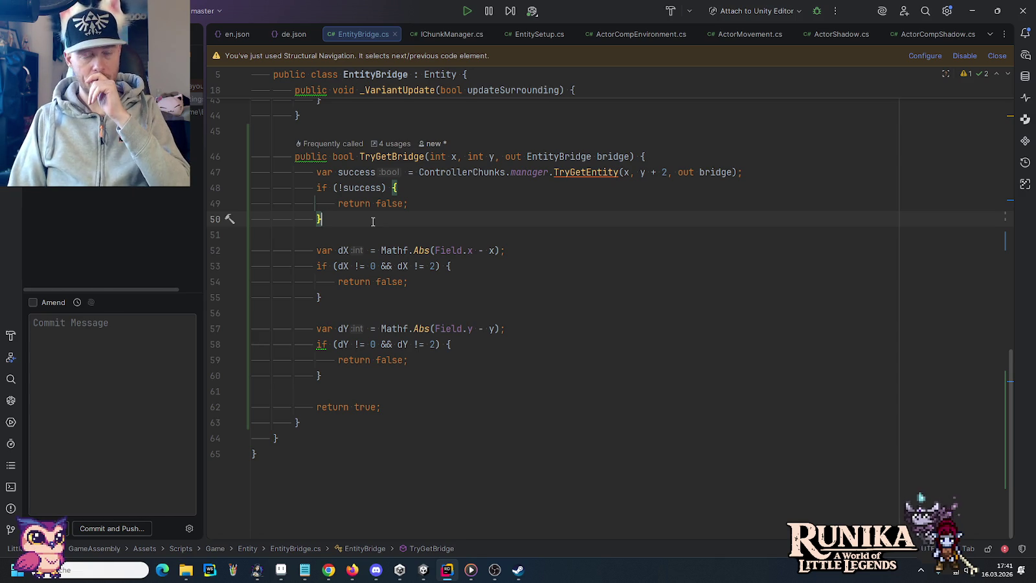
Step: Add the line var delta = bridge.Field - Field; to TryGetBridge
{"action": "key", "text": "Return"}
{"action": "key", "text": "Return"}
{"action": "key", "text": "Up"}
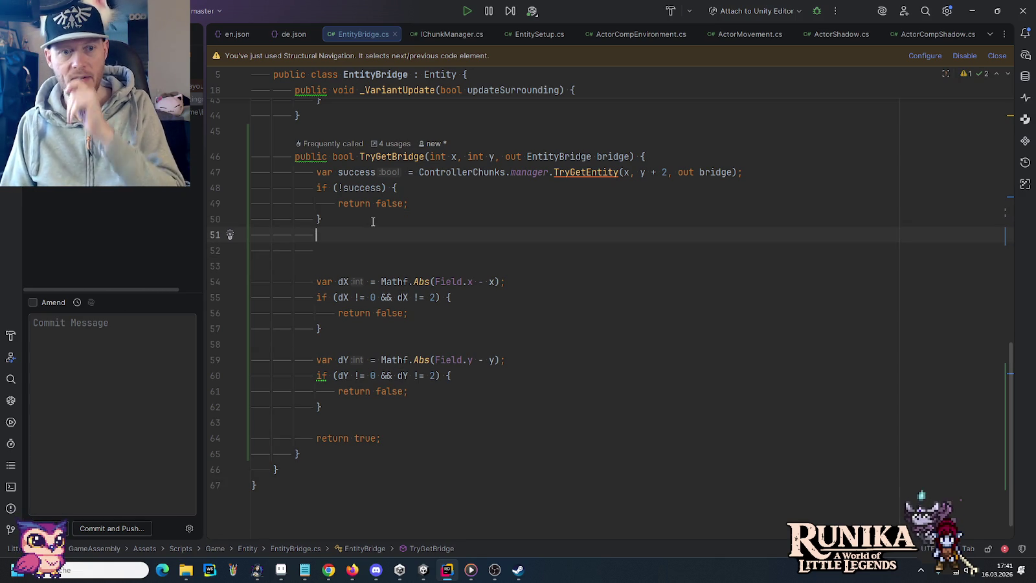
{"action": "key", "text": "Return"}
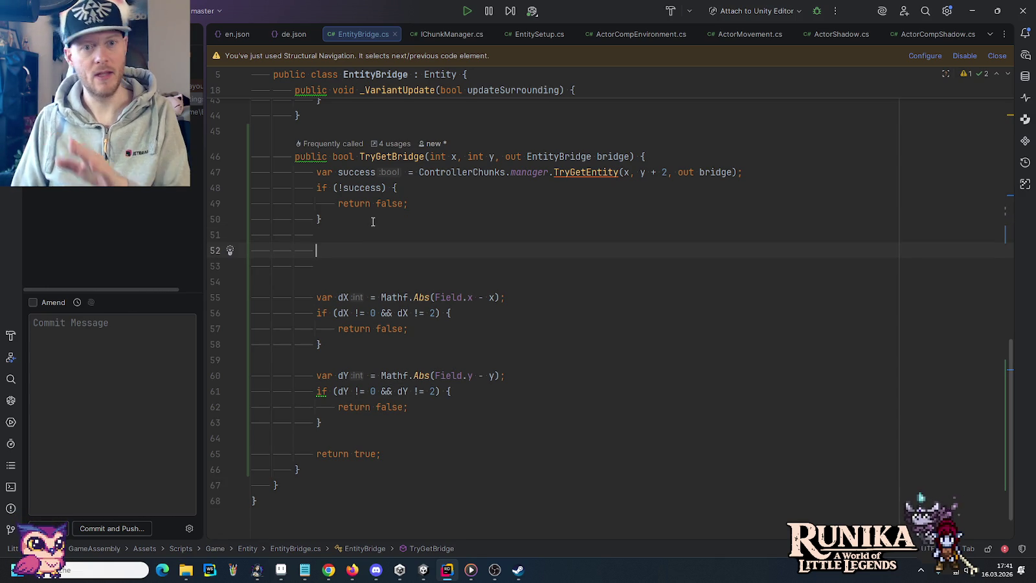
{"action": "type", "text": "var "}
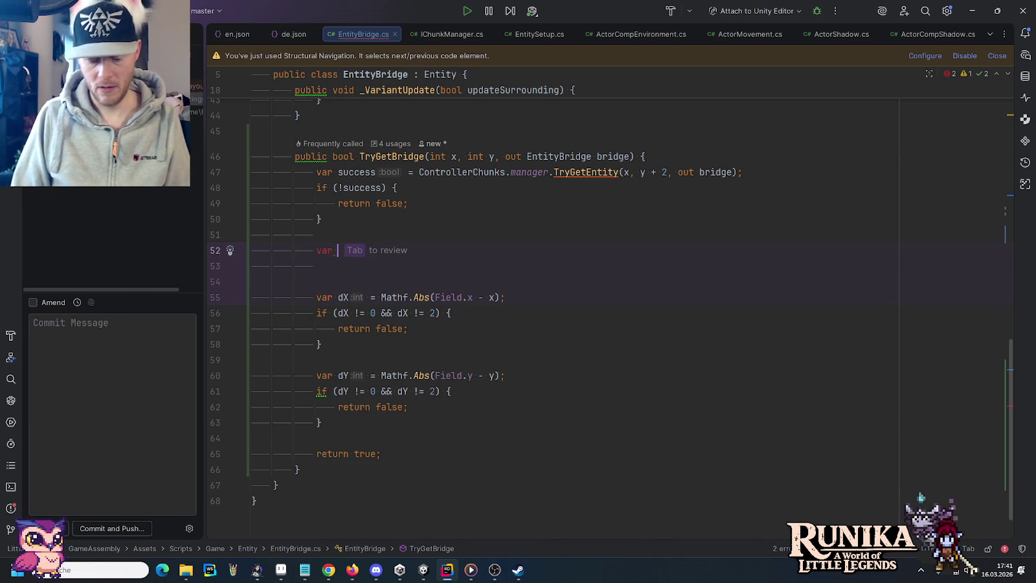
{"action": "type", "text": "delta"}
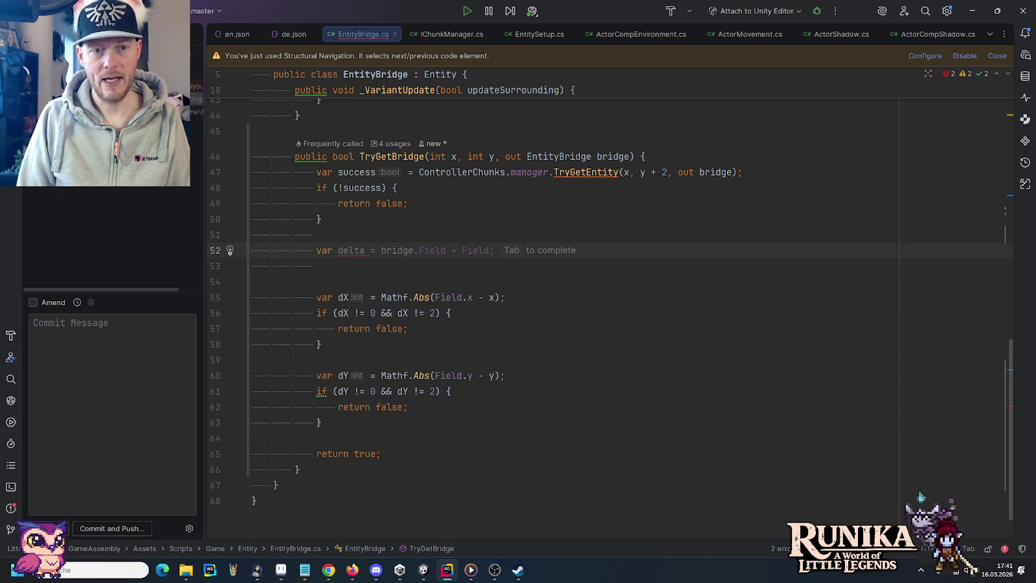
{"action": "key", "text": "Tab"}
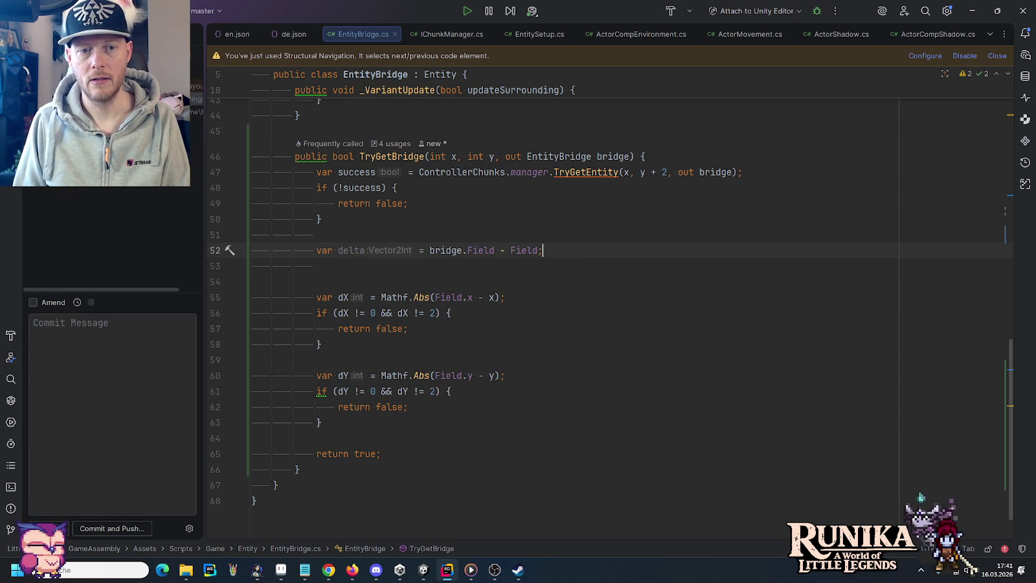
Step: Start a parenthesised return statement below the delta line
{"action": "left_click", "coordinate": [494, 297]}
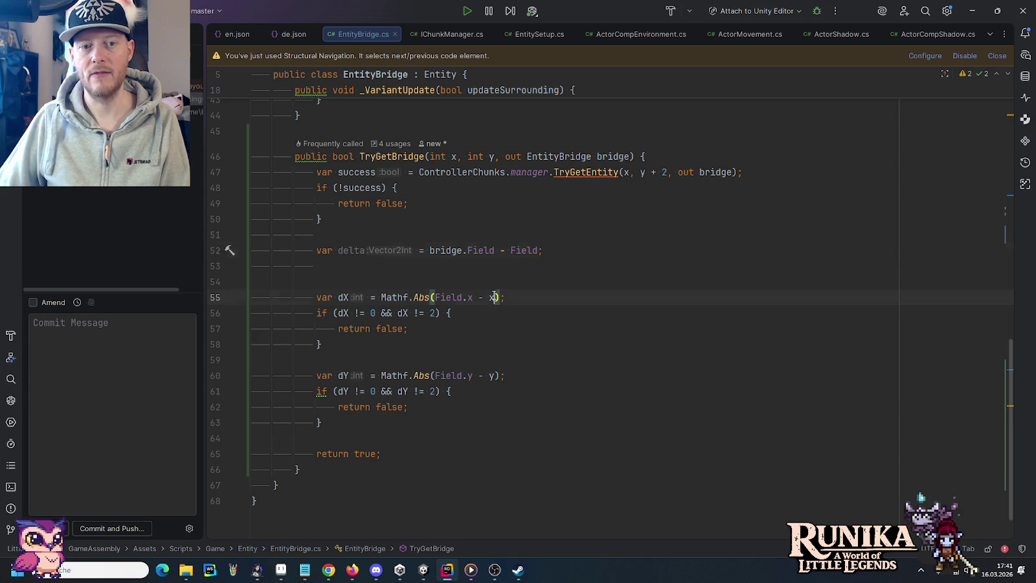
{"action": "mouse_move", "coordinate": [483, 173]}
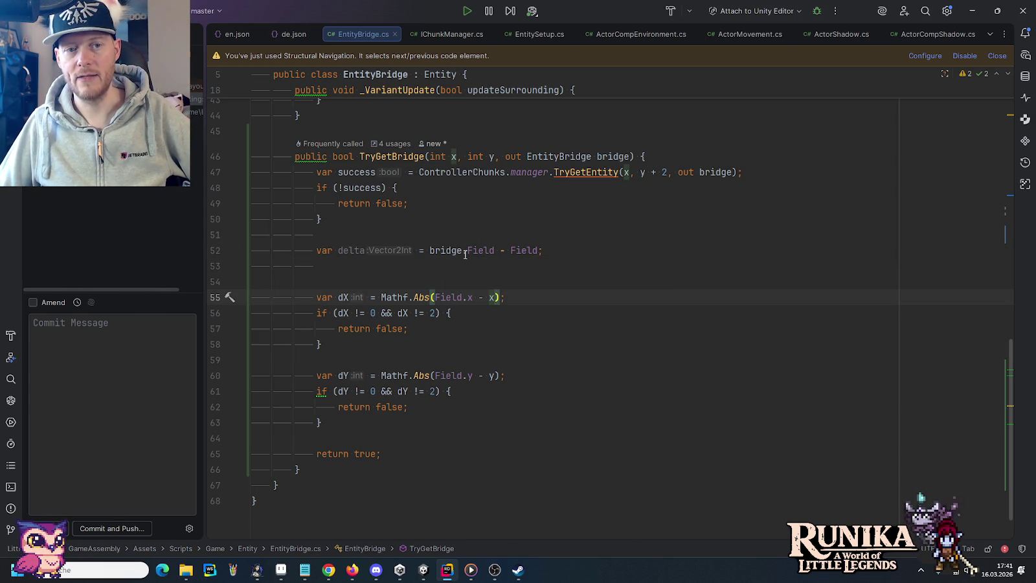
{"action": "left_click", "coordinate": [561, 245]}
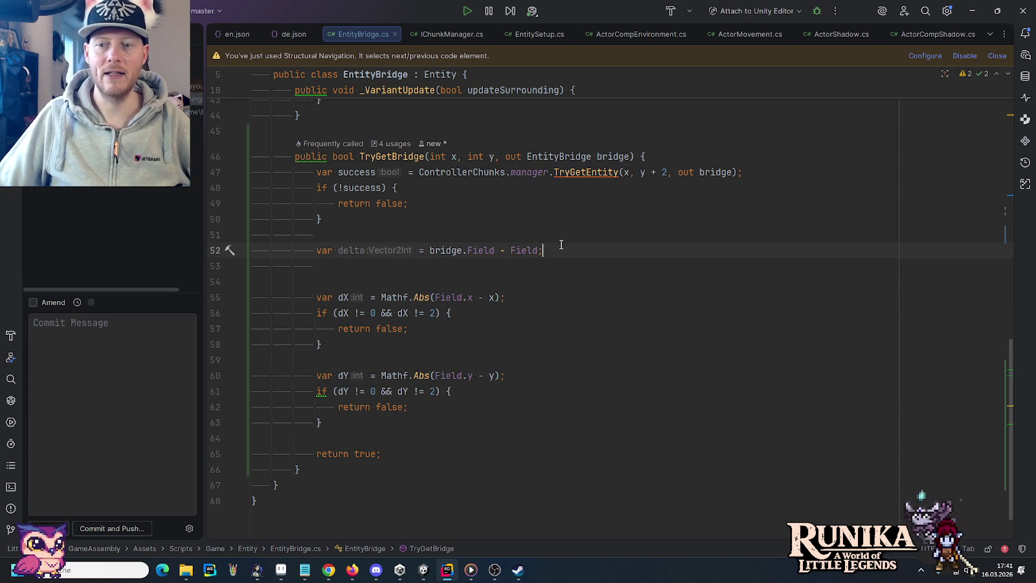
{"action": "key", "text": "Return"}
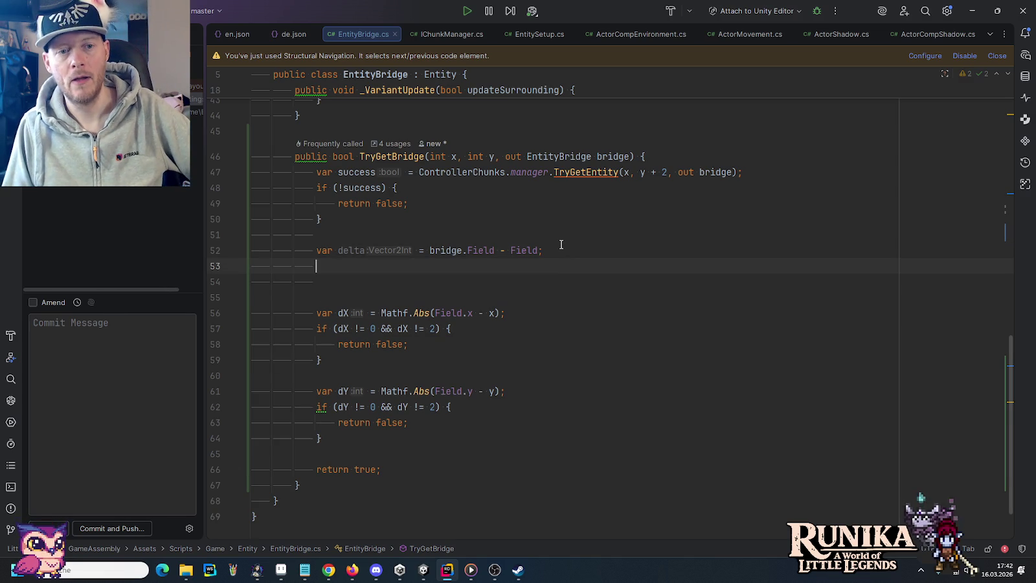
{"action": "type", "text": "return "}
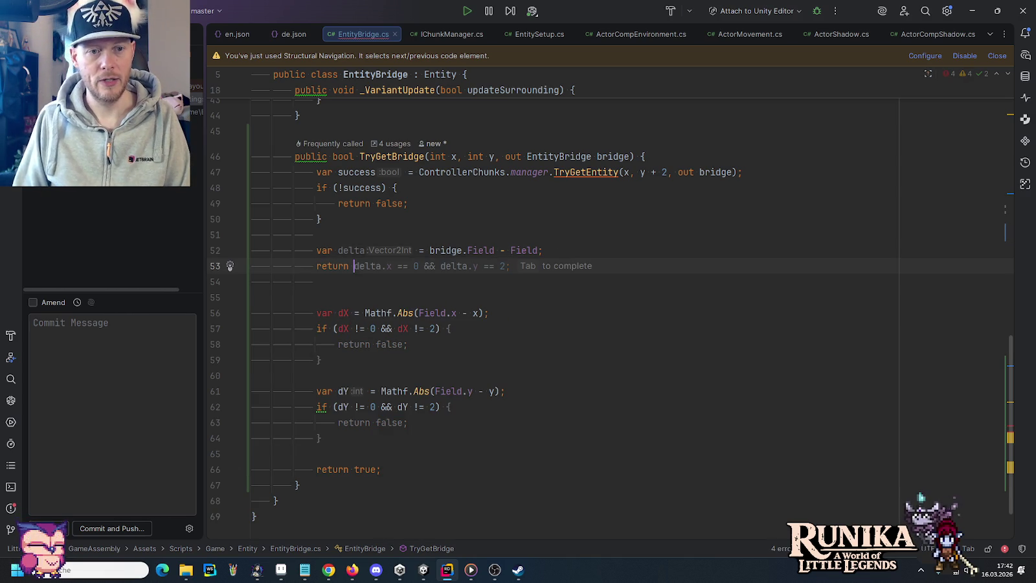
{"action": "type", "text": "("}
{"action": "key", "text": "Escape"}
{"action": "key", "text": "Return"}
{"action": "type", "text": "Mathf.e"}
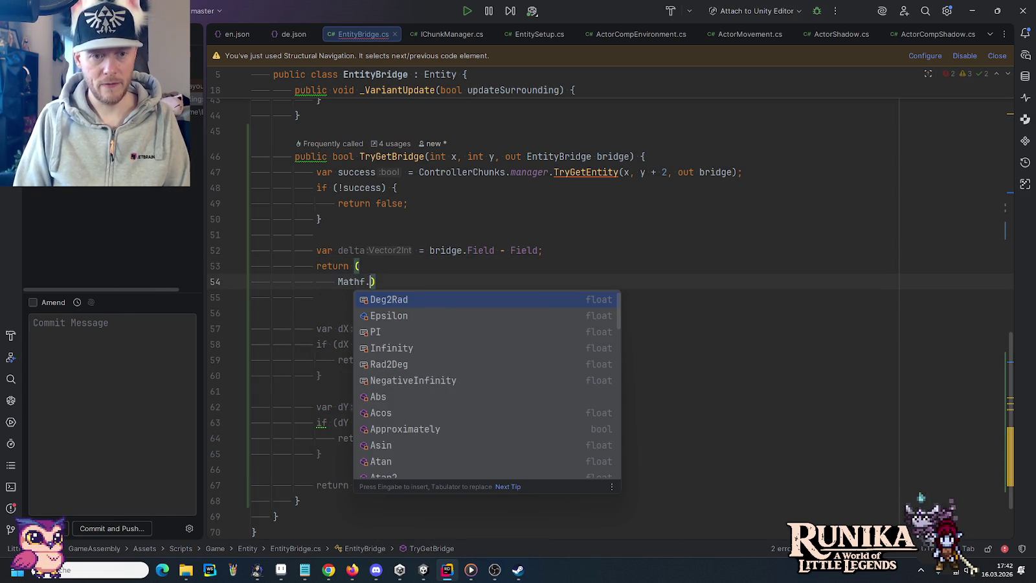
{"action": "type", "text": "is"}
{"action": "key", "text": "BackSpace"}
{"action": "key", "text": "BackSpace"}
{"action": "key", "text": "BackSpace"}
{"action": "type", "text": "IsE"}
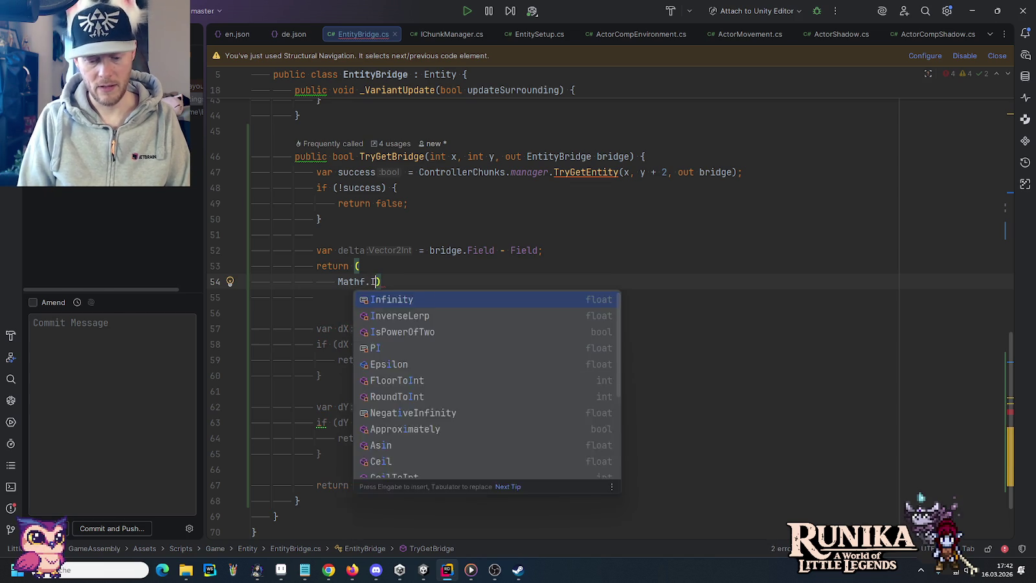
{"action": "key", "text": "BackSpace"}
{"action": "key", "text": "BackSpace"}
{"action": "key", "text": "BackSpace"}
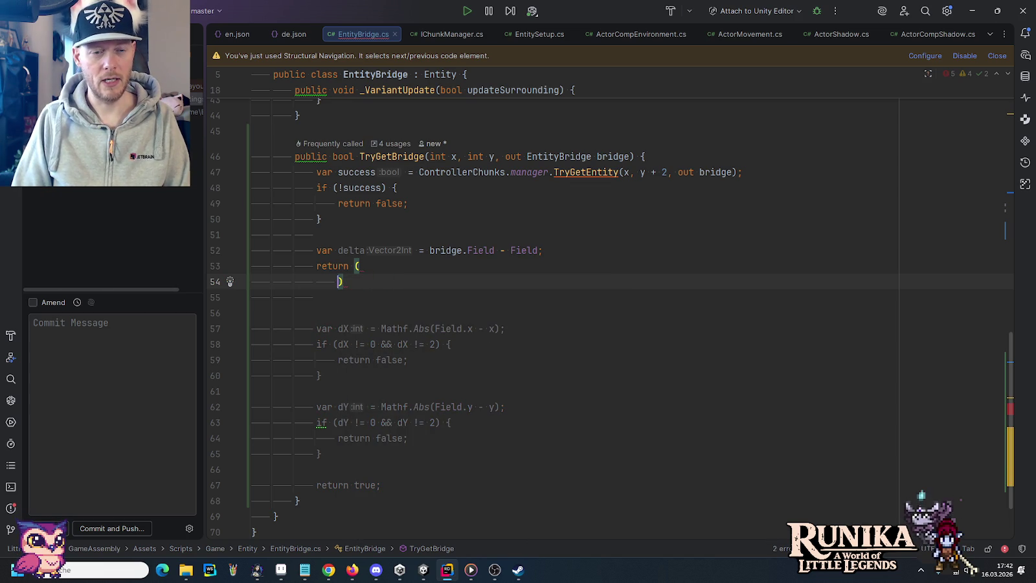
{"action": "type", "text": "int.e"}
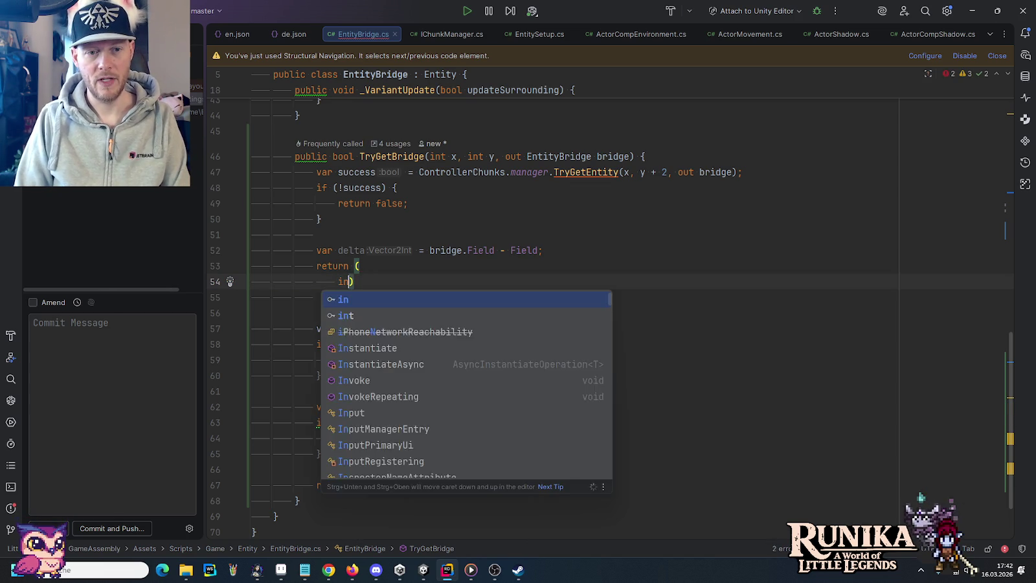
{"action": "key", "text": "Escape"}
{"action": "key", "text": "BackSpace"}
{"action": "type", "text": "0"}
{"action": "key", "text": "BackSpace"}
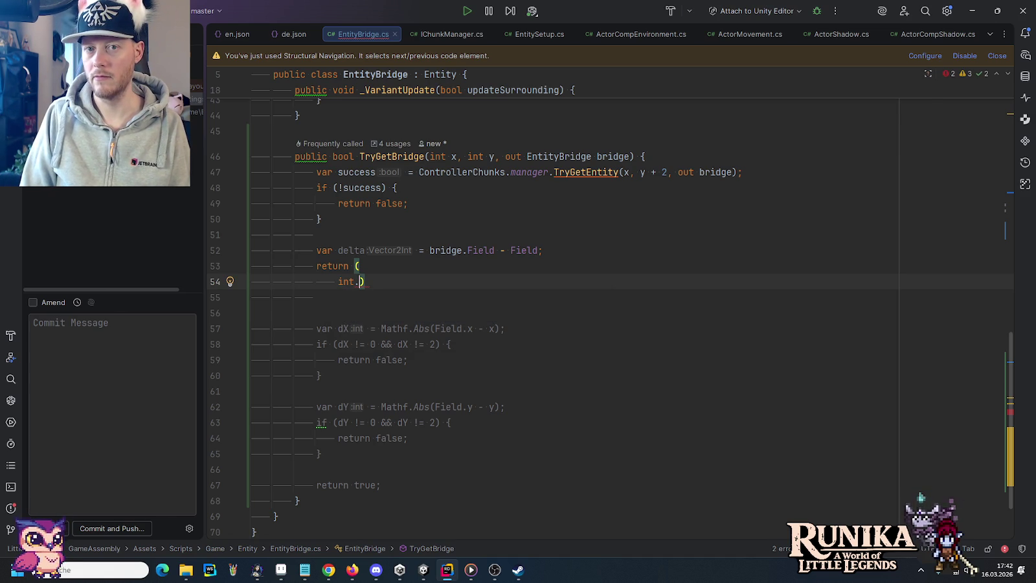
{"action": "key", "text": "BackSpace"}
{"action": "key", "text": "BackSpace"}
{"action": "key", "text": "BackSpace"}
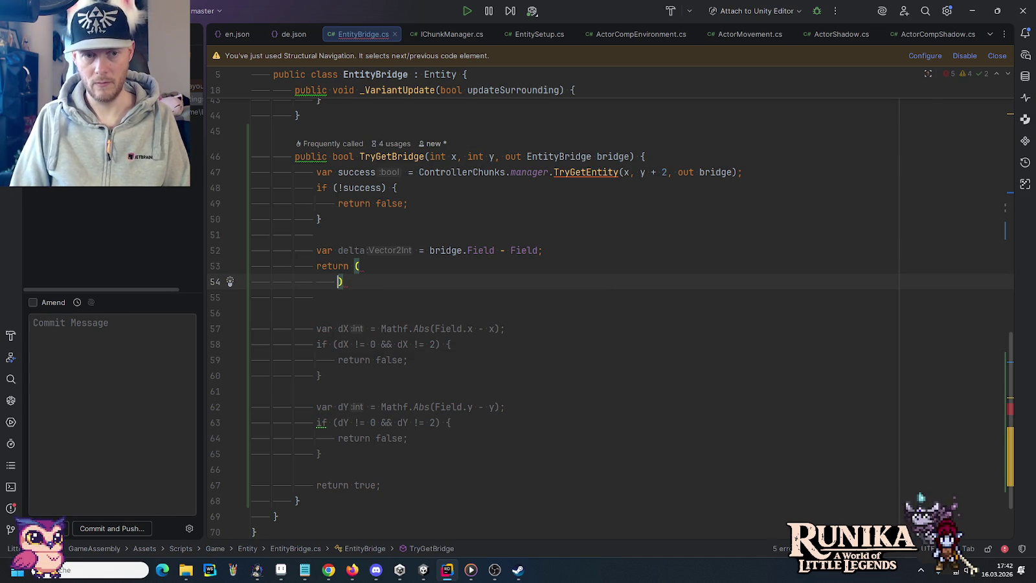
Step: Make it return (IsEven(delta.x) && IsEven(delta.y));
{"action": "type", "text": "IsEven"}
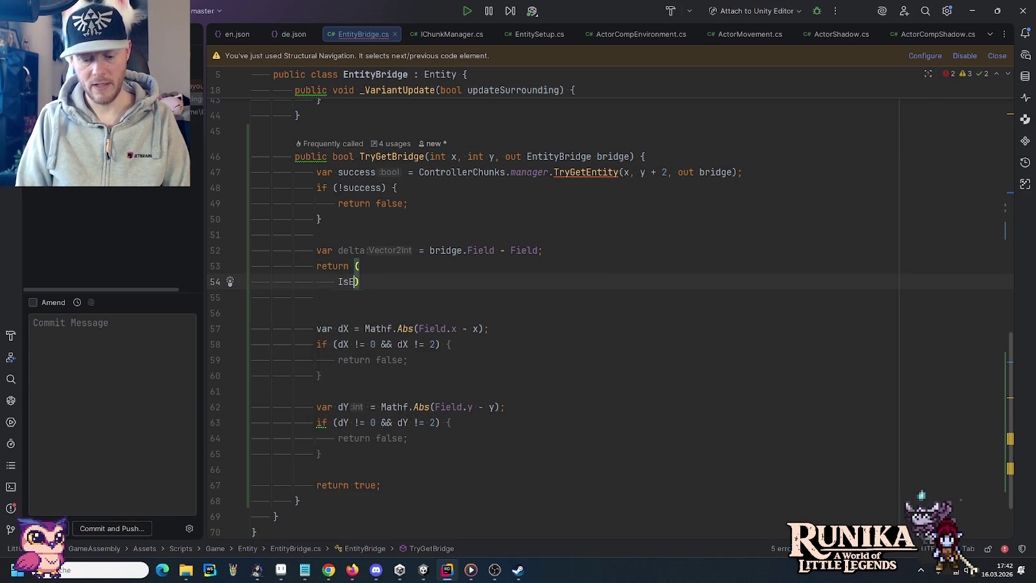
{"action": "type", "text": "(delta)"}
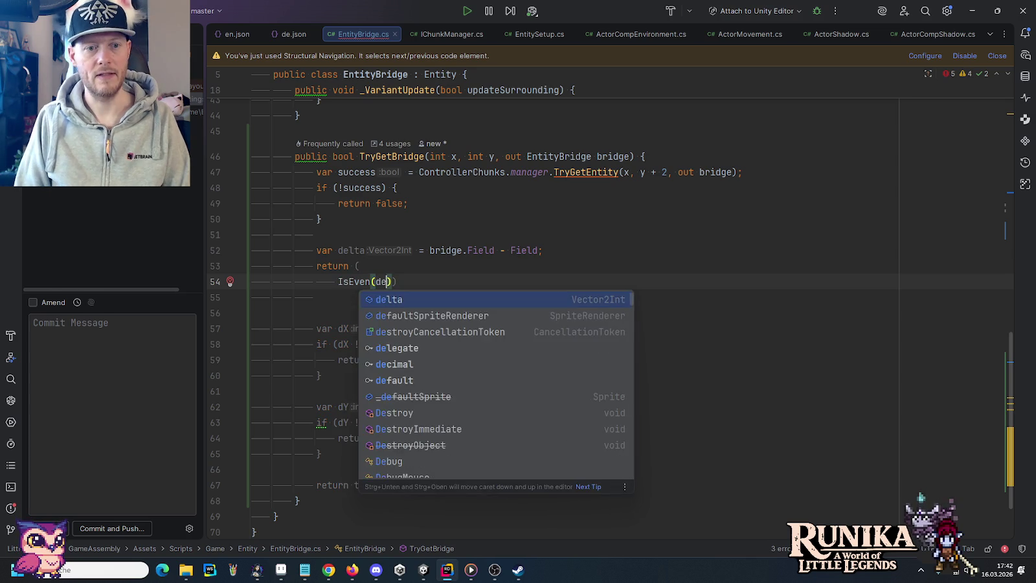
{"action": "type", "text": " &&"}
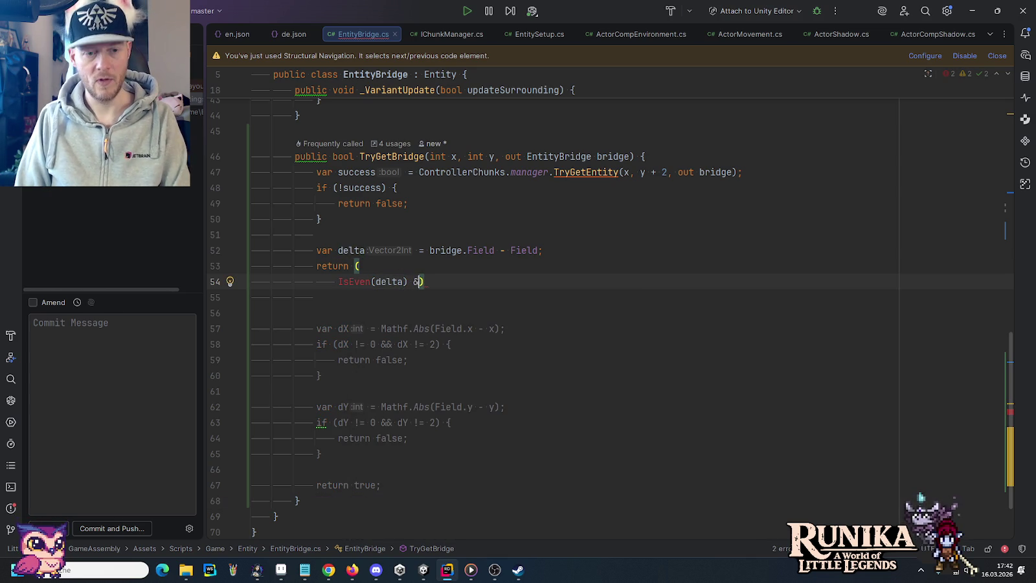
{"action": "key", "text": "Return"}
{"action": "key", "text": "Up"}
{"action": "key", "text": "ctrl+Right"}
{"action": "key", "text": "ctrl+Right"}
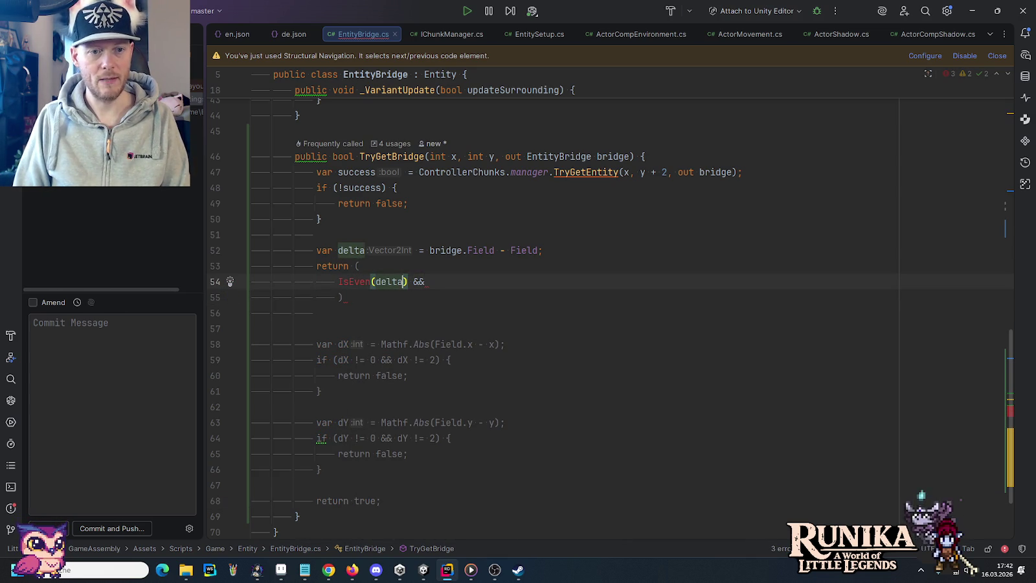
{"action": "type", "text": "."}
{"action": "key", "text": "Return"}
{"action": "key", "text": "Down"}
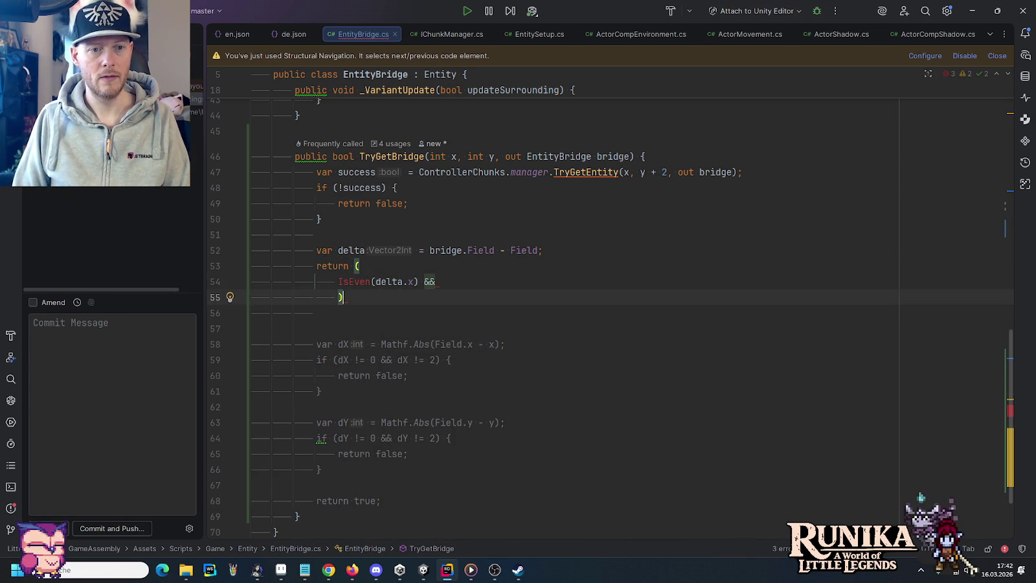
{"action": "type", "text": "Is"}
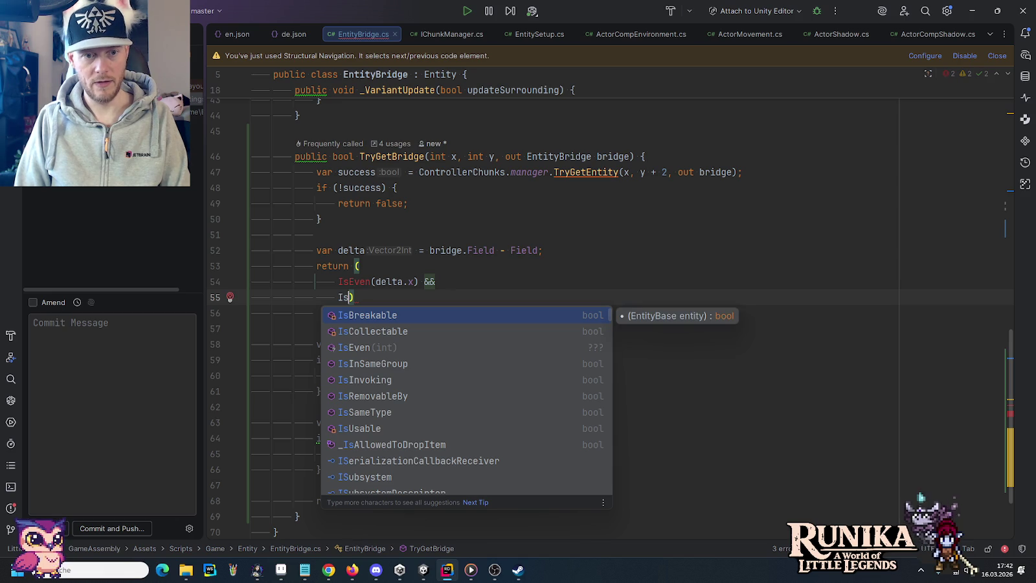
{"action": "type", "text": "E"}
{"action": "key", "text": "Return"}
{"action": "key", "text": "Tab"}
{"action": "key", "text": "Return"}
{"action": "key", "text": "End"}
{"action": "type", "text": ";"}
Step: Comment out the old dX and dY distance checks
{"action": "scroll", "coordinate": [499, 274], "scroll_direction": "down", "scroll_amount": 1}
{"action": "left_click_drag", "start_coordinate": [415, 477], "coordinate": [378, 317]}
{"action": "key", "text": "ctrl+slash"}
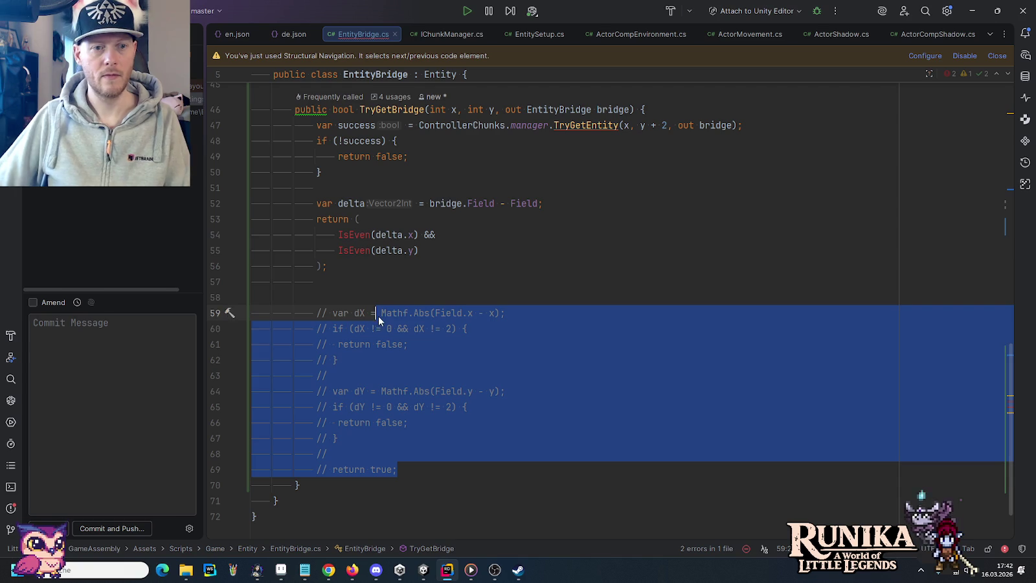
{"action": "left_click_drag", "start_coordinate": [364, 263], "coordinate": [275, 207]}
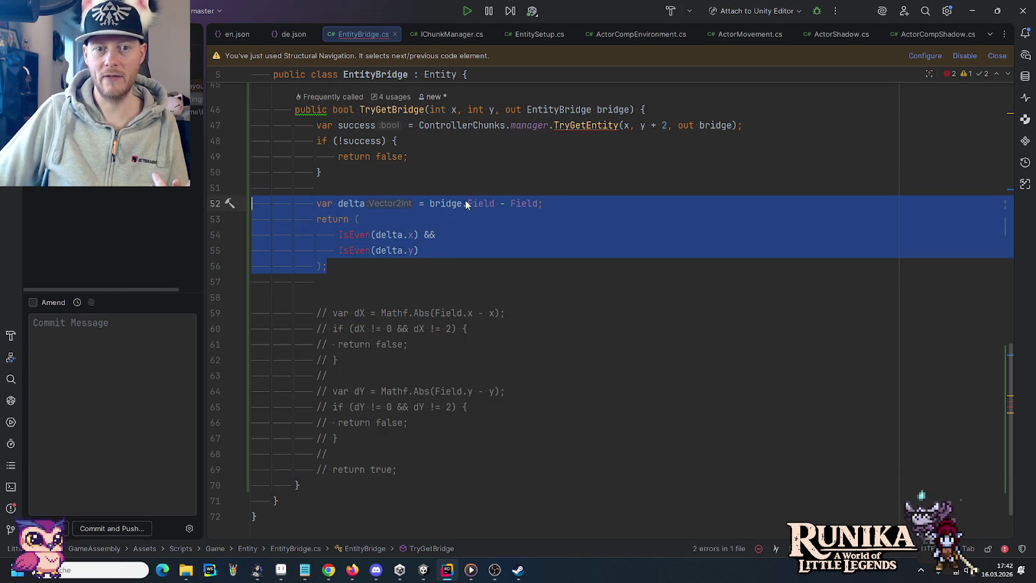
{"action": "mouse_move", "coordinate": [509, 204]}
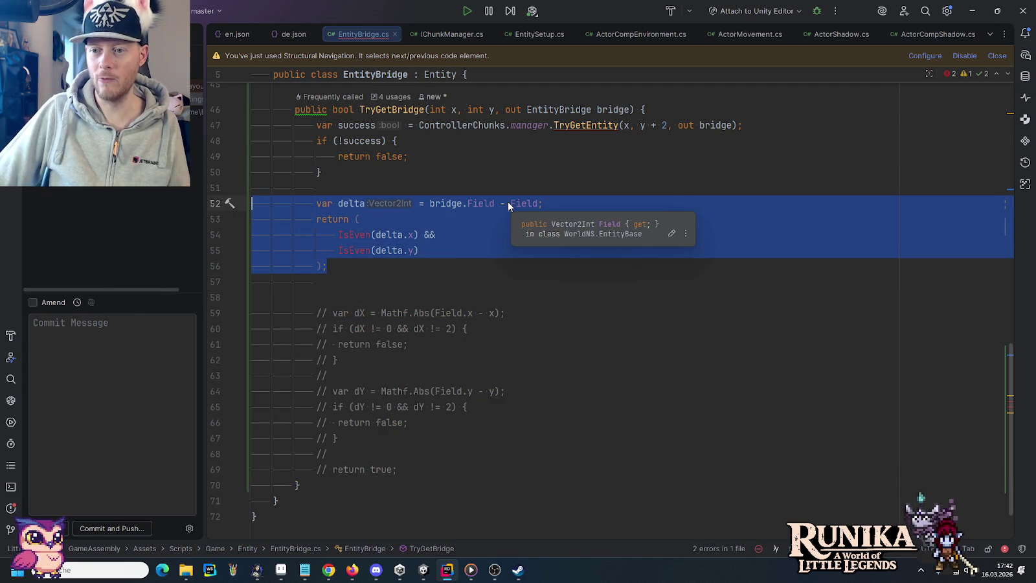
{"action": "left_click", "coordinate": [1026, 55]}
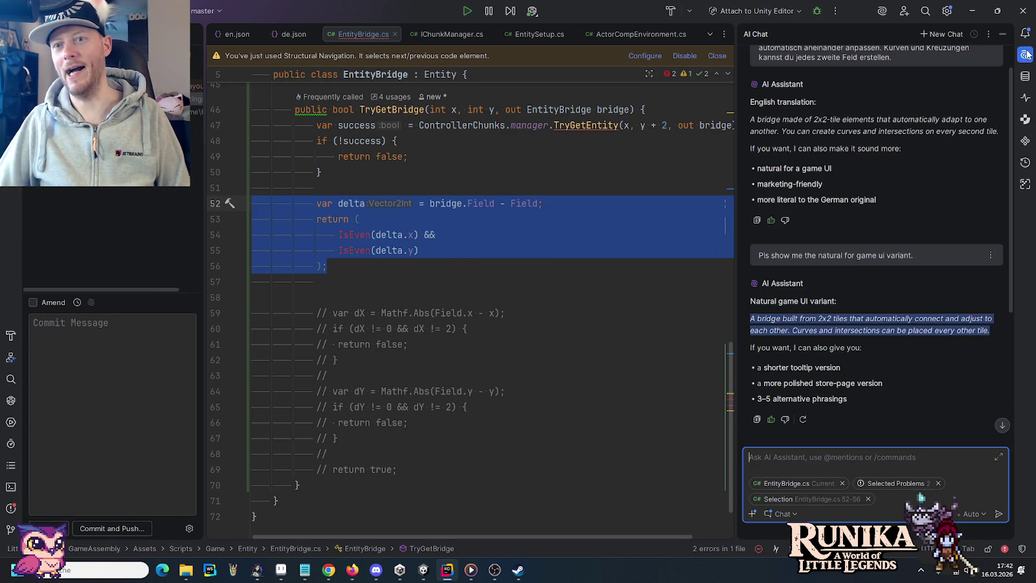
Step: Ask the AI assistant in a new chat 'How can I do the even check?' and read its IsEven suggestion
{"action": "left_click", "coordinate": [940, 34]}
{"action": "type", "text": "How can I do the even chec"}
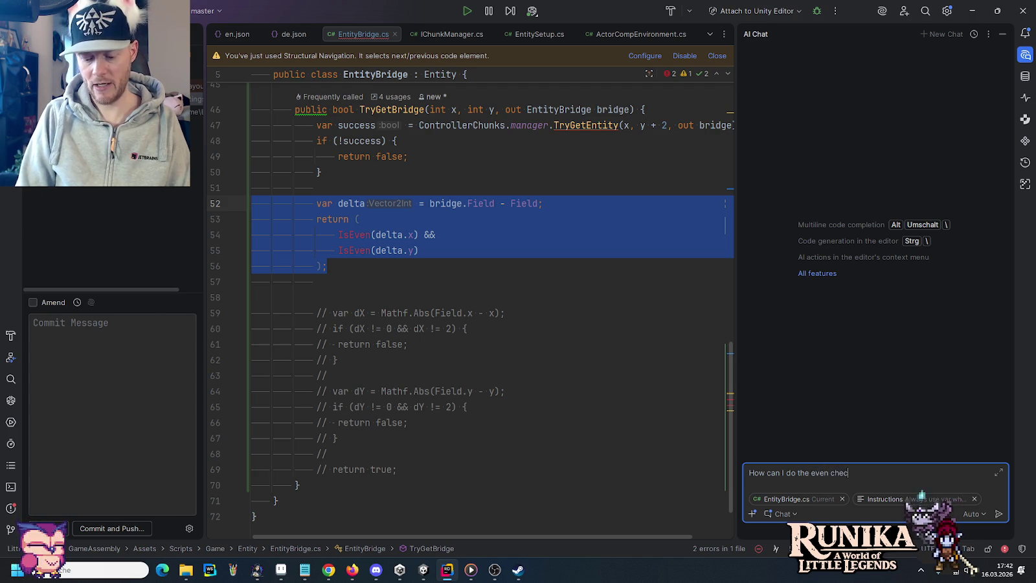
{"action": "key", "text": "Return"}
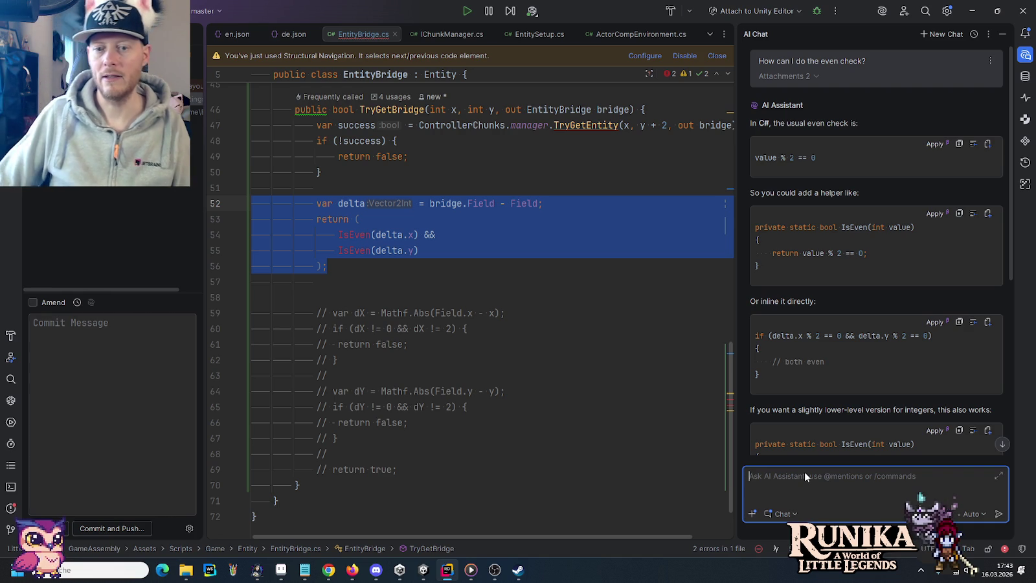
{"action": "scroll", "coordinate": [894, 329], "scroll_direction": "down", "scroll_amount": 3}
{"action": "scroll", "coordinate": [893, 329], "scroll_direction": "down", "scroll_amount": 6}
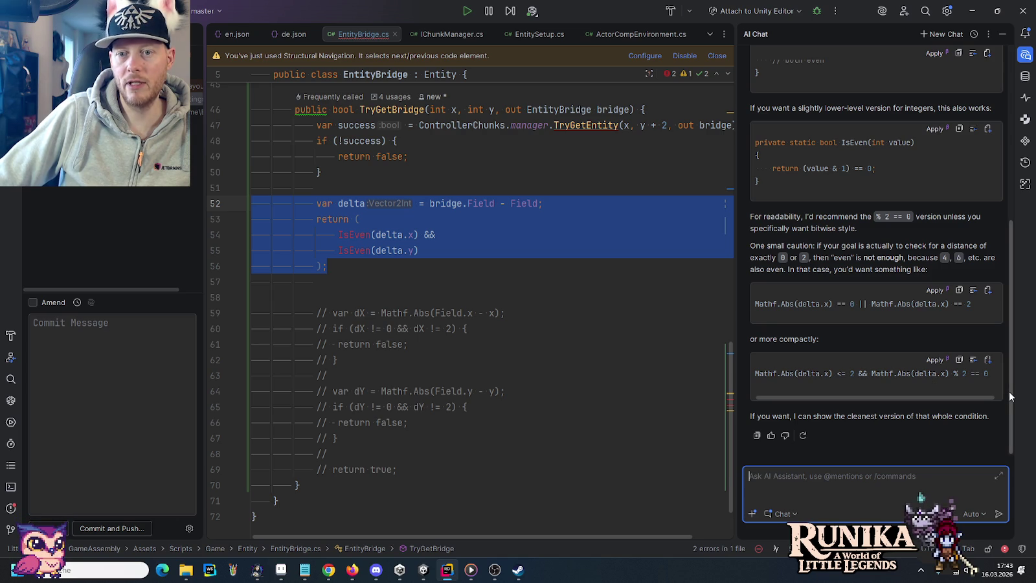
{"action": "left_click_drag", "start_coordinate": [1010, 396], "coordinate": [1000, 221]}
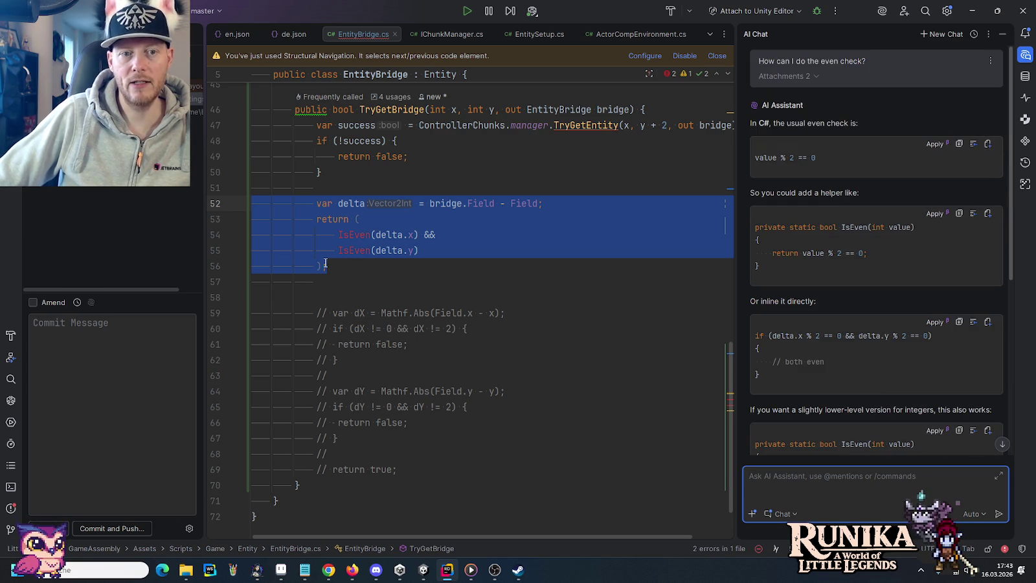
{"action": "left_click", "coordinate": [374, 236]}
Step: Replace the IsEven calls with delta.x % 2 == 0 && delta.y % 2 == 0
{"action": "key", "text": "ctrl+BackSpace"}
{"action": "key", "text": "Delete"}
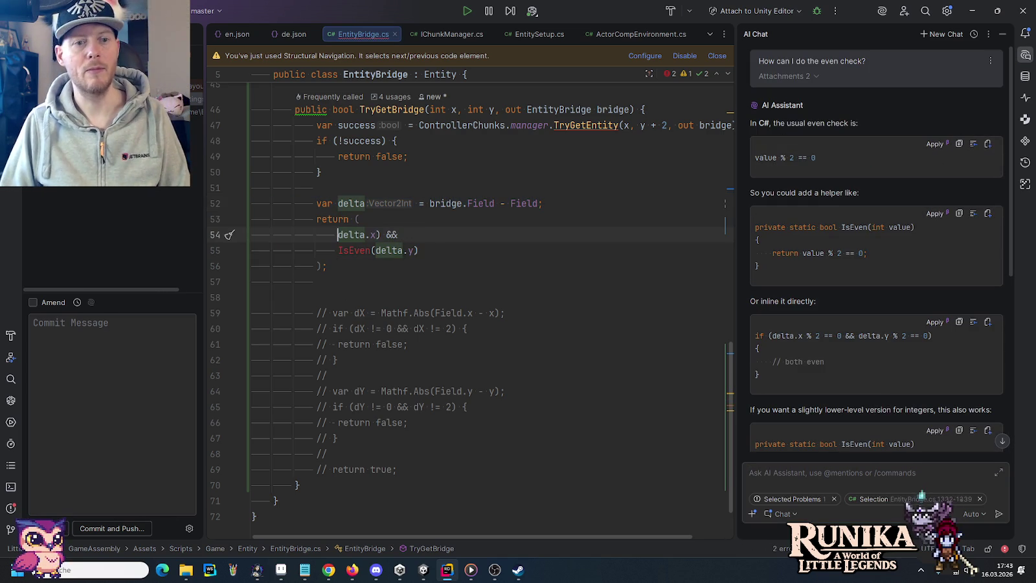
{"action": "key", "text": "Right"}
{"action": "key", "text": "Right"}
{"action": "key", "text": "Right"}
{"action": "key", "text": "Delete"}
{"action": "type", "text": "% 2 =="}
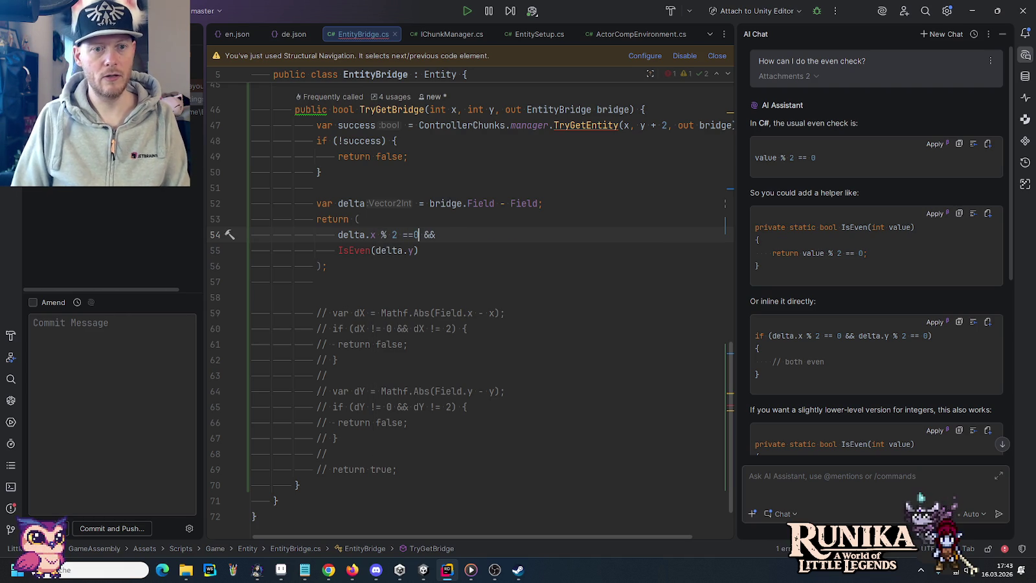
{"action": "key", "text": "ctrl+space"}
{"action": "key", "text": "Escape"}
{"action": "key", "text": "Down"}
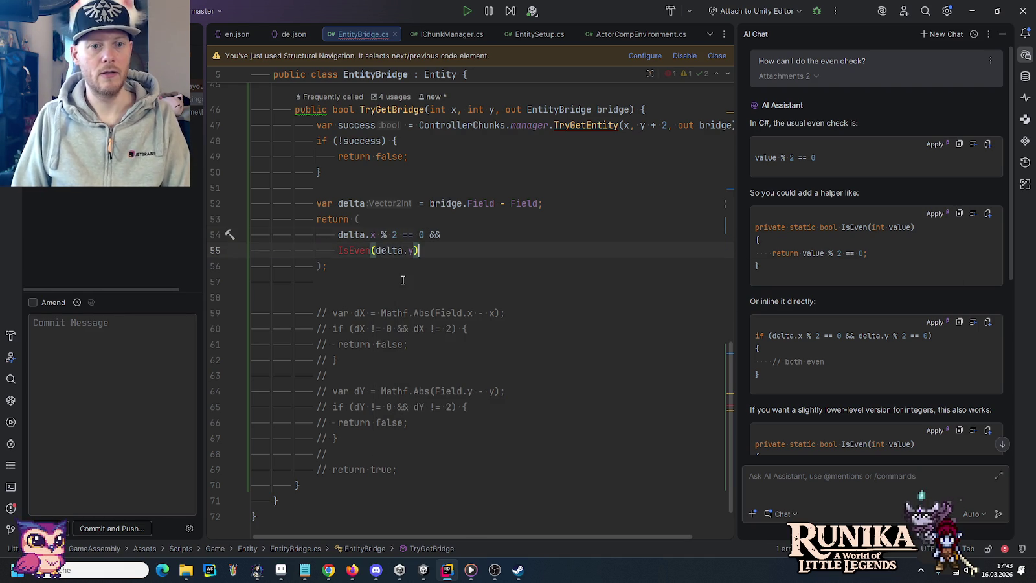
{"action": "key", "text": "shift+Home"}
{"action": "type", "text": "delta.y % 2 == 0"}
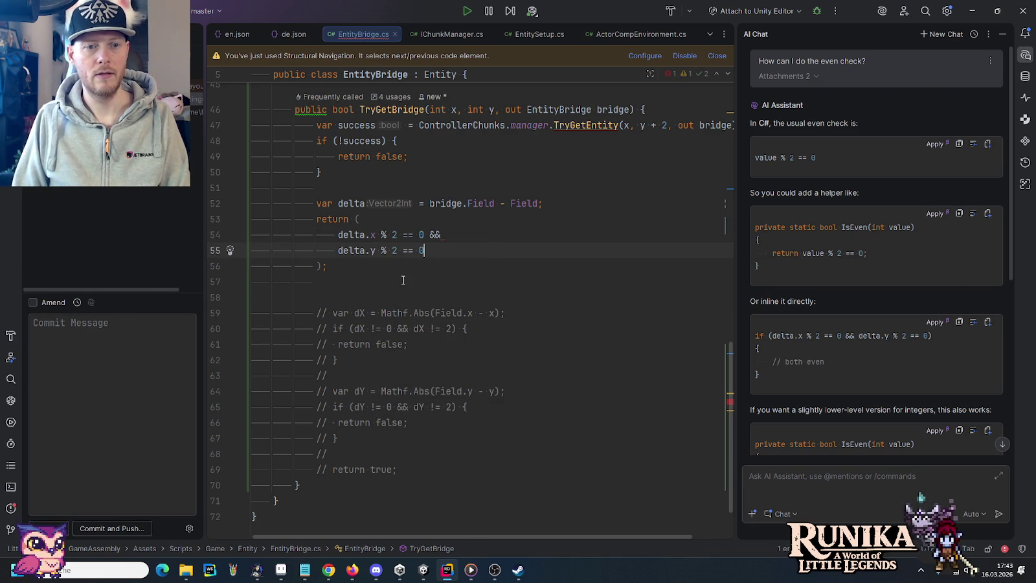
Step: Remove the extra blank line after the return statement
{"action": "left_click", "coordinate": [406, 281]}
{"action": "key", "text": "Delete"}
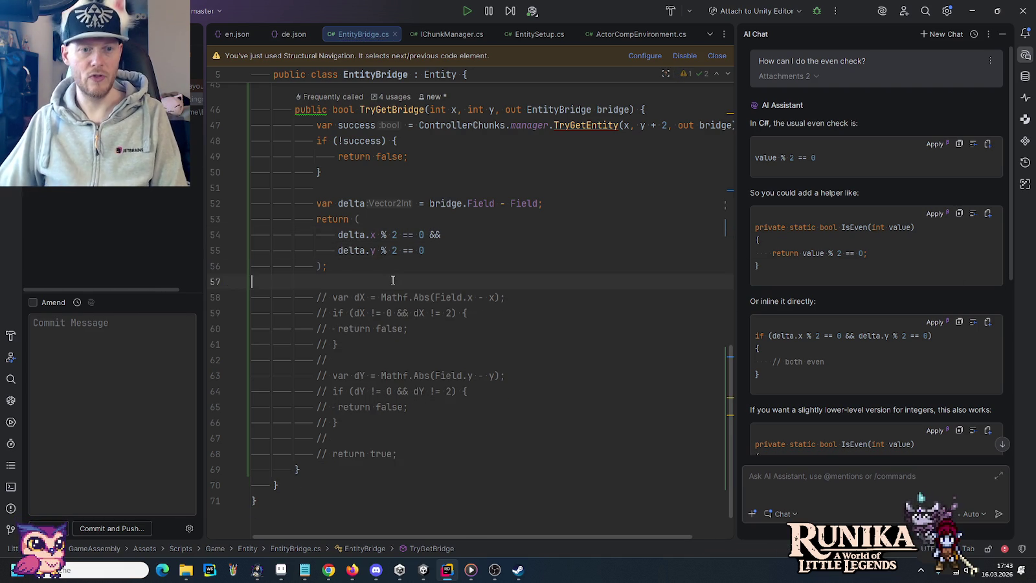
{"action": "left_click", "coordinate": [347, 267]}
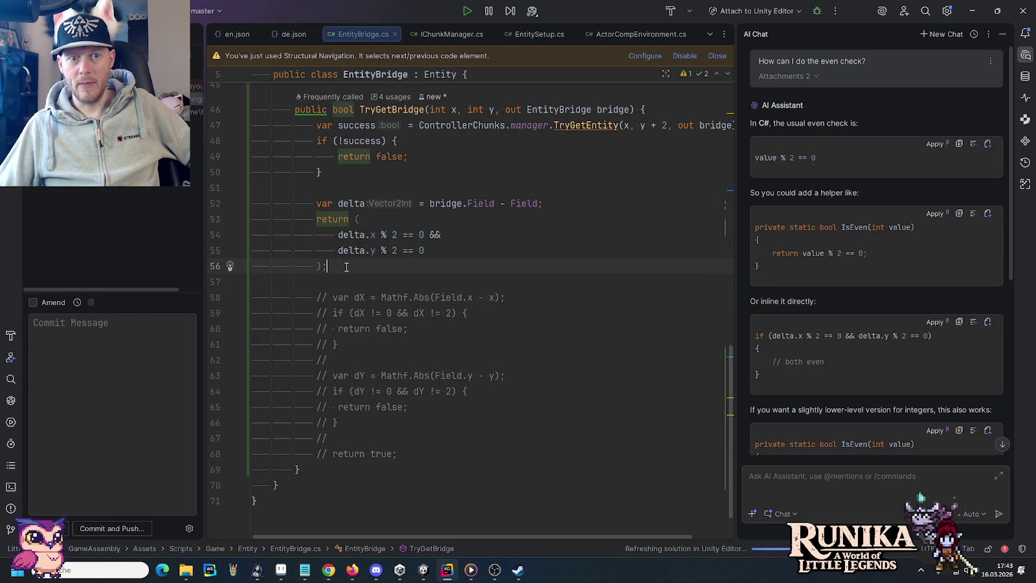
{"action": "mouse_move", "coordinate": [423, 570]}
{"action": "left_click", "coordinate": [367, 516]}
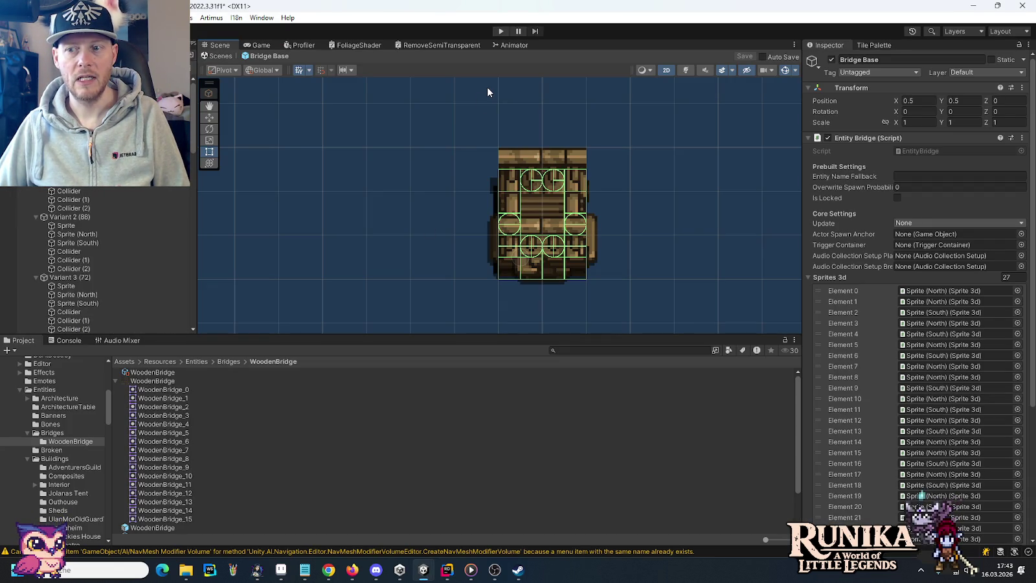
Step: Enter play mode, load the first saved game and continue past the loading hint
{"action": "left_click", "coordinate": [498, 32]}
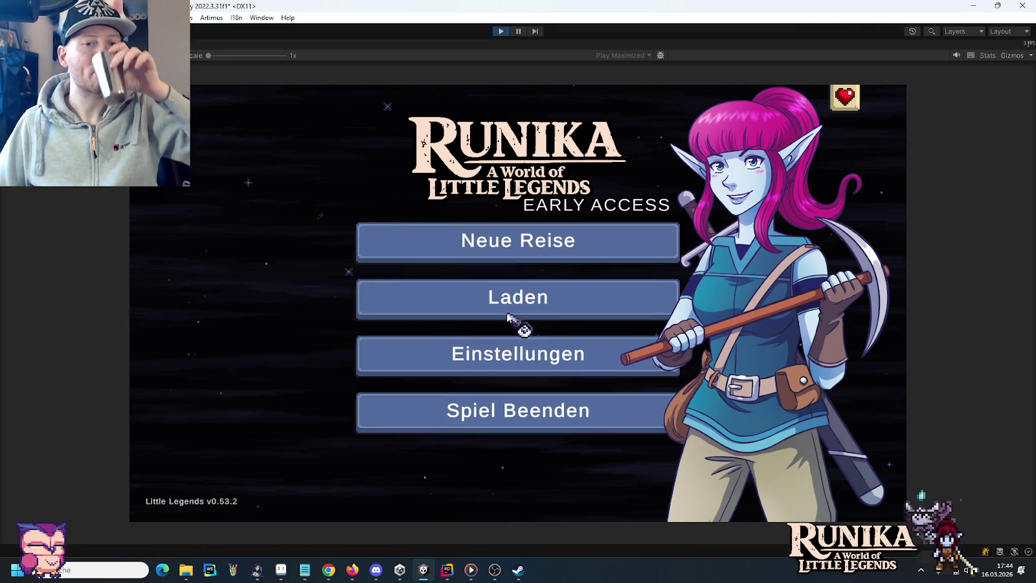
{"action": "left_click", "coordinate": [509, 316]}
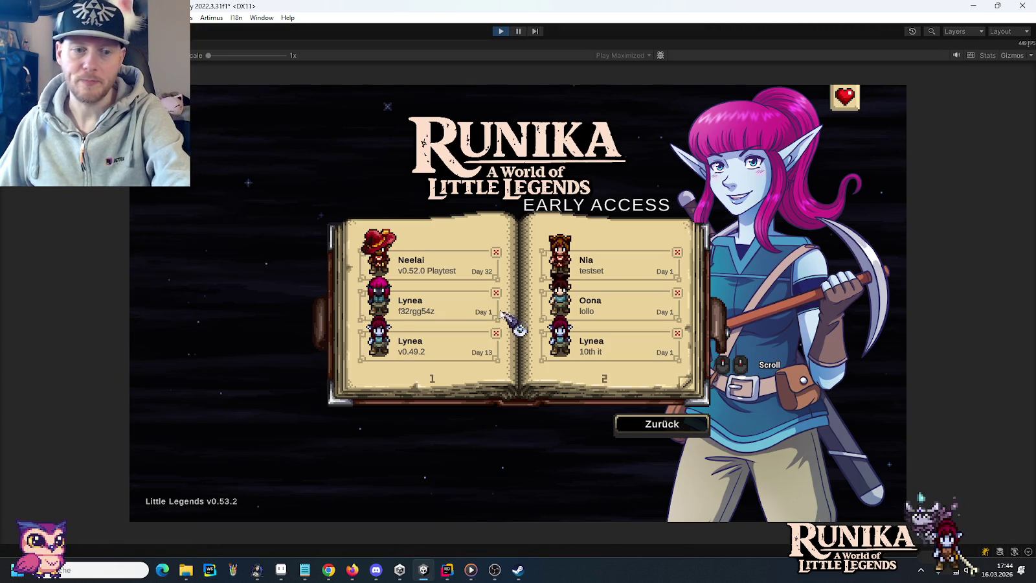
{"action": "left_click", "coordinate": [433, 265]}
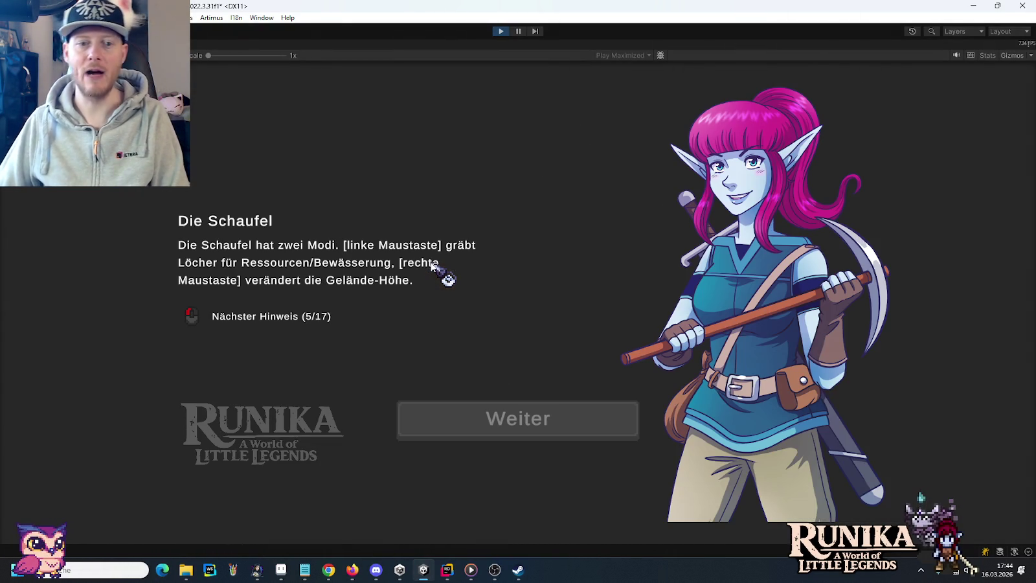
{"action": "left_click", "coordinate": [478, 422]}
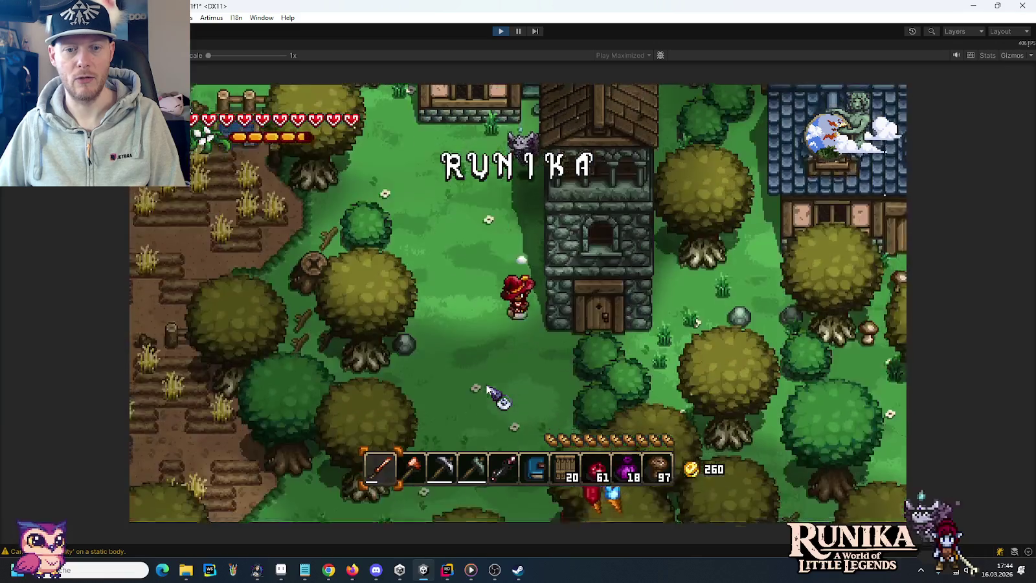
Step: Walk right past the lake into open grass and place a wooden bridge piece from hotbar slot 7
{"action": "key", "text": "d"}
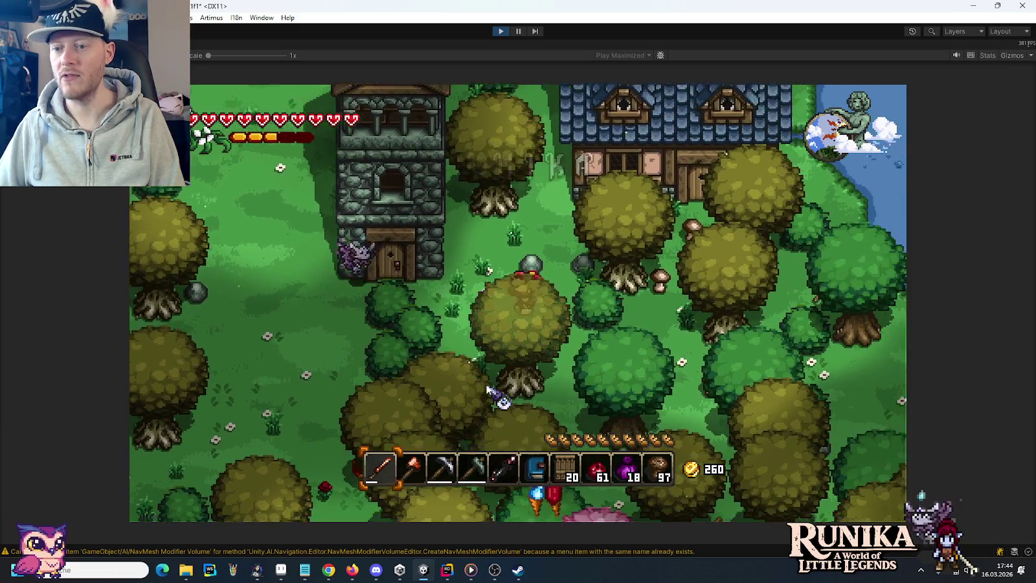
{"action": "key", "text": "d"}
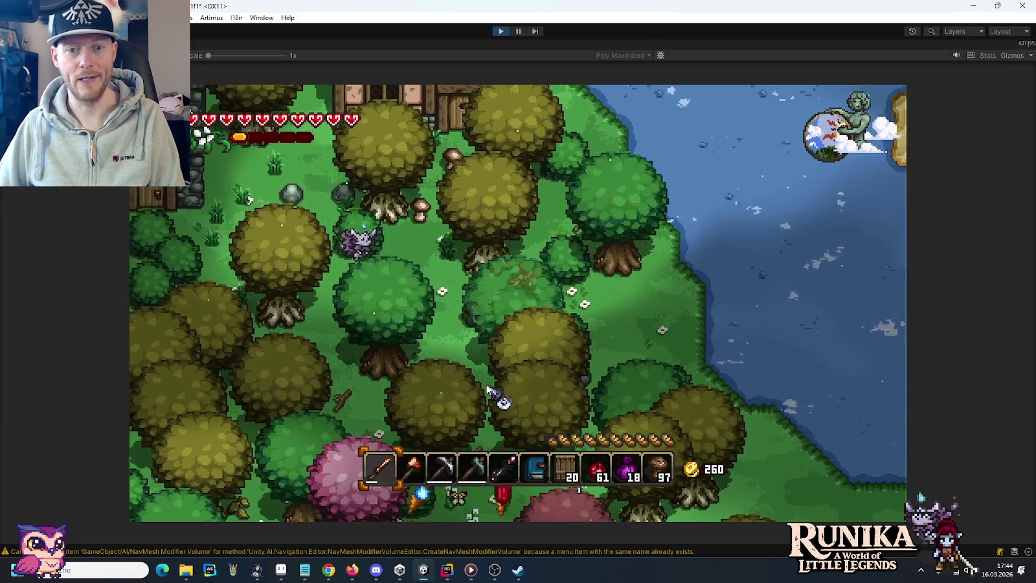
{"action": "key", "text": "d"}
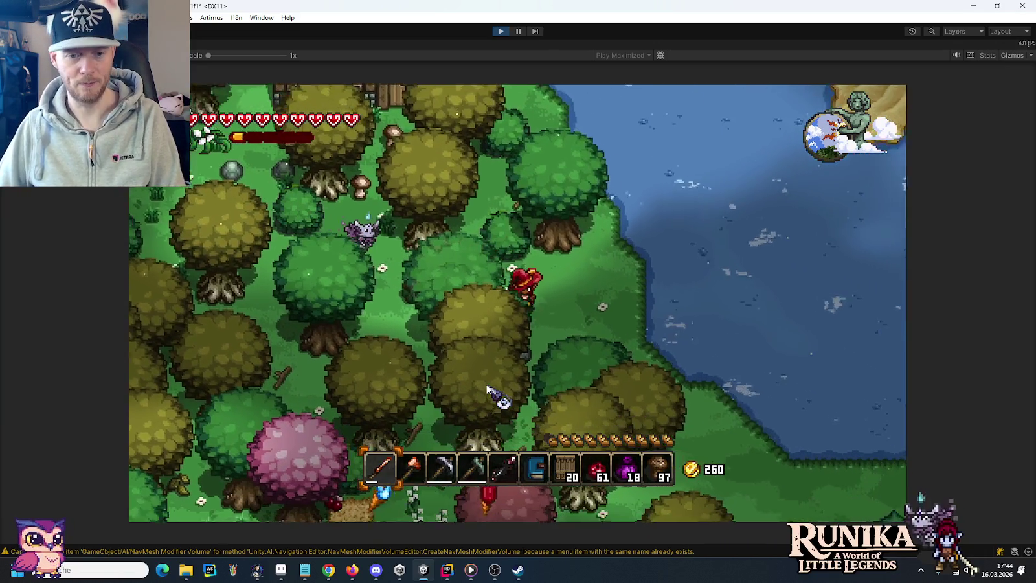
{"action": "key", "text": "7"}
{"action": "key", "text": "d"}
{"action": "key", "text": "s"}
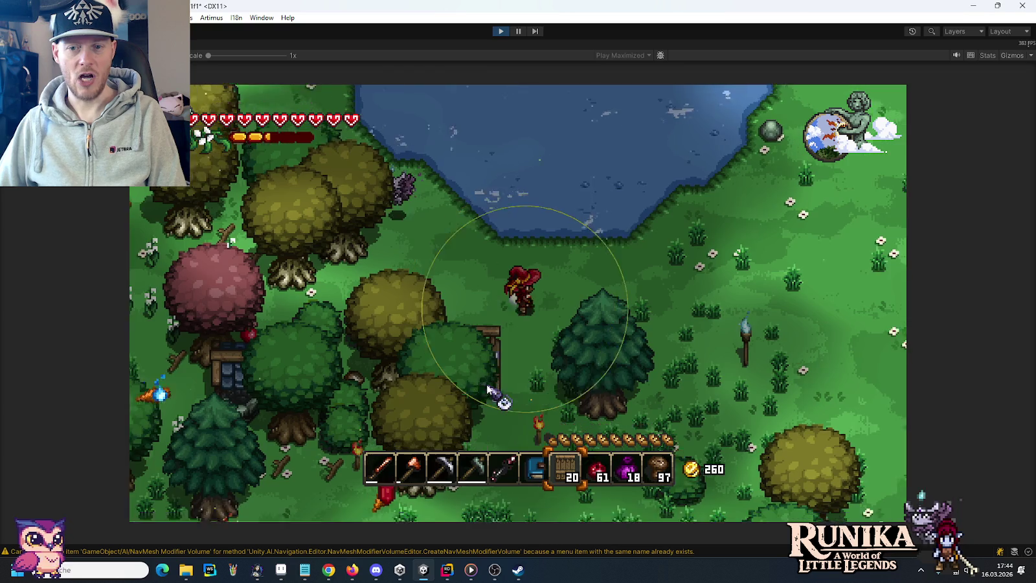
{"action": "key", "text": "d"}
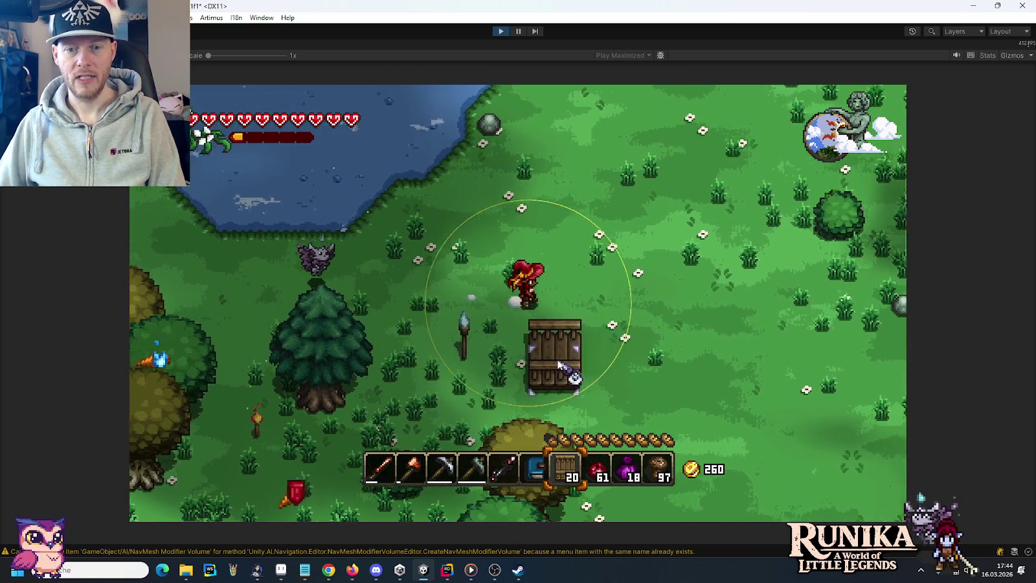
{"action": "key", "text": "d"}
{"action": "key", "text": "s"}
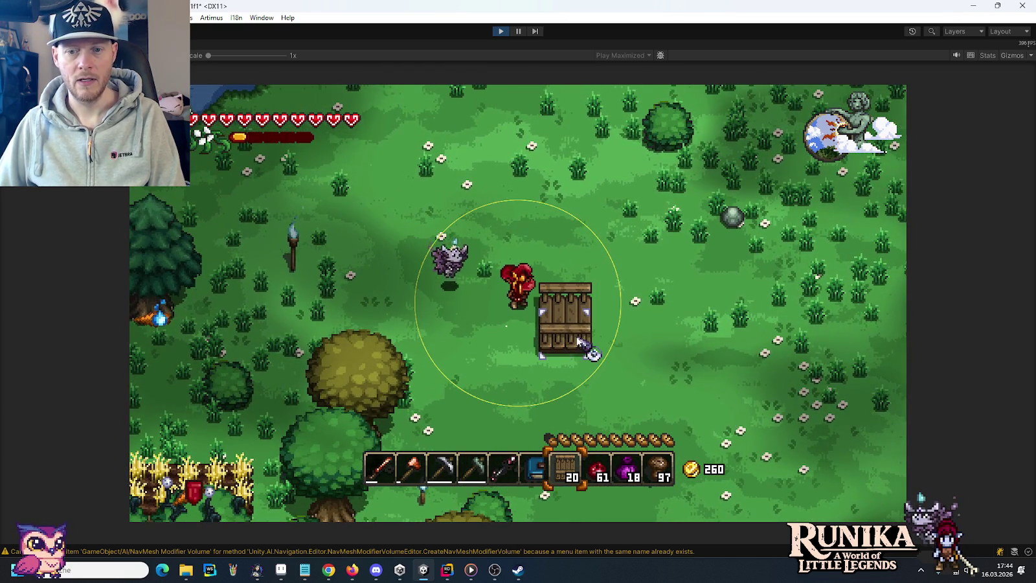
{"action": "left_click", "coordinate": [564, 337]}
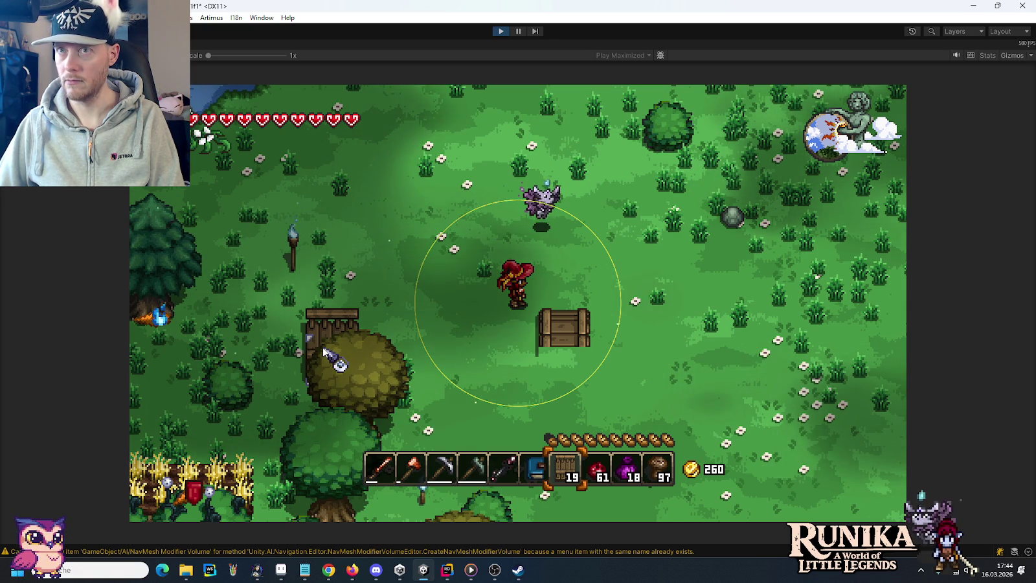
{"action": "left_click", "coordinate": [439, 569]}
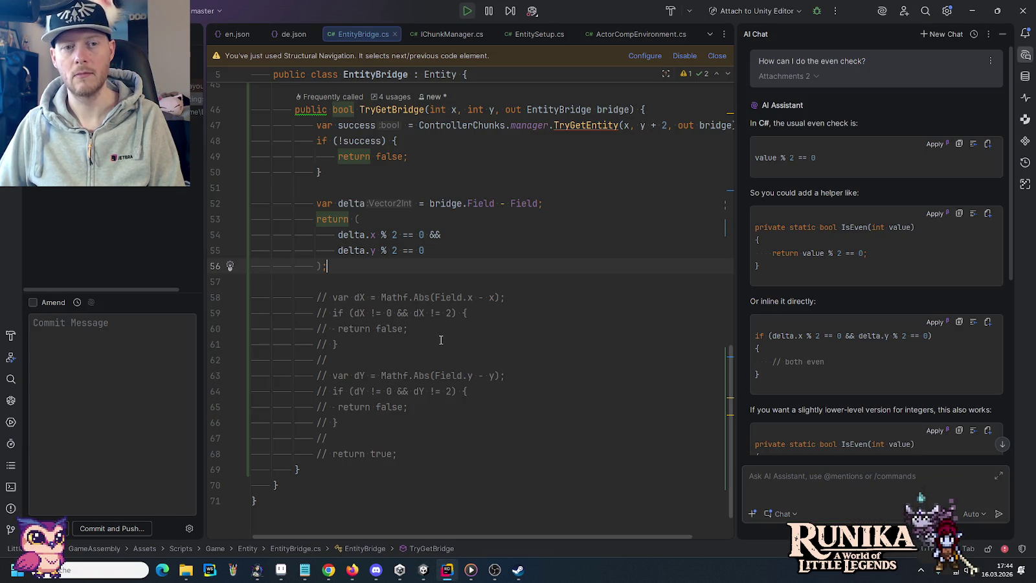
Step: Scroll up in EntityBridge.cs to the four TryGetBridge neighbour checks in _VariantUpdate
{"action": "scroll", "coordinate": [441, 340], "scroll_direction": "up", "scroll_amount": 3}
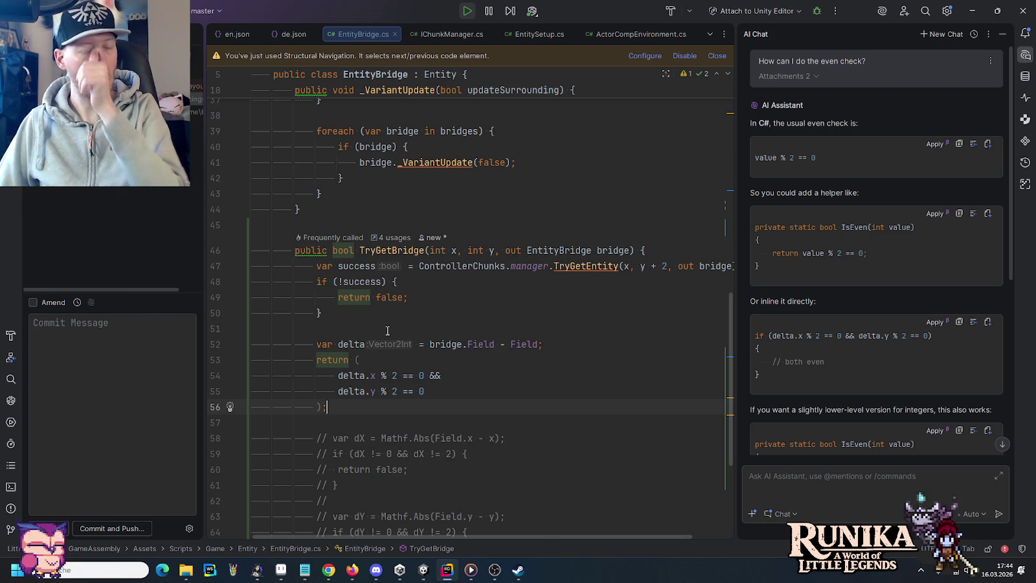
{"action": "scroll", "coordinate": [387, 331], "scroll_direction": "up", "scroll_amount": 2}
{"action": "scroll", "coordinate": [387, 331], "scroll_direction": "up", "scroll_amount": 5}
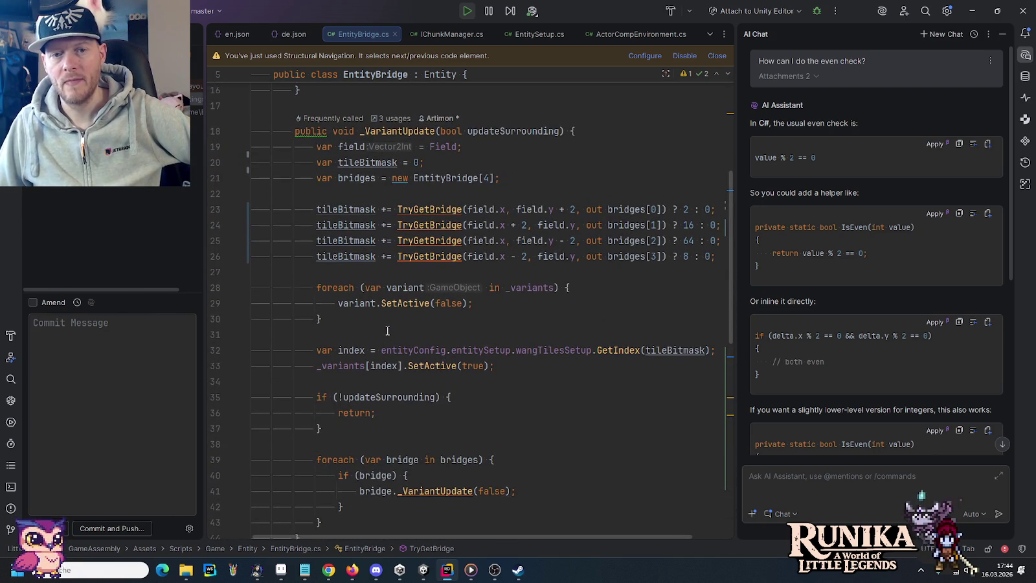
{"action": "left_click", "coordinate": [424, 570]}
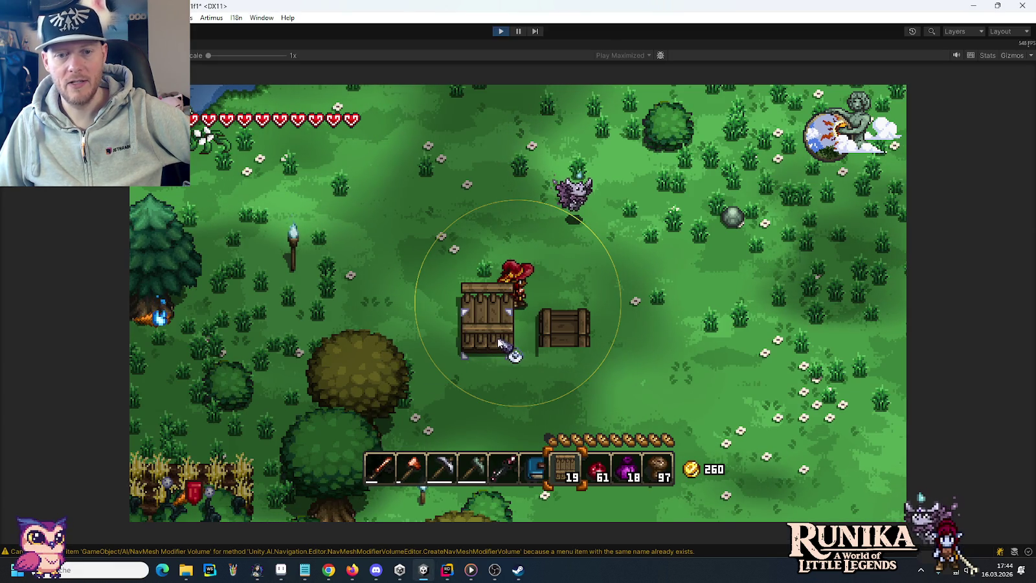
Step: Place five more bridge pieces beside and above each other while walking around
{"action": "left_click", "coordinate": [514, 327]}
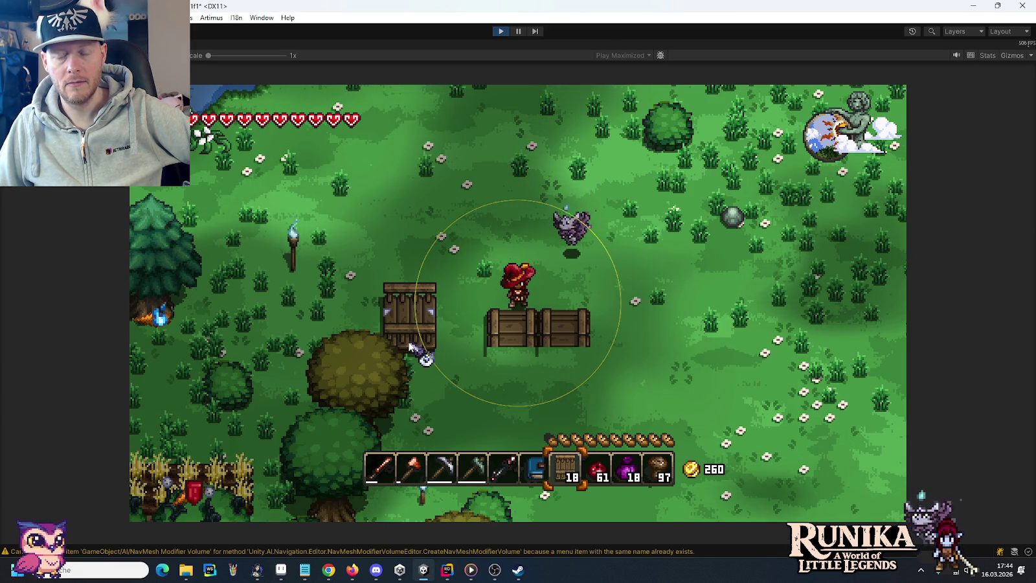
{"action": "key", "text": "w"}
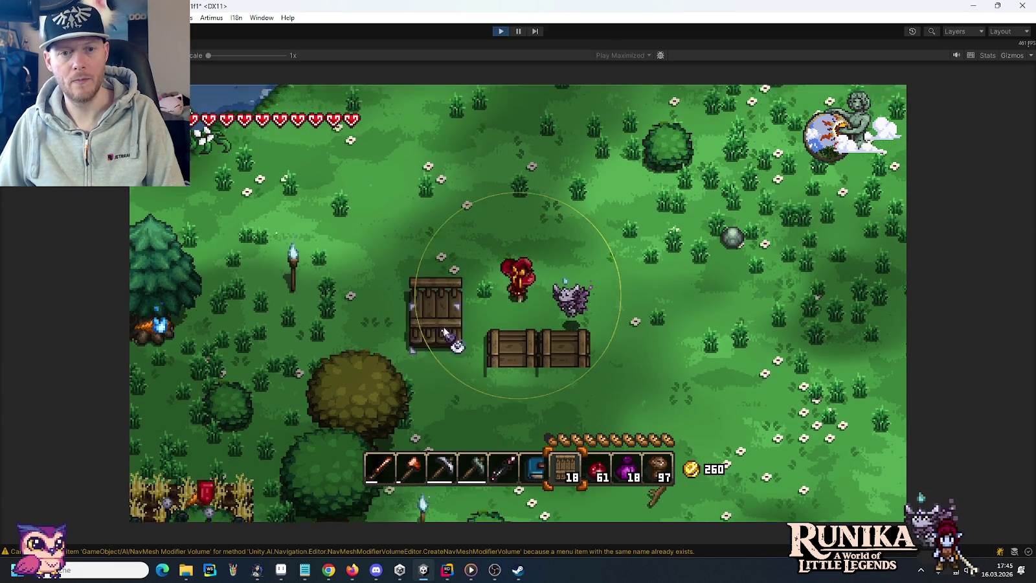
{"action": "left_click", "coordinate": [480, 303]}
{"action": "key", "text": "w"}
{"action": "key", "text": "a"}
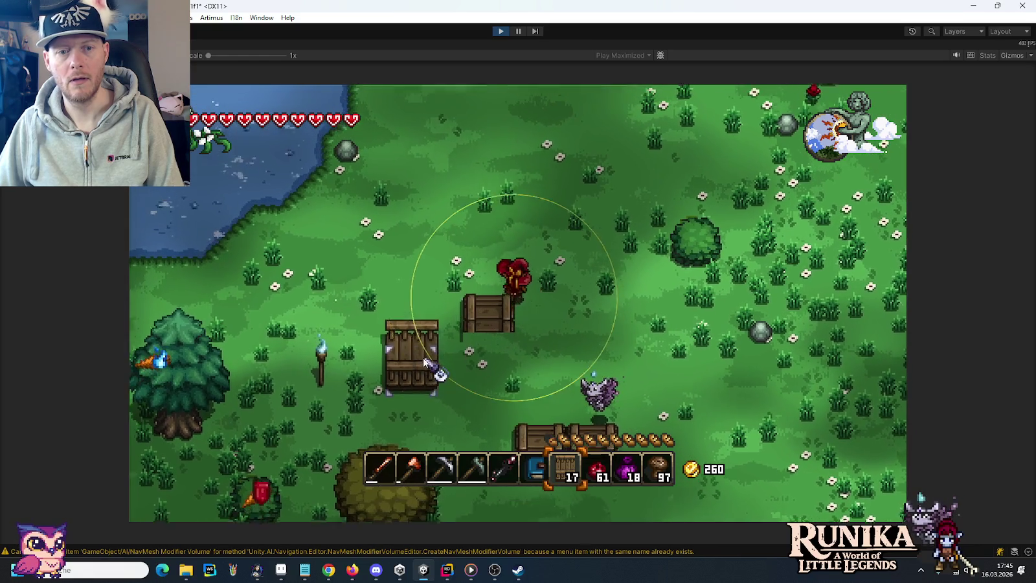
{"action": "left_click", "coordinate": [453, 360]}
{"action": "key", "text": "a"}
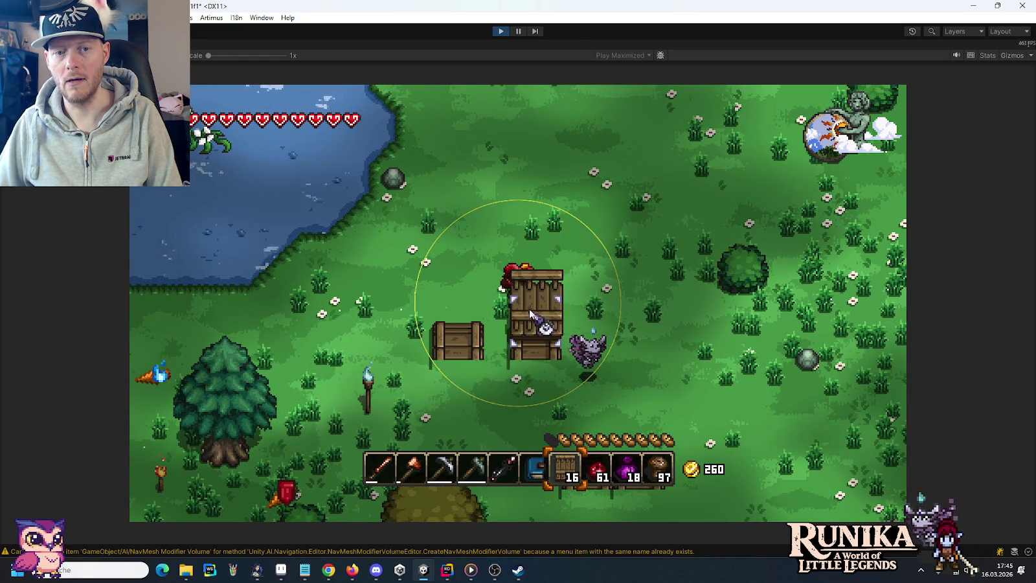
{"action": "left_click", "coordinate": [532, 303]}
{"action": "key", "text": "w"}
{"action": "key", "text": "d"}
{"action": "left_click", "coordinate": [550, 348]}
{"action": "key", "text": "w"}
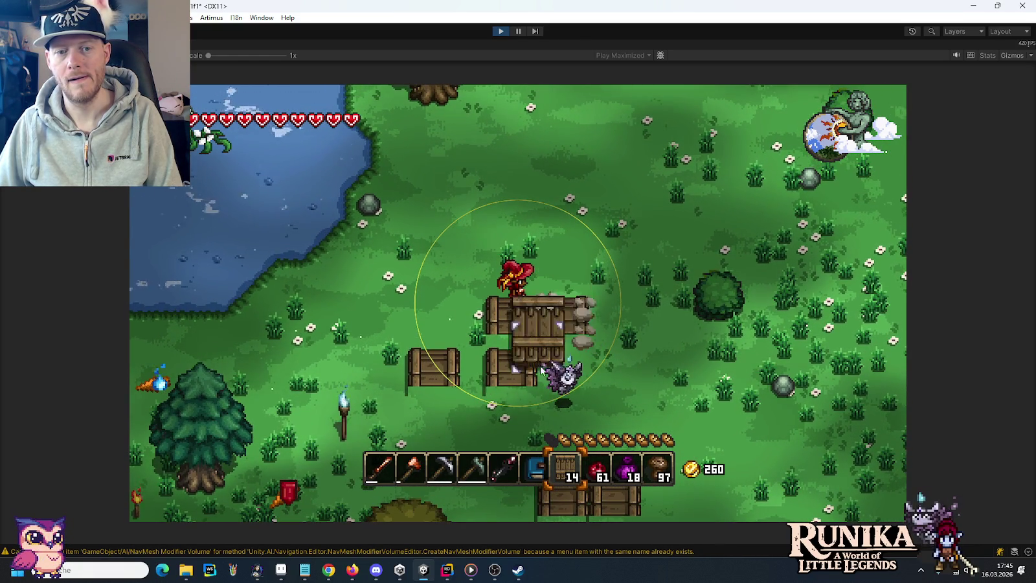
Step: Stop play mode and return to Rider with the AI chat panel closed
{"action": "left_click", "coordinate": [500, 32]}
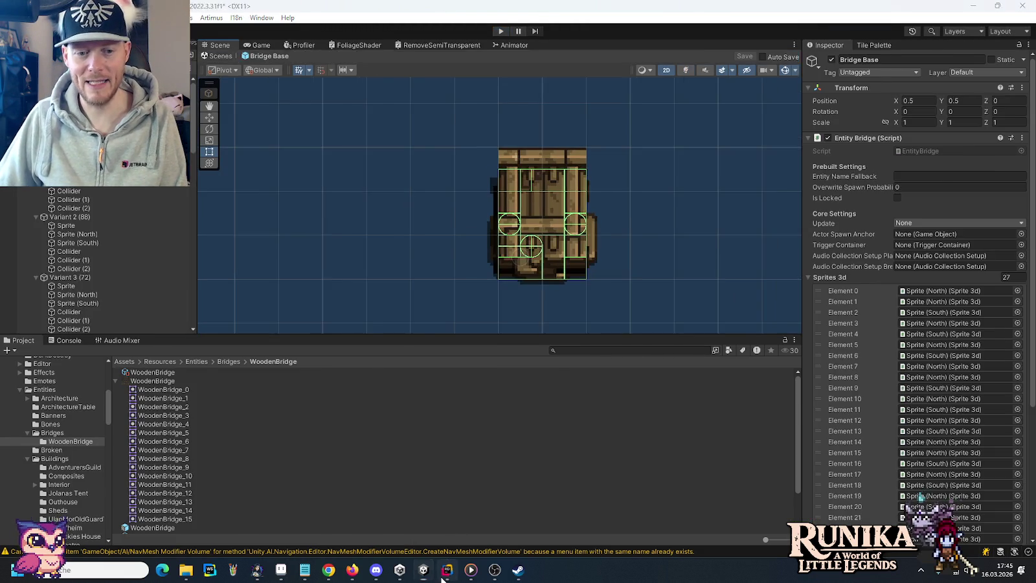
{"action": "key", "text": "alt+Tab"}
{"action": "left_click", "coordinate": [1025, 55]}
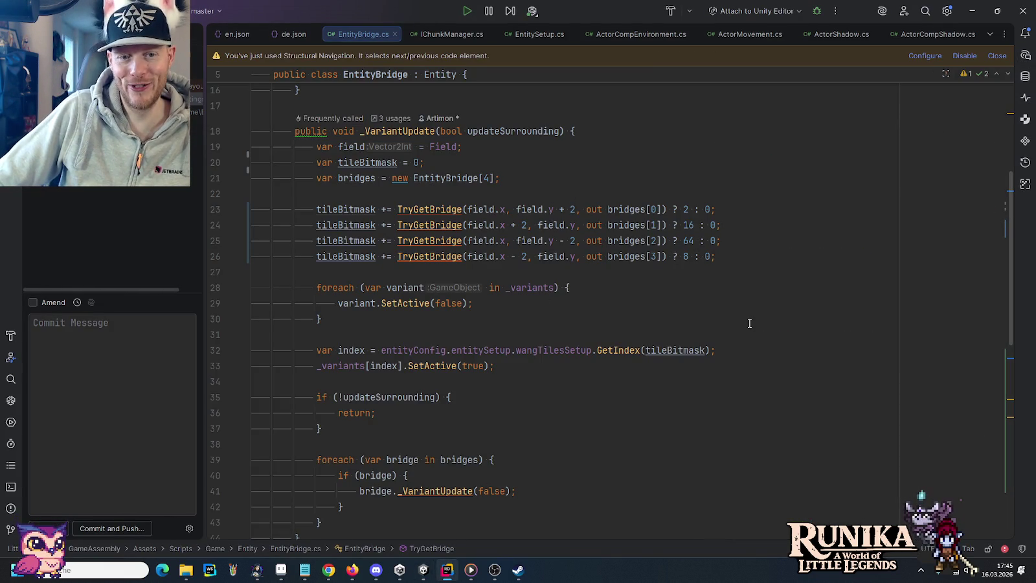
{"action": "scroll", "coordinate": [749, 323], "scroll_direction": "down", "scroll_amount": 2}
{"action": "scroll", "coordinate": [750, 323], "scroll_direction": "down", "scroll_amount": 4}
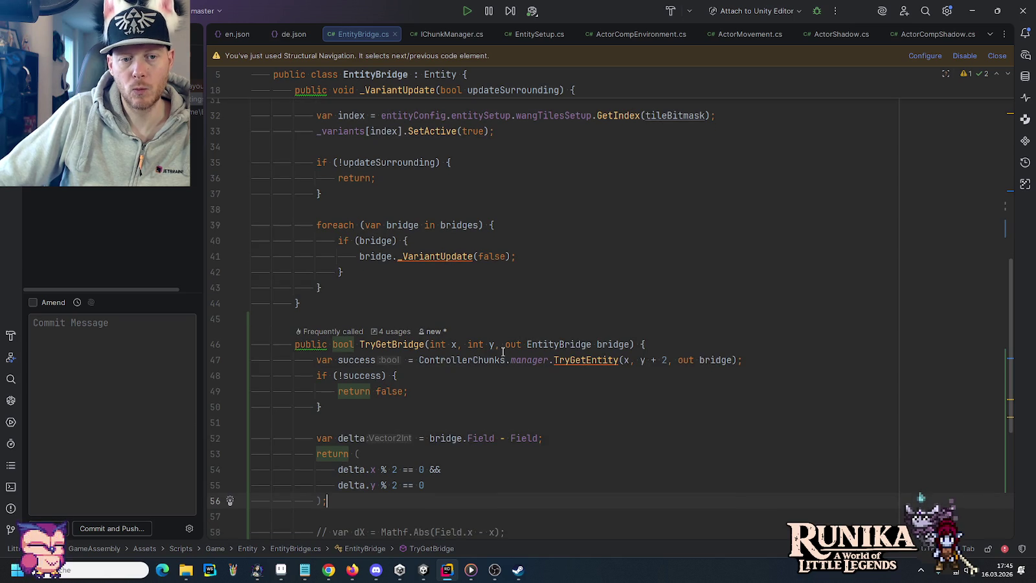
{"action": "left_click", "coordinate": [667, 360]}
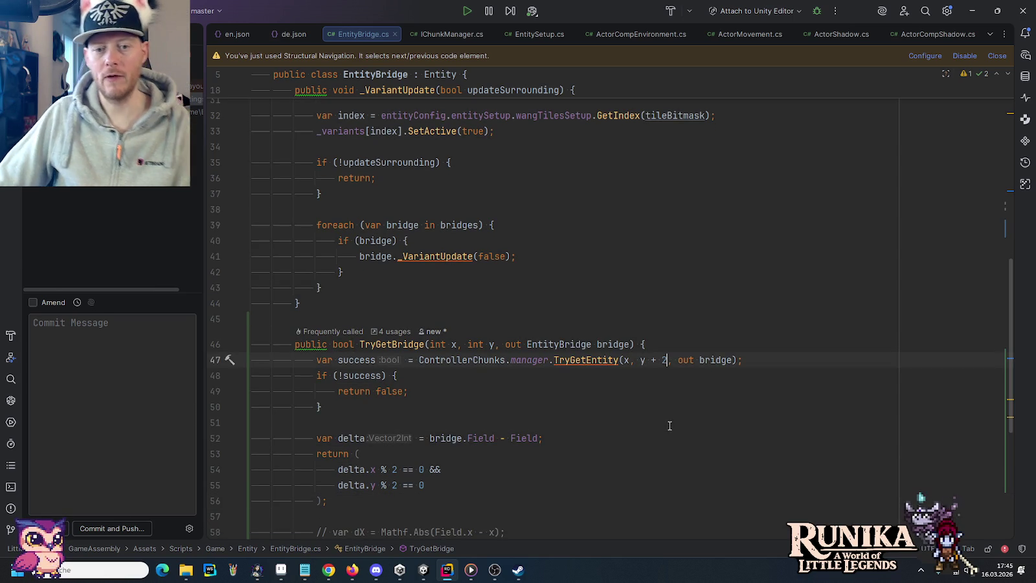
{"action": "key", "text": "BackSpace"}
{"action": "key", "text": "BackSpace"}
{"action": "key", "text": "BackSpace"}
{"action": "left_click", "coordinate": [673, 344]}
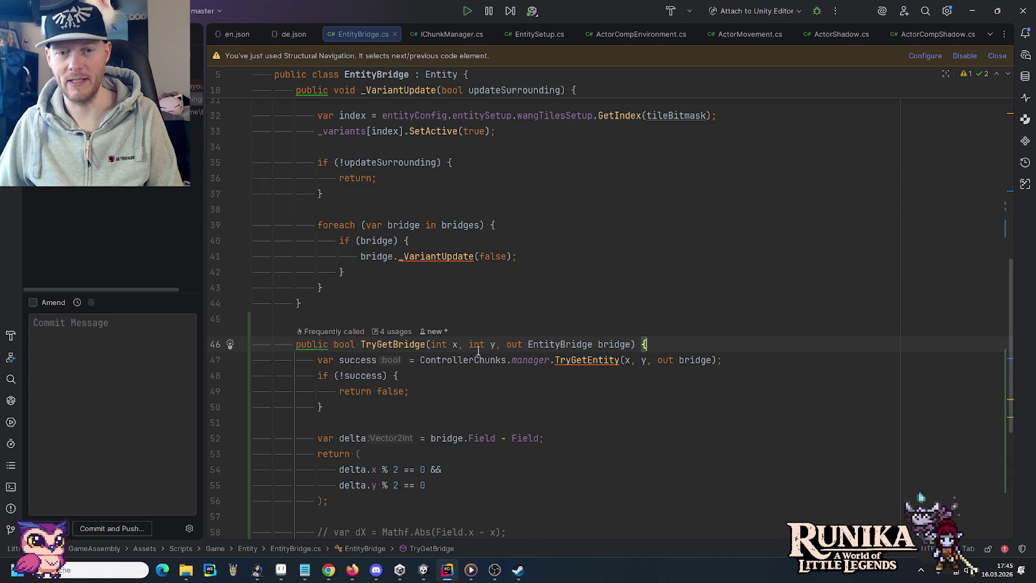
{"action": "scroll", "coordinate": [518, 305], "scroll_direction": "up", "scroll_amount": 5}
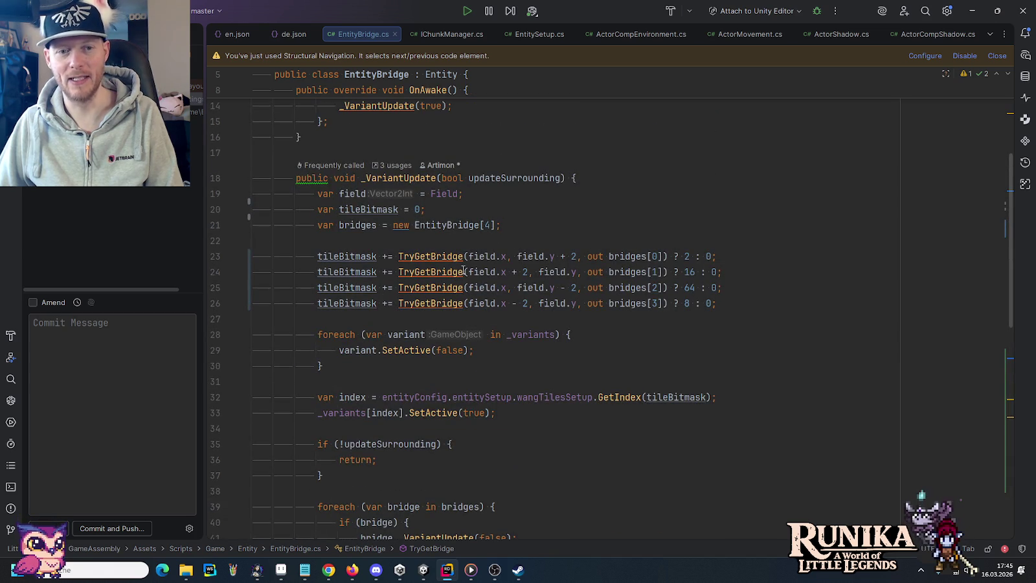
{"action": "scroll", "coordinate": [464, 271], "scroll_direction": "down", "scroll_amount": 2}
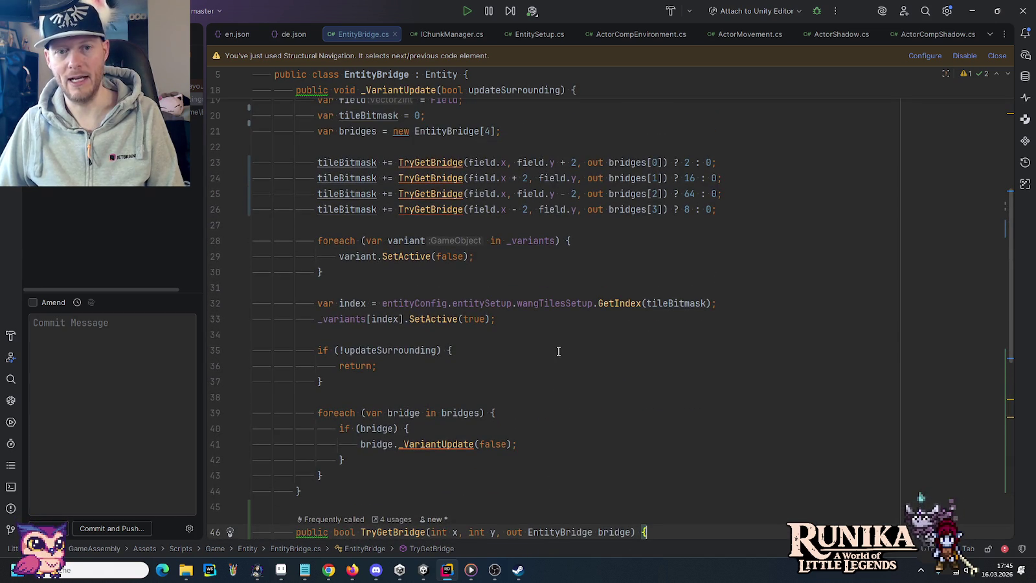
{"action": "scroll", "coordinate": [558, 351], "scroll_direction": "down", "scroll_amount": 7}
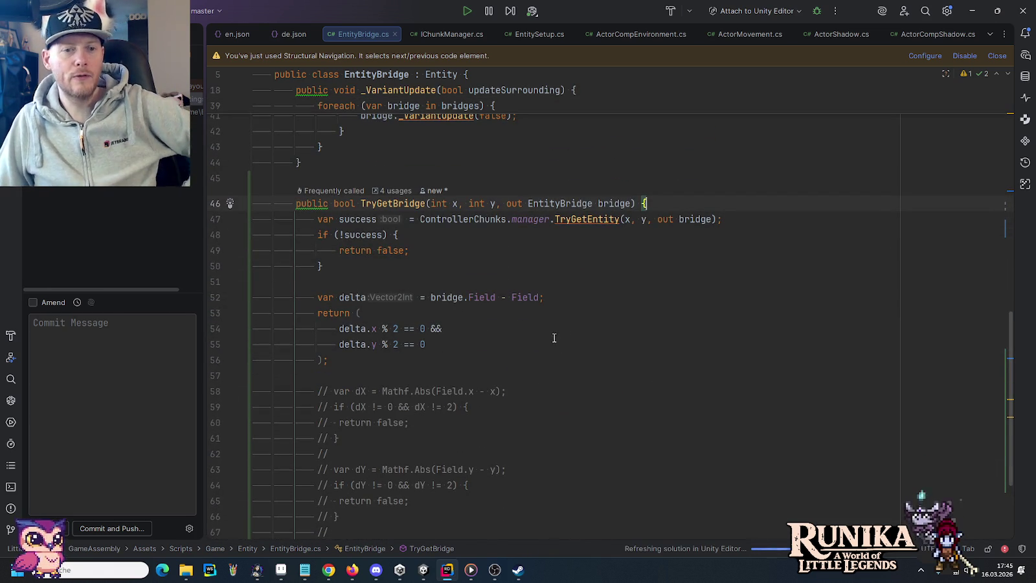
{"action": "mouse_move", "coordinate": [434, 572]}
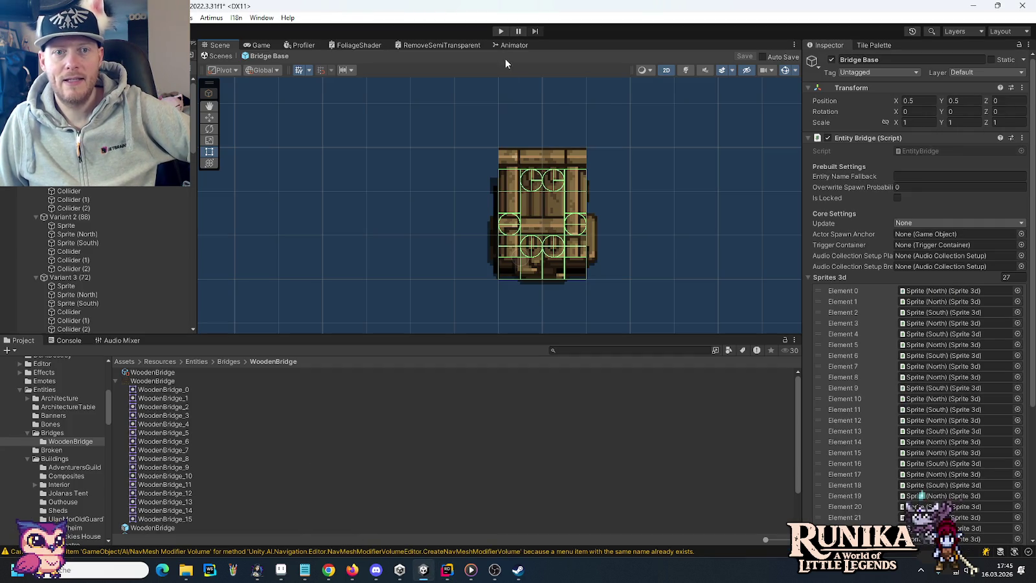
Step: Start Play mode and load a saved game into the world
{"action": "left_click", "coordinate": [500, 32]}
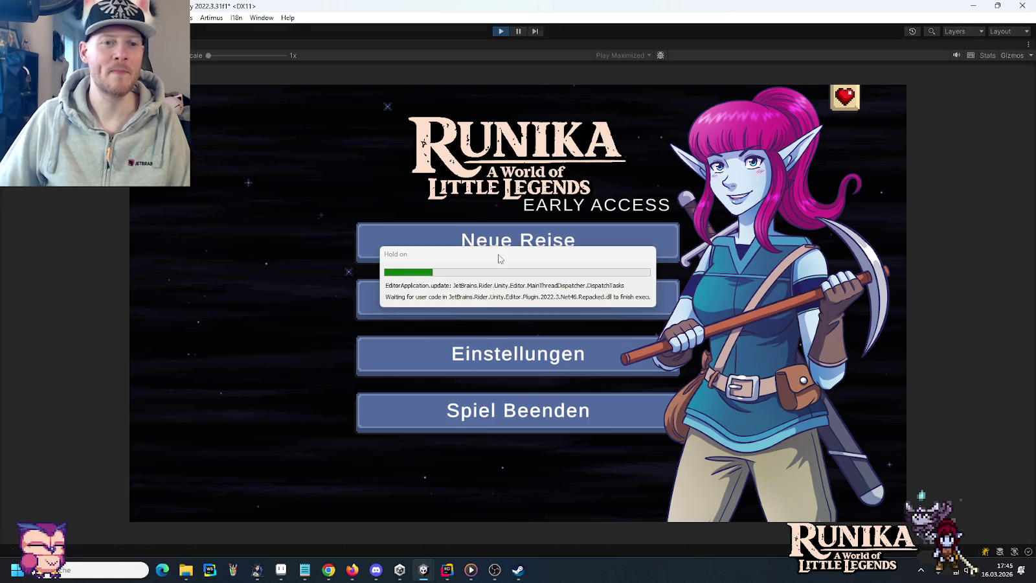
{"action": "left_click", "coordinate": [481, 301]}
{"action": "left_click", "coordinate": [433, 255]}
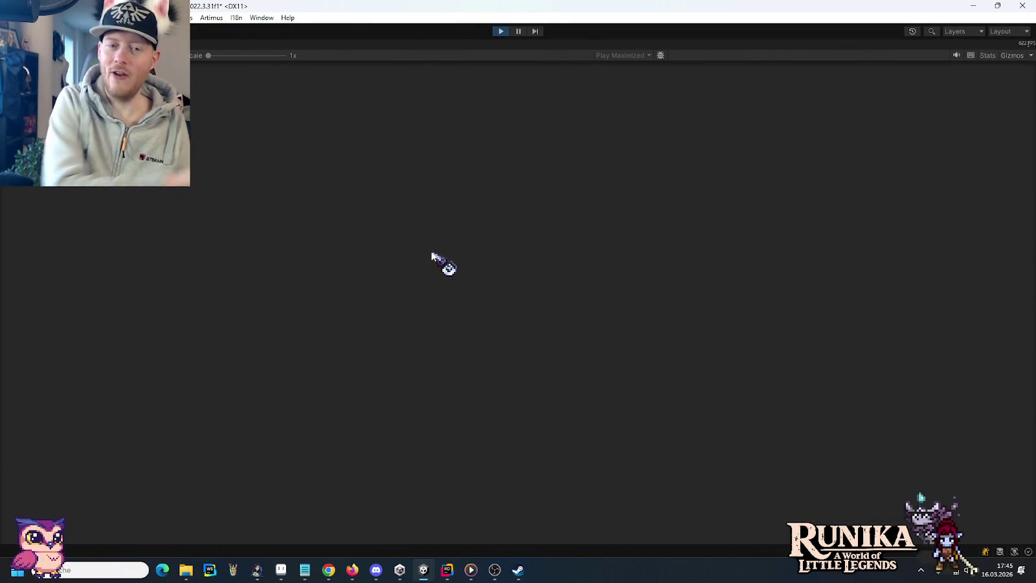
{"action": "left_click", "coordinate": [531, 423]}
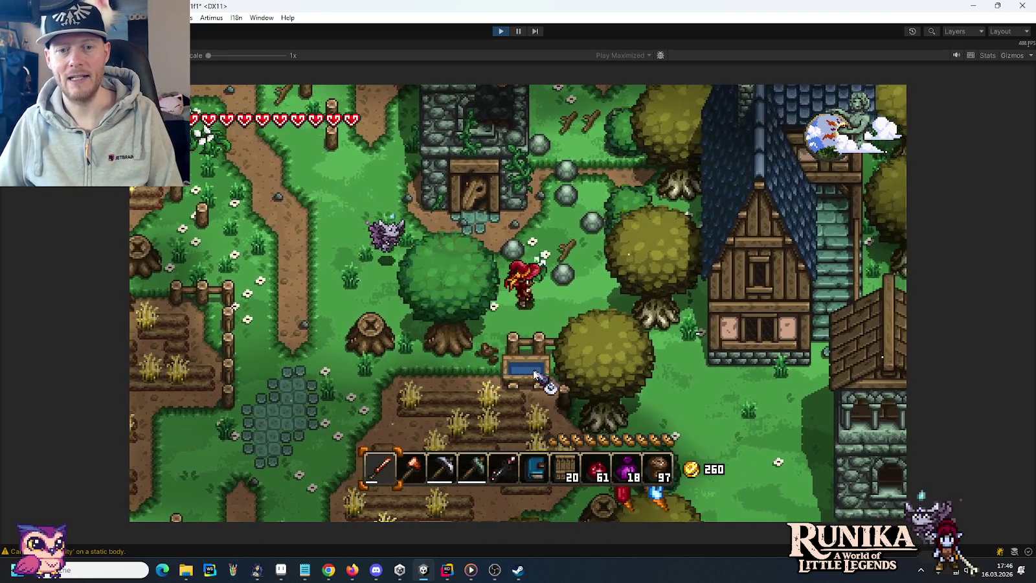
Step: Walk the character past the village and lake onto open grass, with the bridge item (7) selected
{"action": "key", "text": "s+d"}
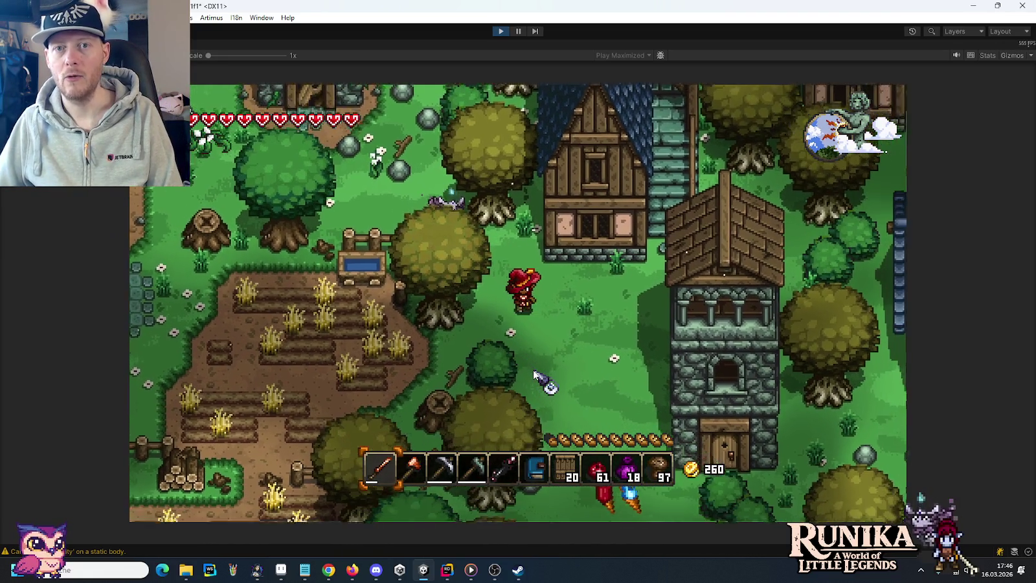
{"action": "key", "text": "s+d"}
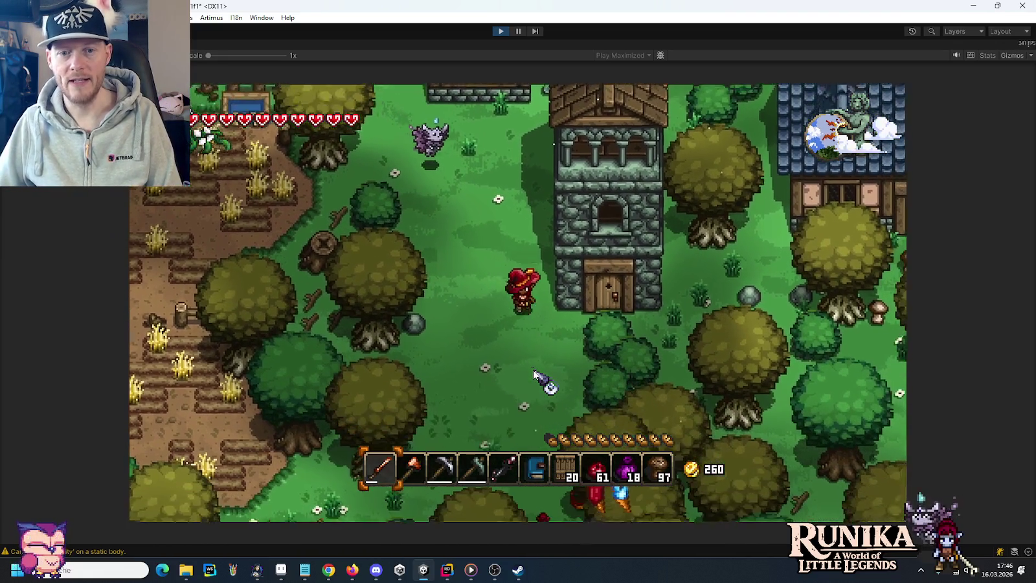
{"action": "key", "text": "s+d"}
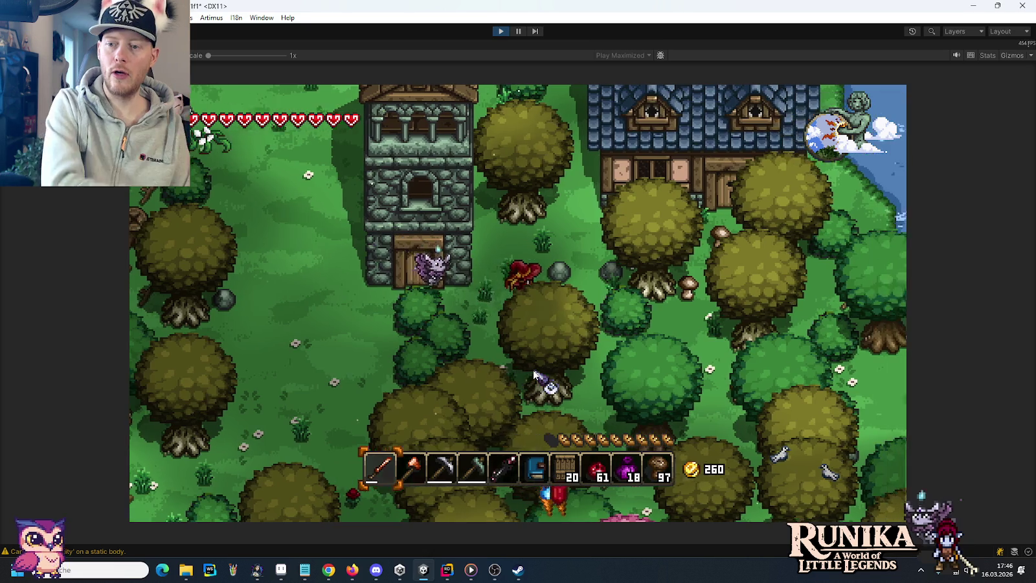
{"action": "key", "text": "d"}
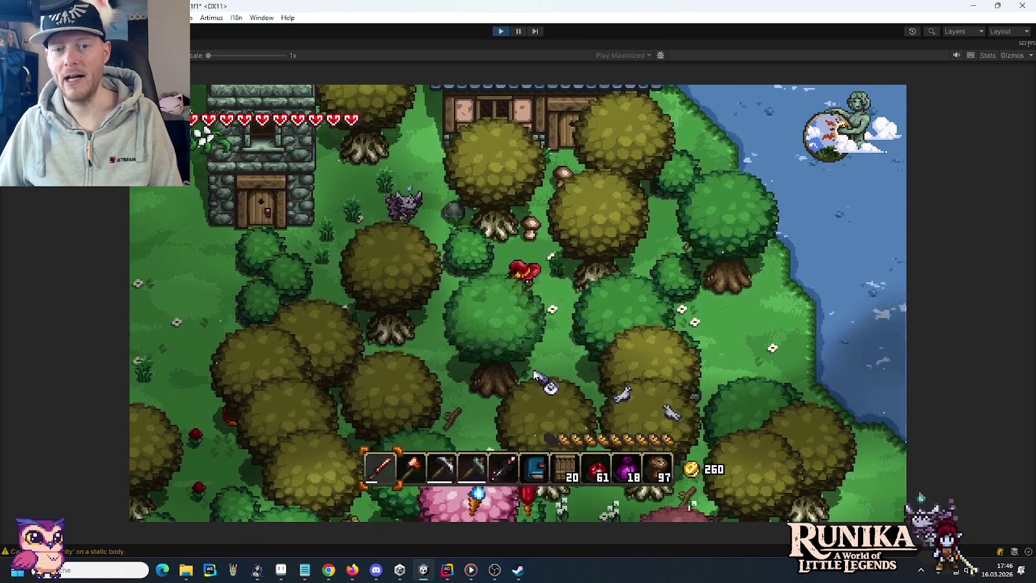
{"action": "key", "text": "s+d"}
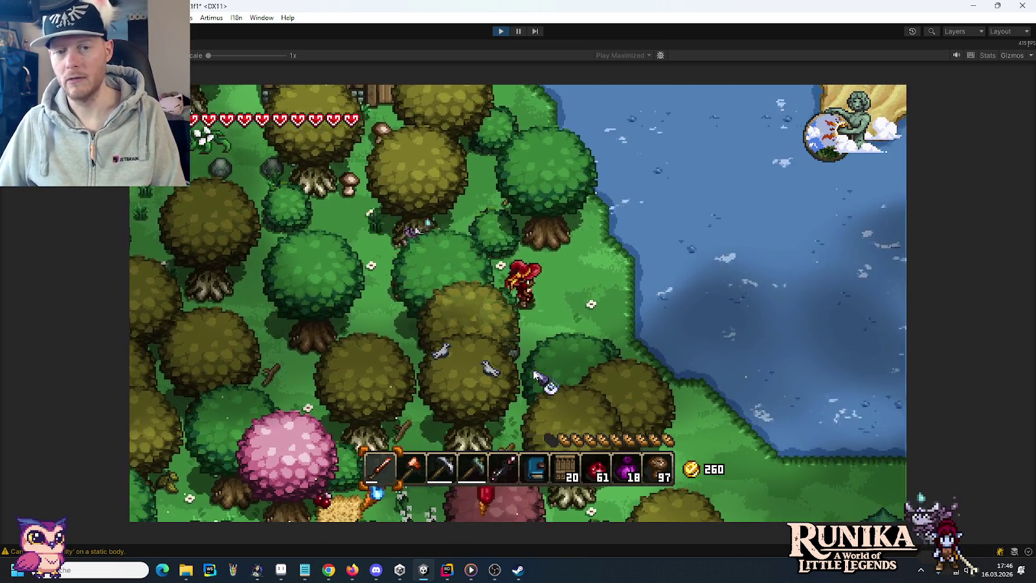
{"action": "key", "text": "s+d"}
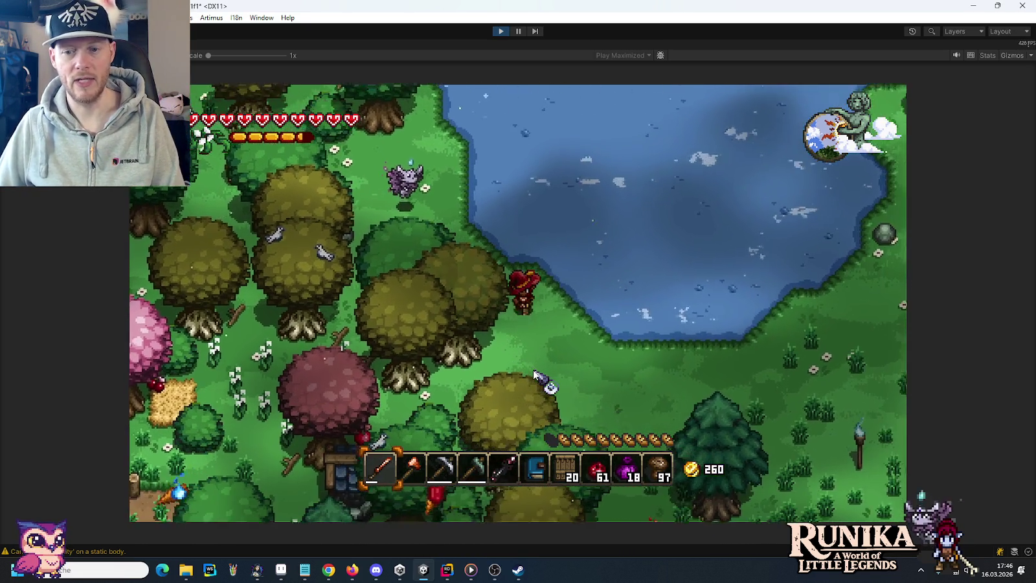
{"action": "key", "text": "d"}
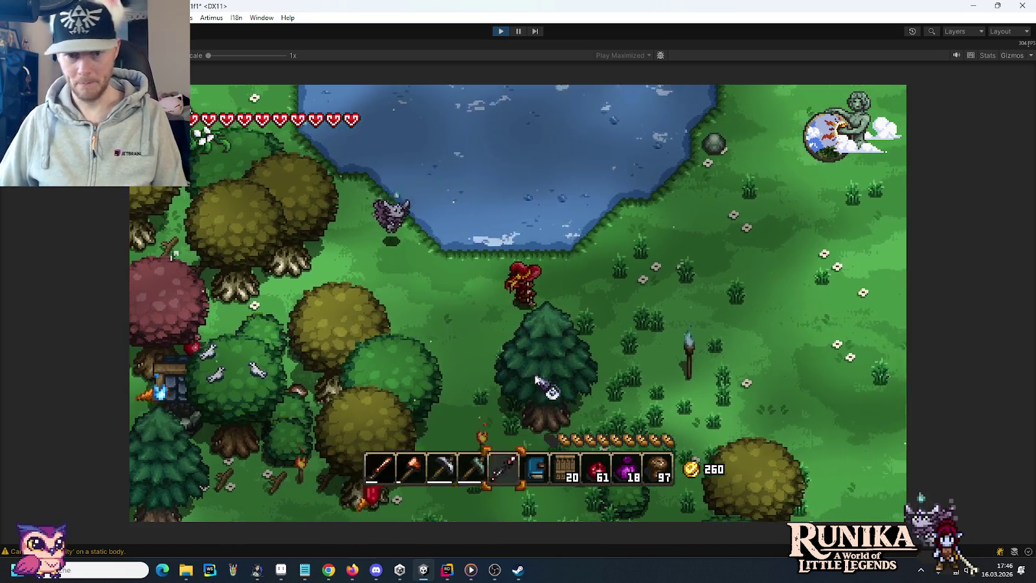
{"action": "key", "text": "7"}
{"action": "key", "text": "s+d"}
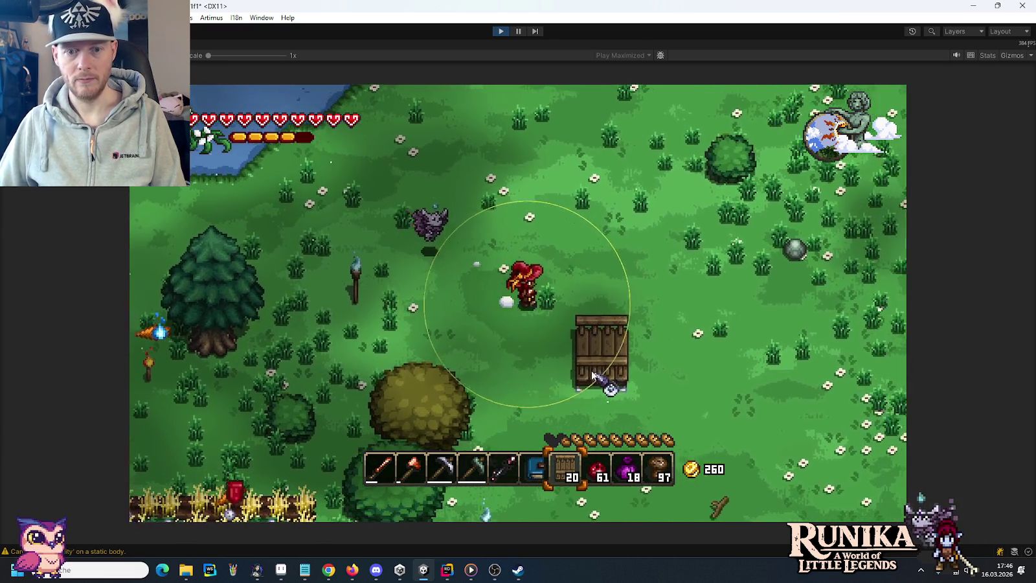
Step: Place bridge tiles on the grass in a grid, filling the right, bottom and corner slots
{"action": "left_click", "coordinate": [562, 370]}
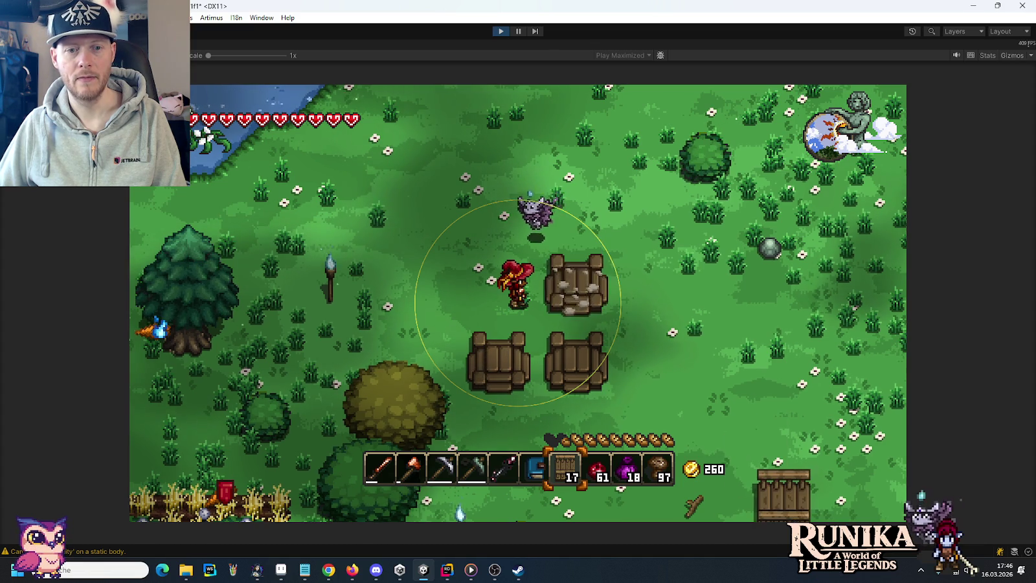
{"action": "key", "text": "s+d"}
{"action": "left_click", "coordinate": [599, 346]}
{"action": "left_click", "coordinate": [533, 444]}
{"action": "key", "text": "s+a"}
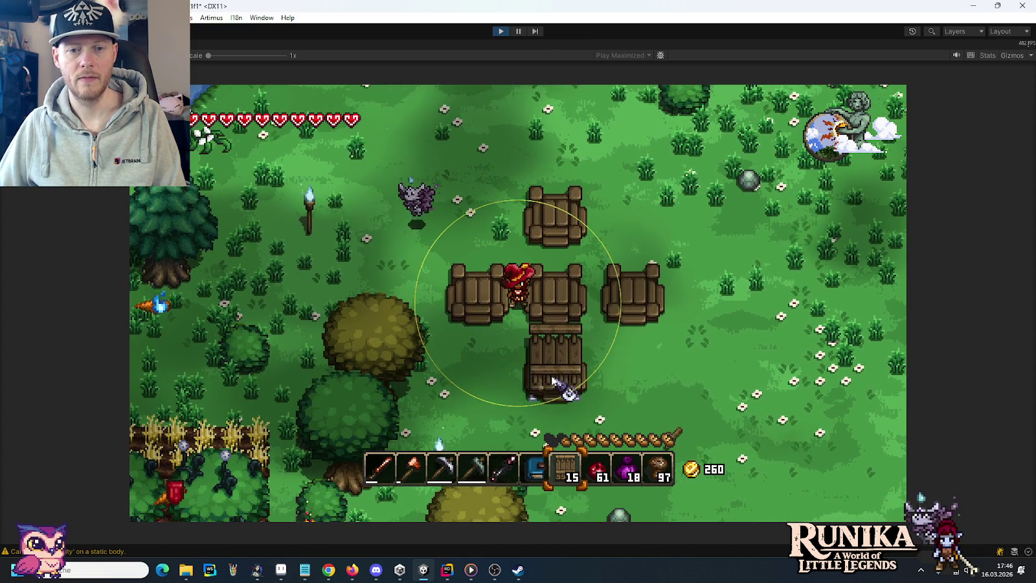
{"action": "key", "text": "d"}
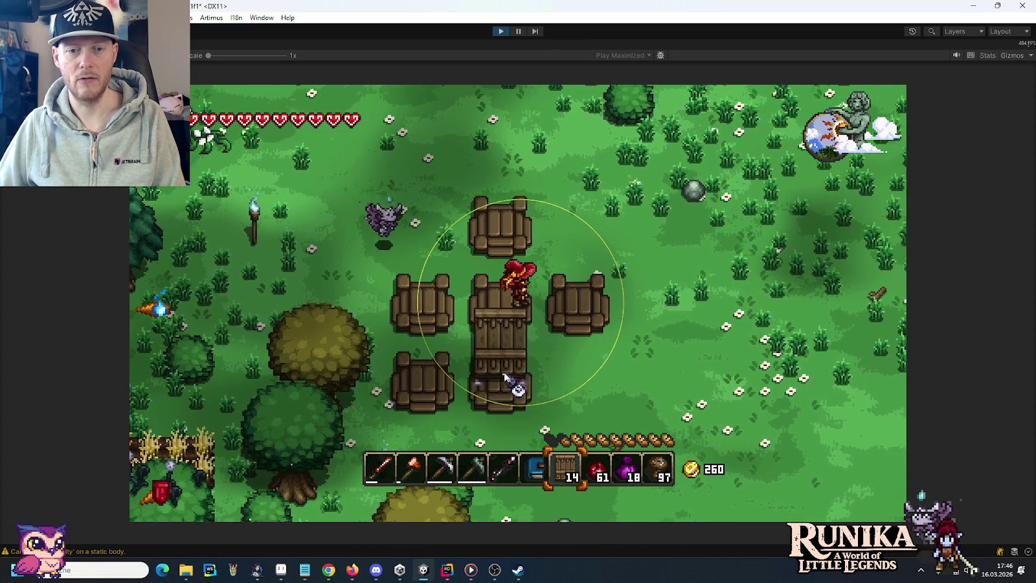
{"action": "left_click", "coordinate": [576, 379]}
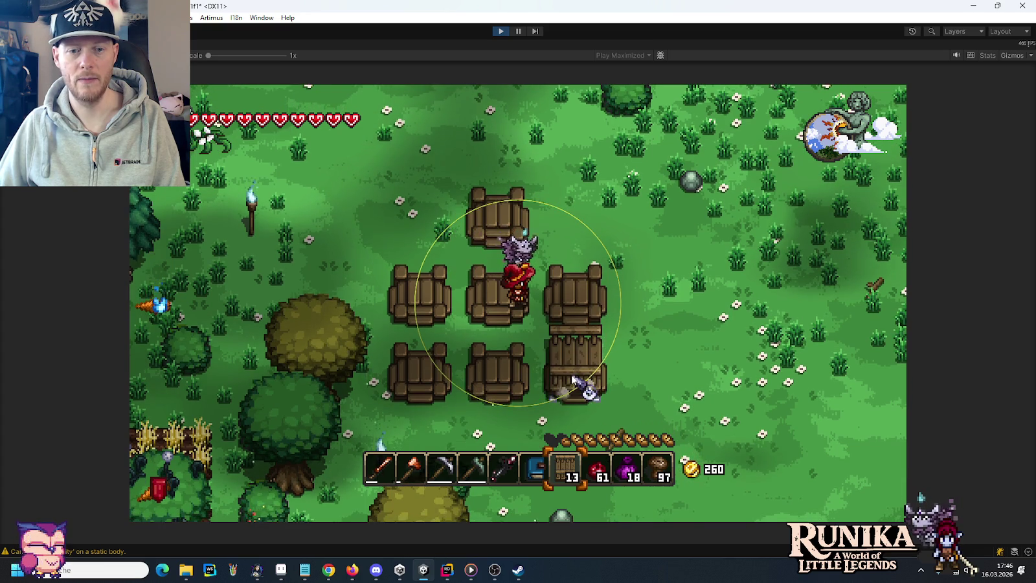
{"action": "left_click", "coordinate": [577, 250]}
{"action": "key", "text": "w"}
{"action": "key", "text": "a"}
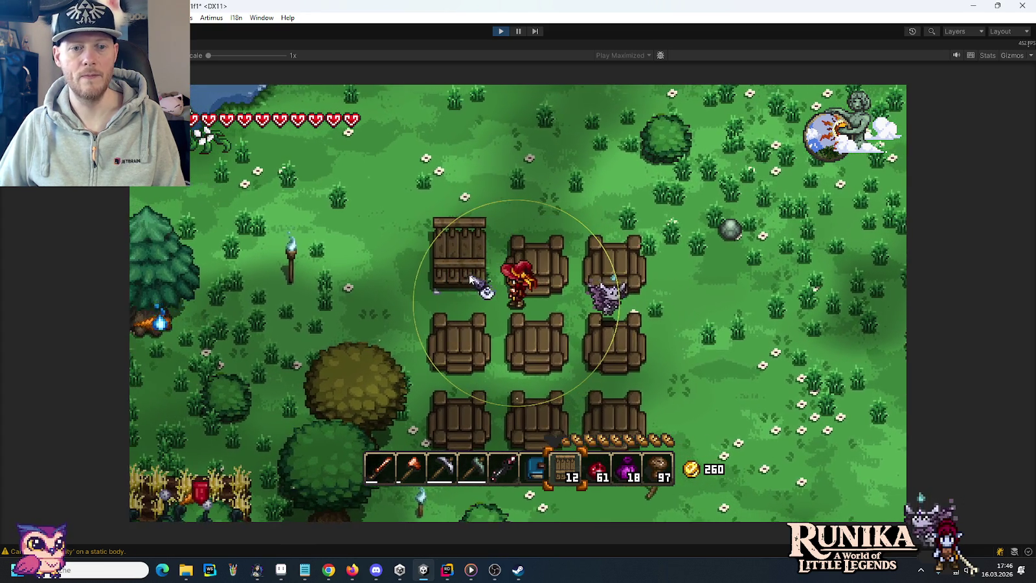
{"action": "left_click", "coordinate": [471, 278]}
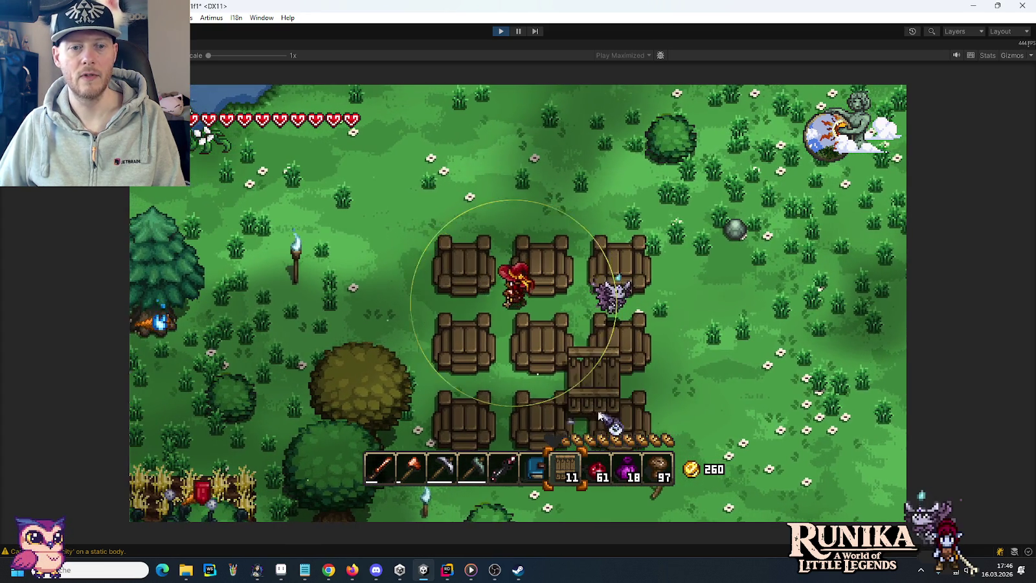
Step: Extend the wooden structure with four more bridge tiles around the grid
{"action": "key", "text": "a"}
{"action": "key", "text": "a"}
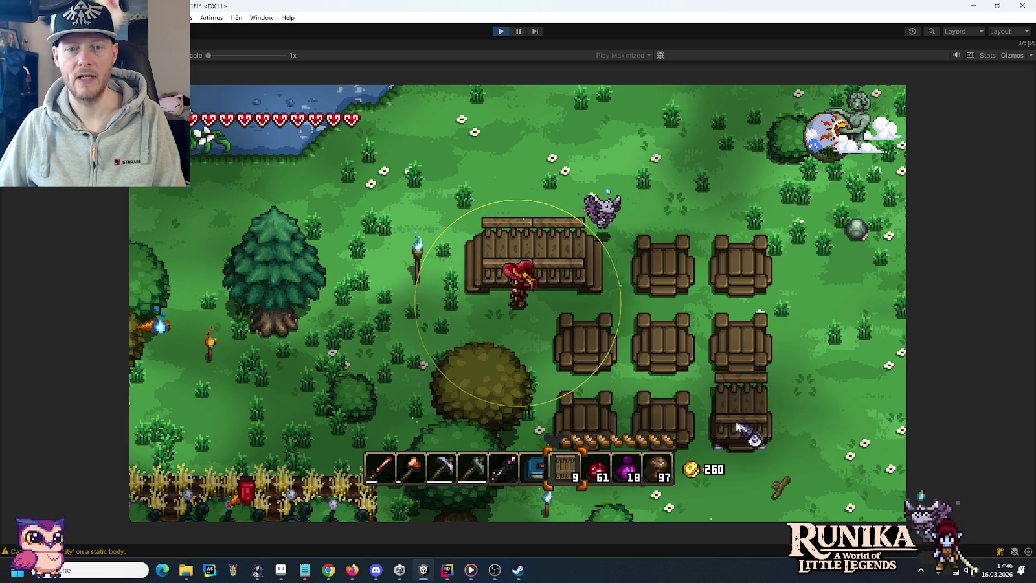
{"action": "key", "text": "d"}
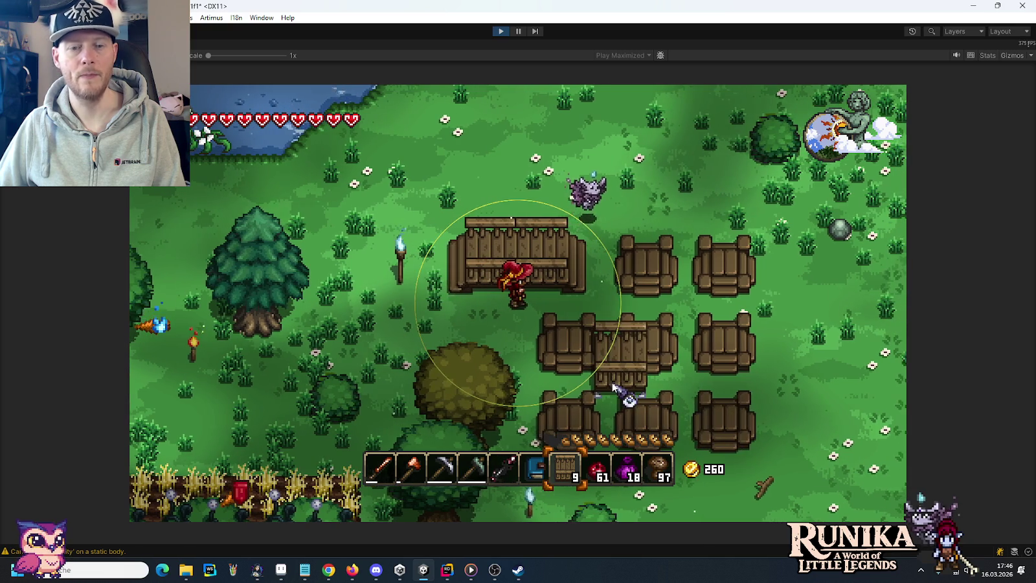
{"action": "key", "text": "w"}
{"action": "key", "text": "d"}
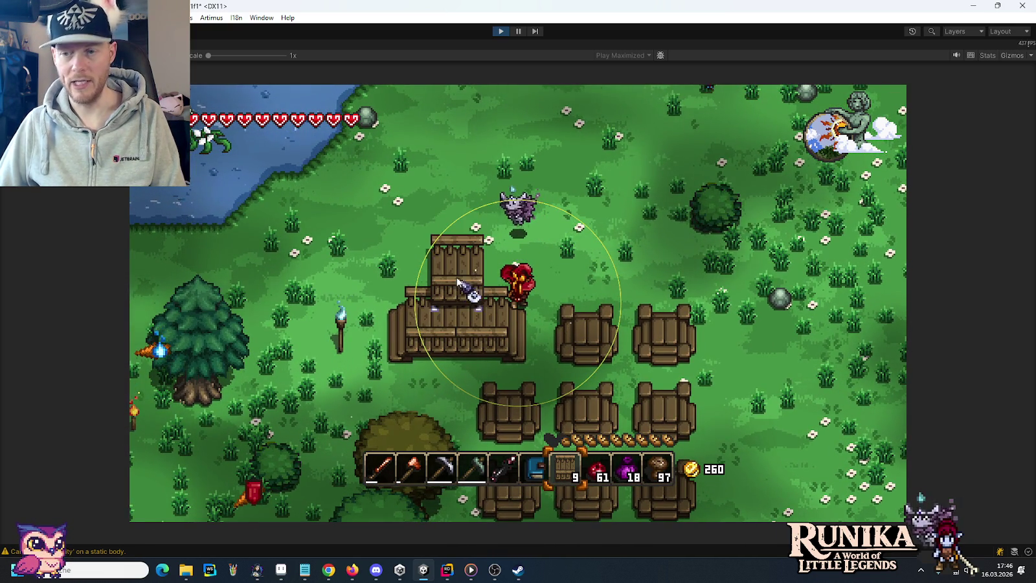
{"action": "left_click", "coordinate": [459, 263]}
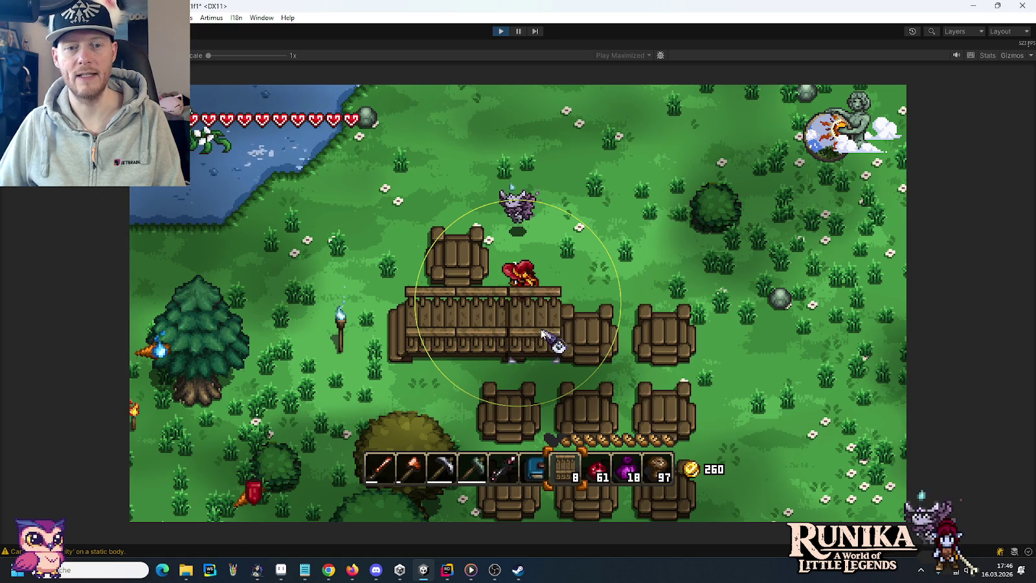
{"action": "left_click", "coordinate": [519, 298]}
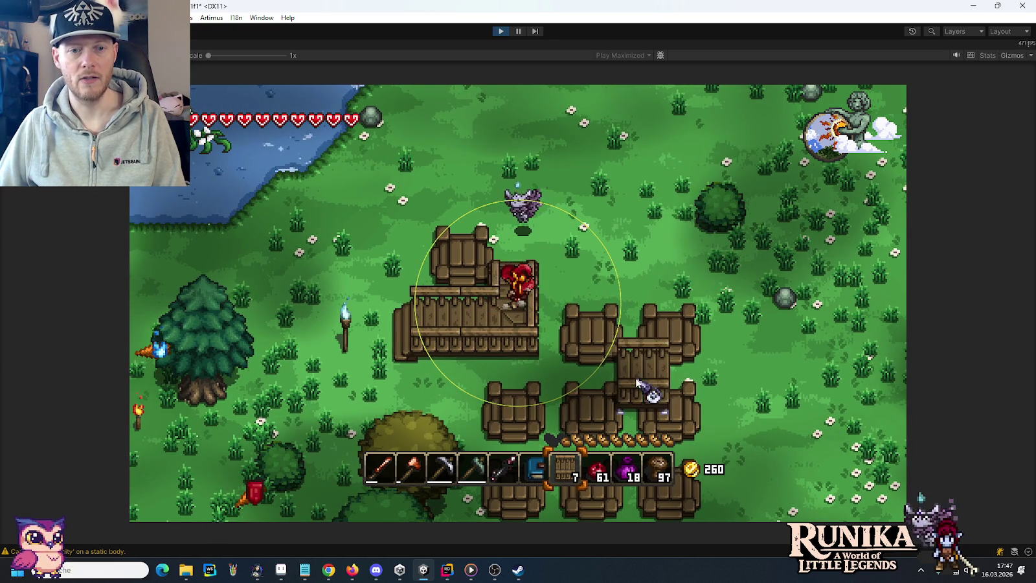
{"action": "key", "text": "w"}
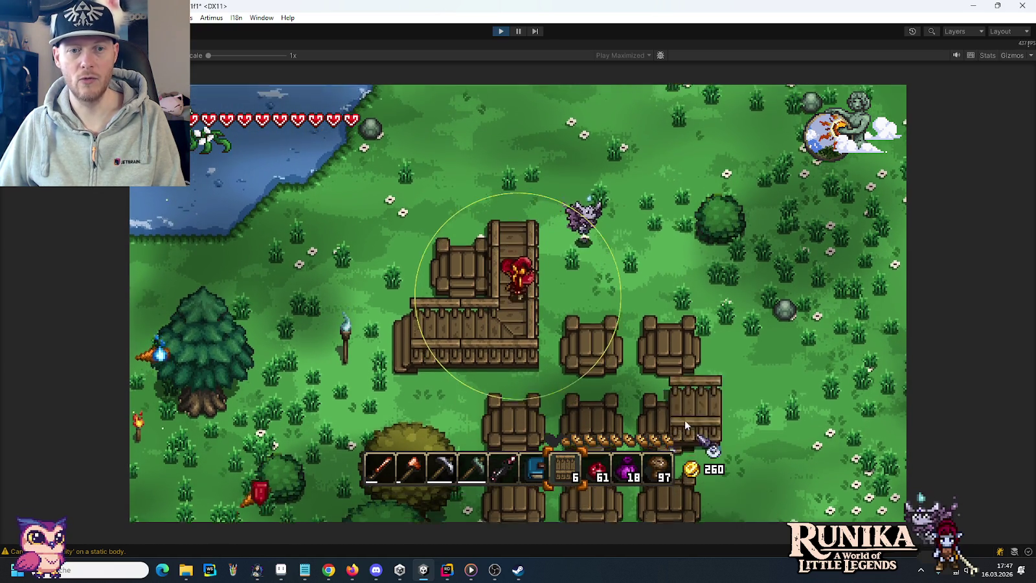
{"action": "key", "text": "w"}
{"action": "left_click", "coordinate": [476, 258]}
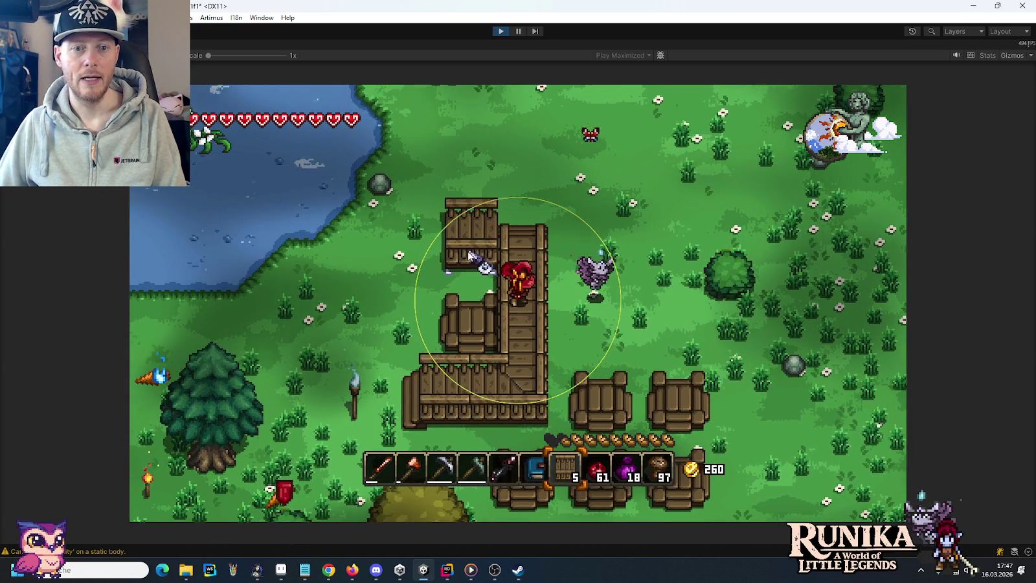
{"action": "left_click", "coordinate": [536, 411]}
Step: Walk the character around the fence and wooden deck to the spot for a new wall
{"action": "key", "text": "a"}
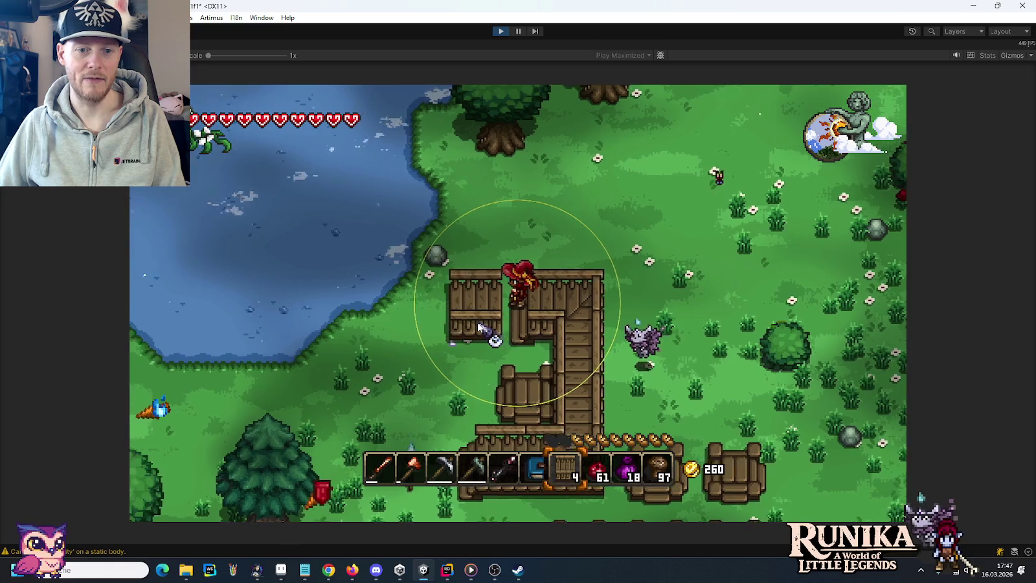
{"action": "key", "text": "s"}
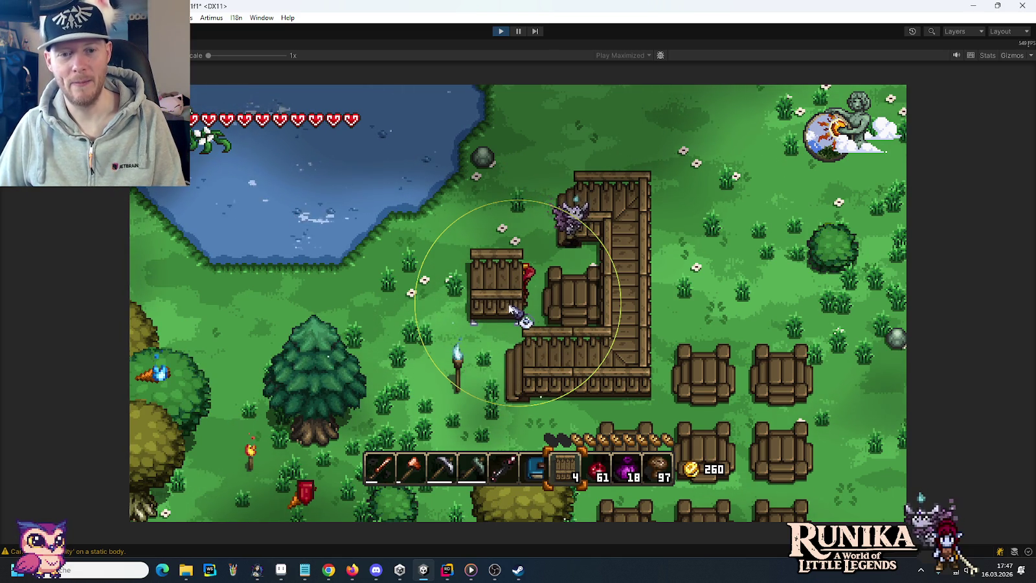
{"action": "key", "text": "a"}
{"action": "key", "text": "s"}
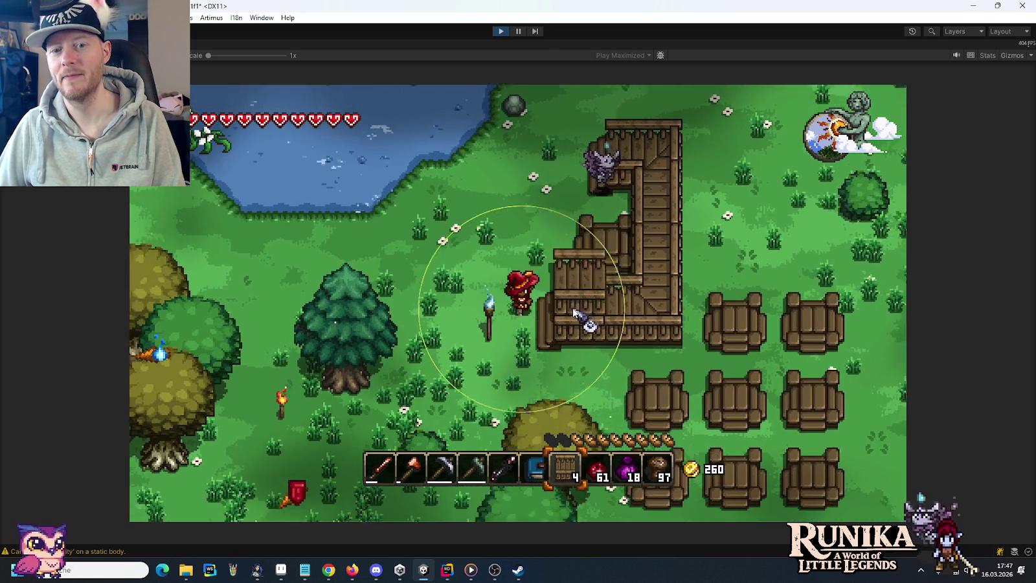
{"action": "key", "text": "d"}
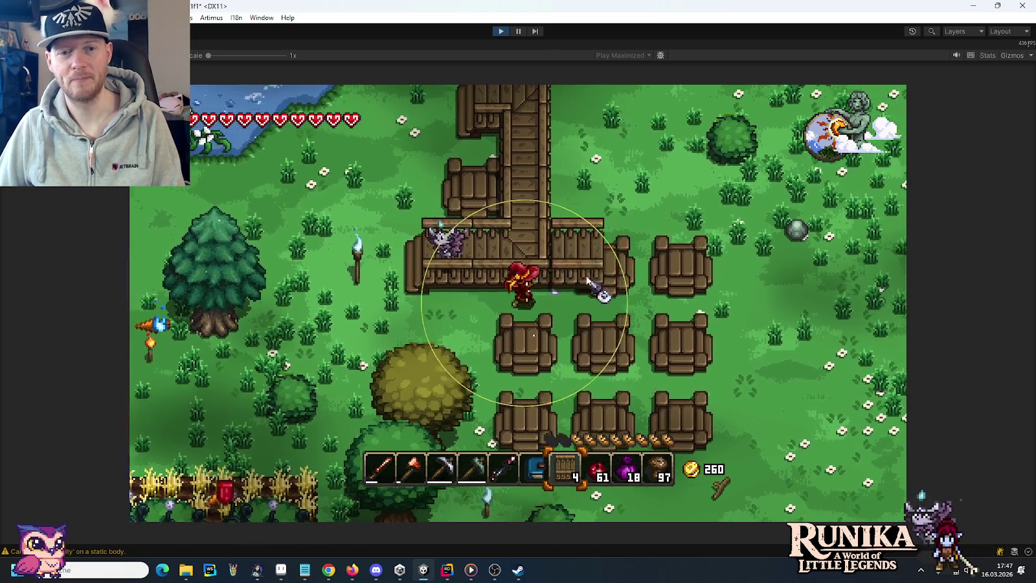
{"action": "key", "text": "w"}
{"action": "key", "text": "d"}
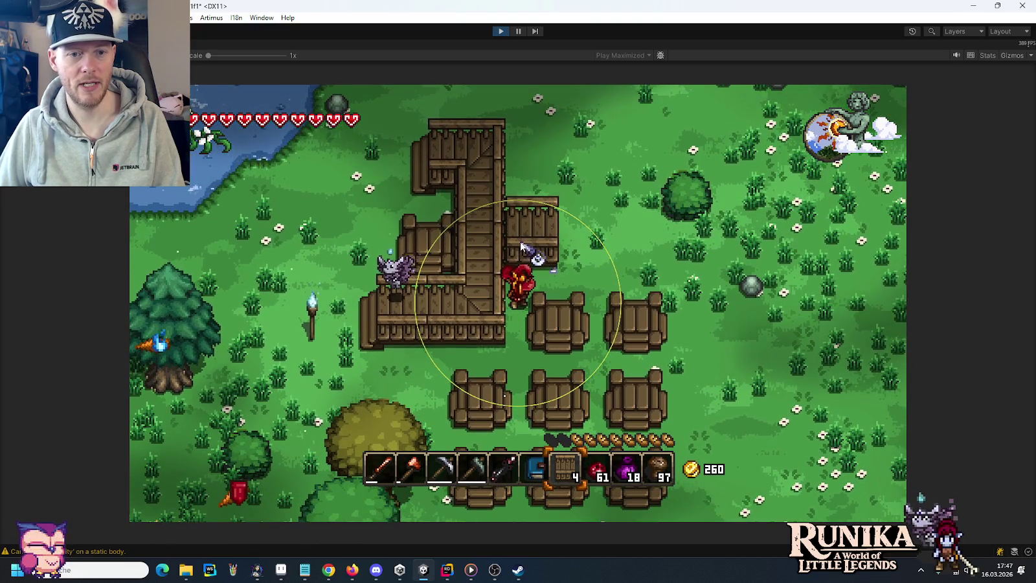
{"action": "key", "text": "w"}
{"action": "key", "text": "d"}
Step: Place three wooden wall pieces on the deck, then stop the game test
{"action": "left_click", "coordinate": [505, 248]}
{"action": "key", "text": "d"}
{"action": "left_click", "coordinate": [528, 241]}
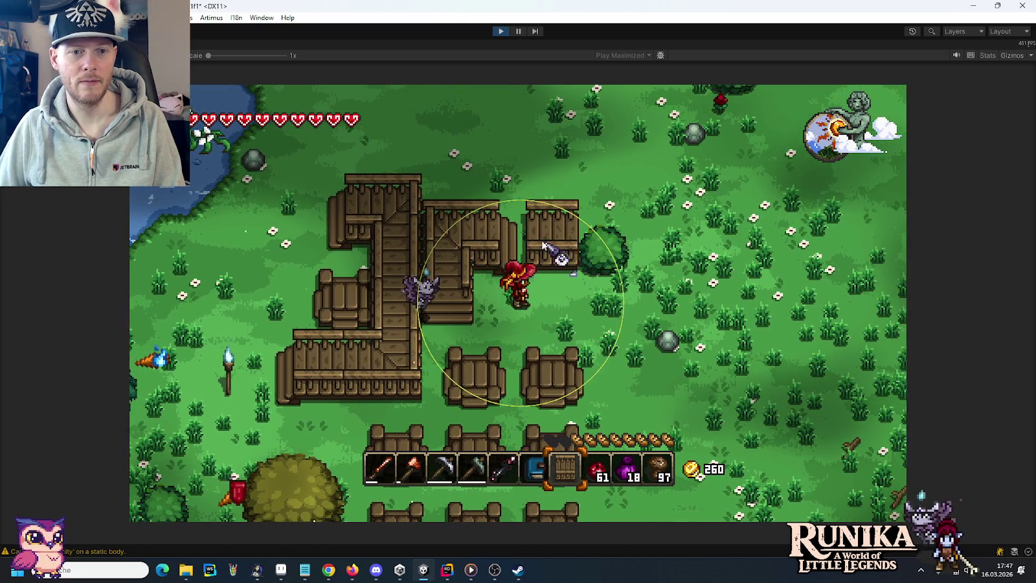
{"action": "left_click", "coordinate": [543, 245]}
{"action": "key", "text": "s"}
{"action": "key", "text": "a"}
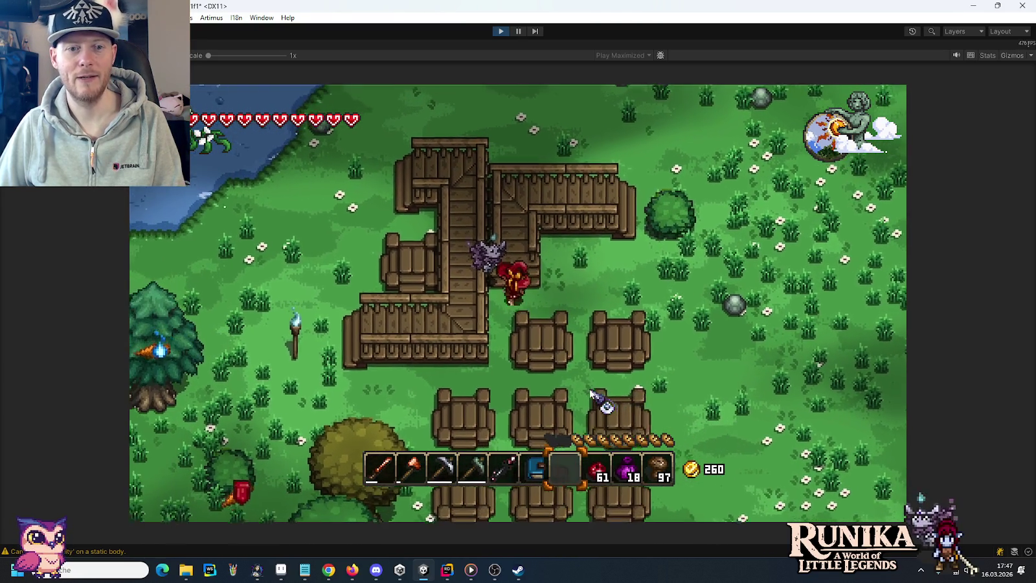
{"action": "key", "text": "w"}
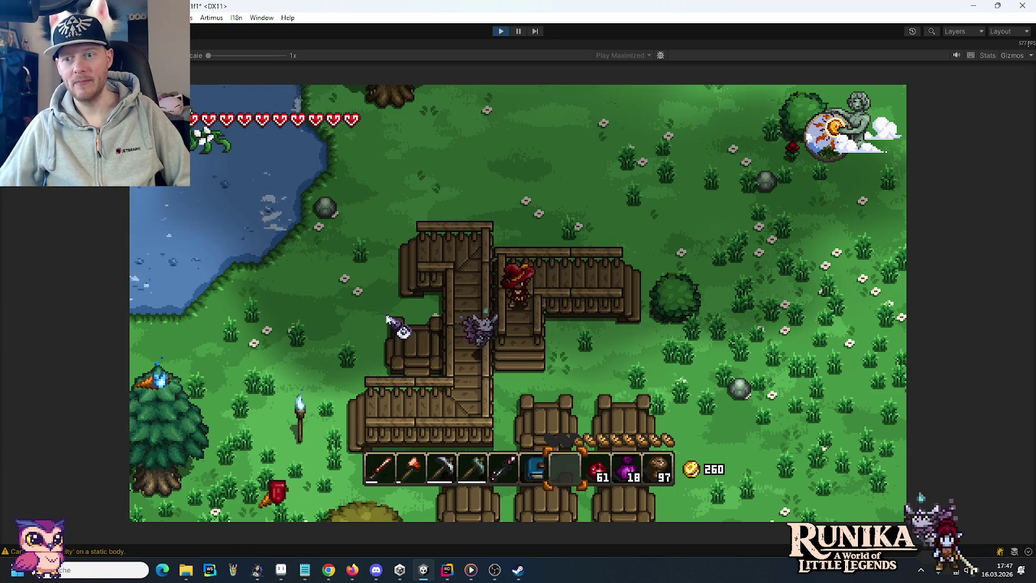
{"action": "left_click", "coordinate": [500, 32]}
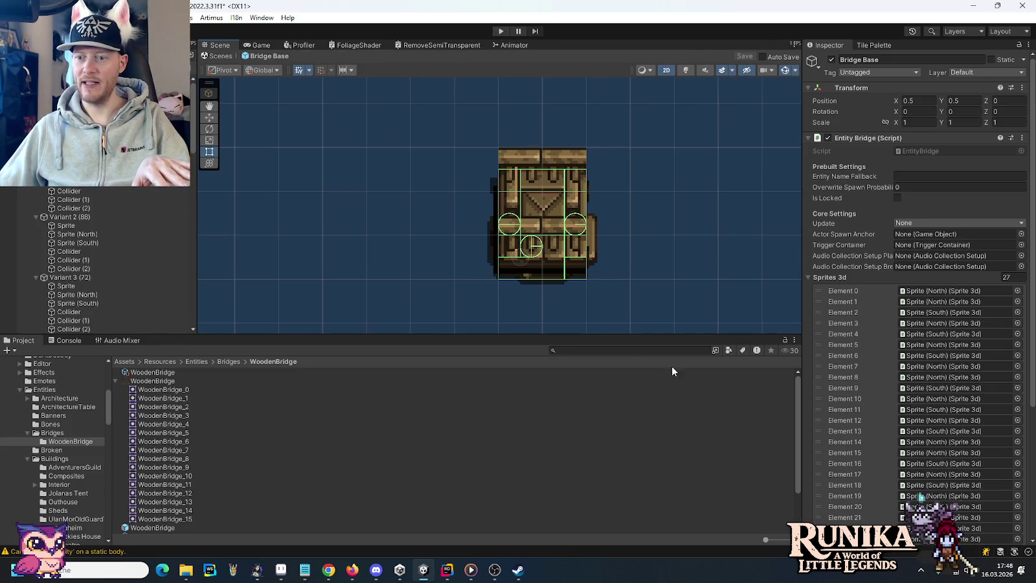
Step: Switch from Unity Hub to Rider showing EntityBridge.cs
{"action": "left_click", "coordinate": [400, 570]}
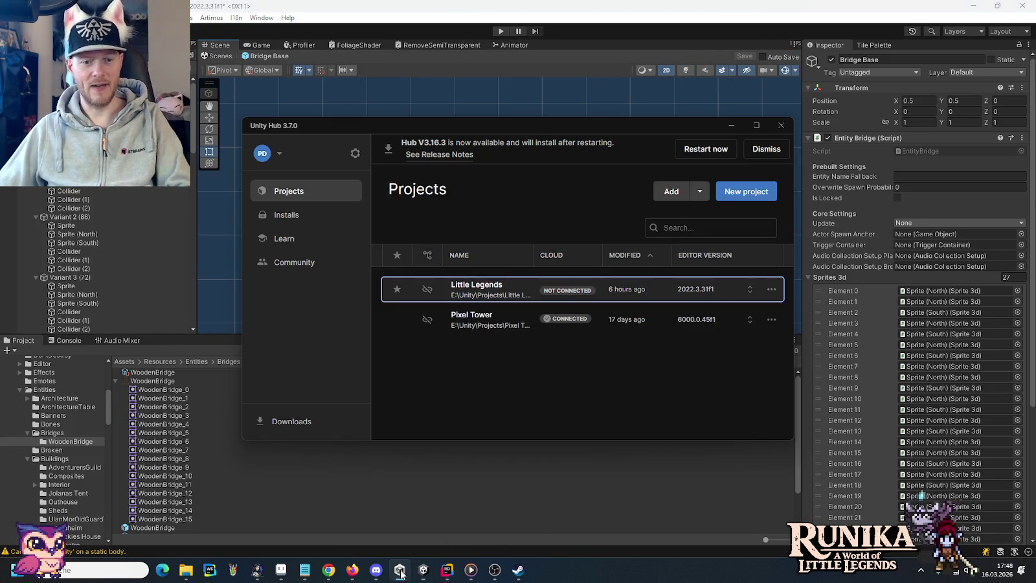
{"action": "left_click", "coordinate": [400, 573]}
{"action": "mouse_move", "coordinate": [450, 570]}
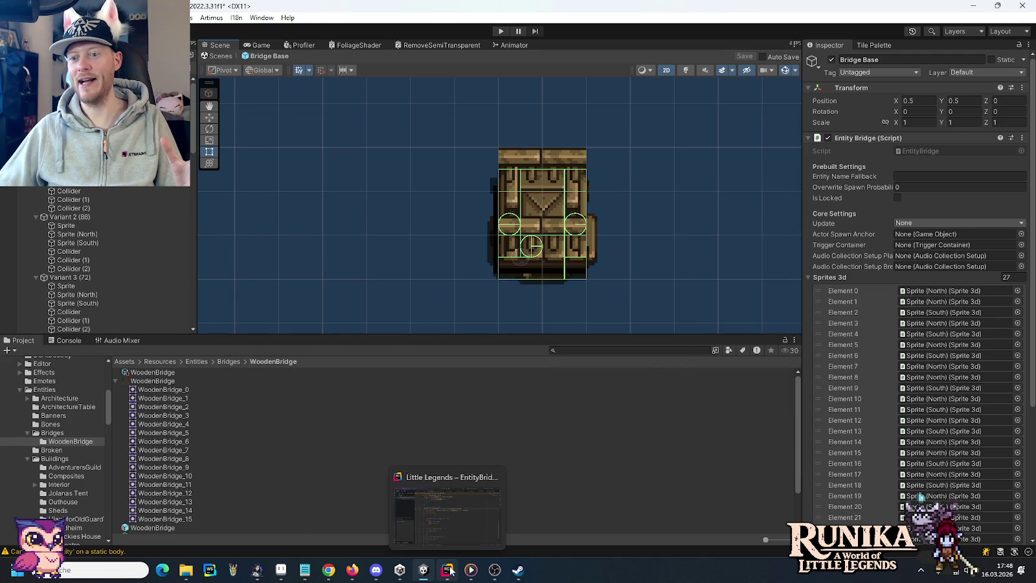
{"action": "left_click", "coordinate": [452, 570]}
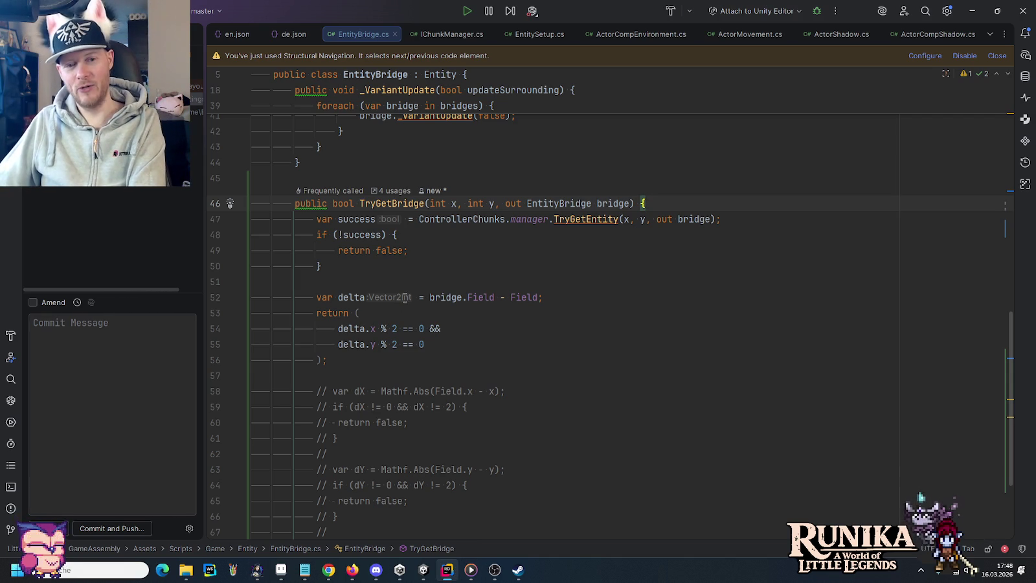
Step: Delete the commented-out dX/dY checks (lines 57–68) from TryGetBridge
{"action": "scroll", "coordinate": [405, 298], "scroll_direction": "down", "scroll_amount": 1}
{"action": "scroll", "coordinate": [376, 358], "scroll_direction": "down", "scroll_amount": 1}
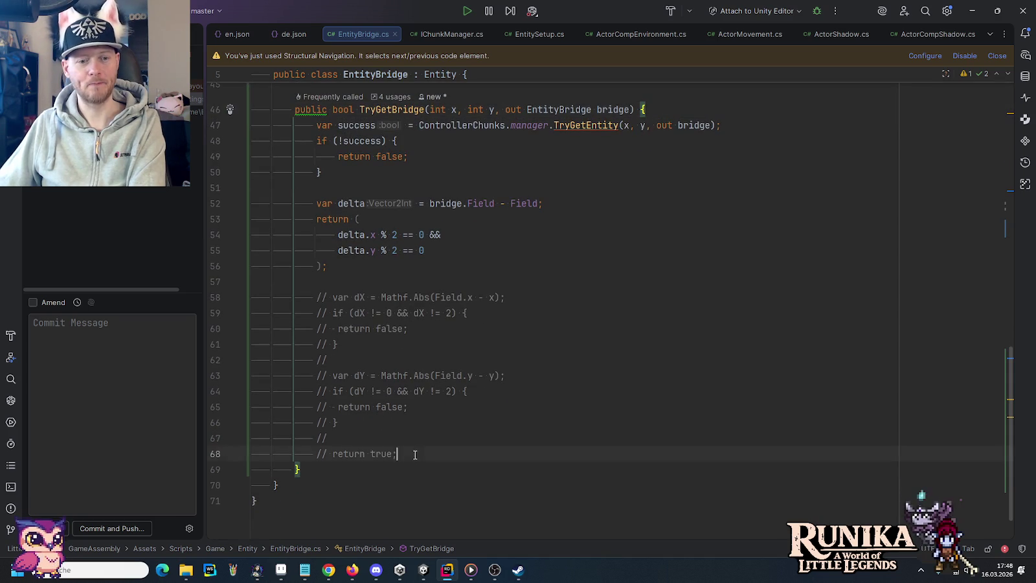
{"action": "left_click_drag", "start_coordinate": [415, 455], "coordinate": [250, 282]}
{"action": "key", "text": "BackSpace"}
{"action": "scroll", "coordinate": [563, 231], "scroll_direction": "up", "scroll_amount": 7}
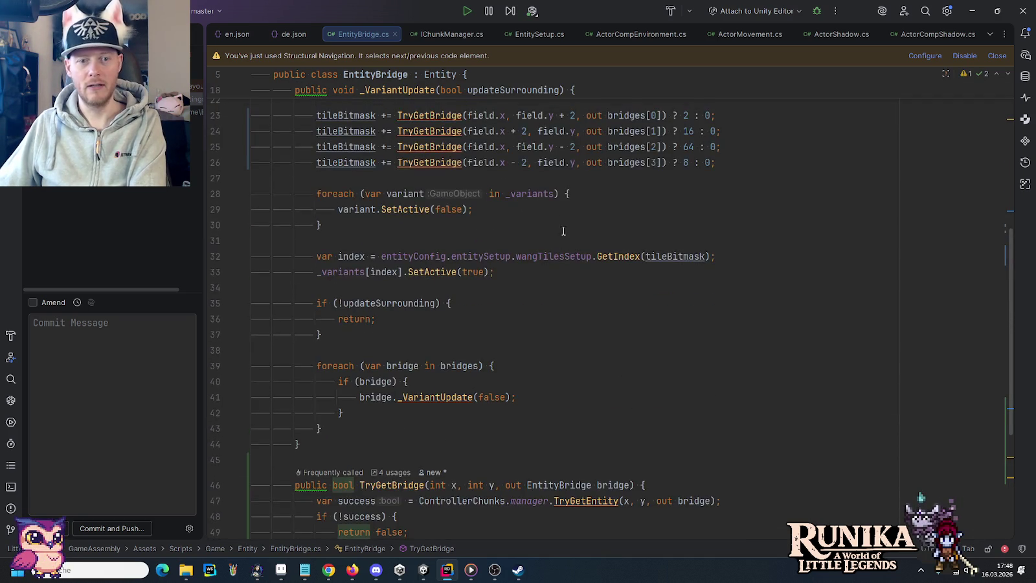
{"action": "scroll", "coordinate": [563, 231], "scroll_direction": "up", "scroll_amount": 3}
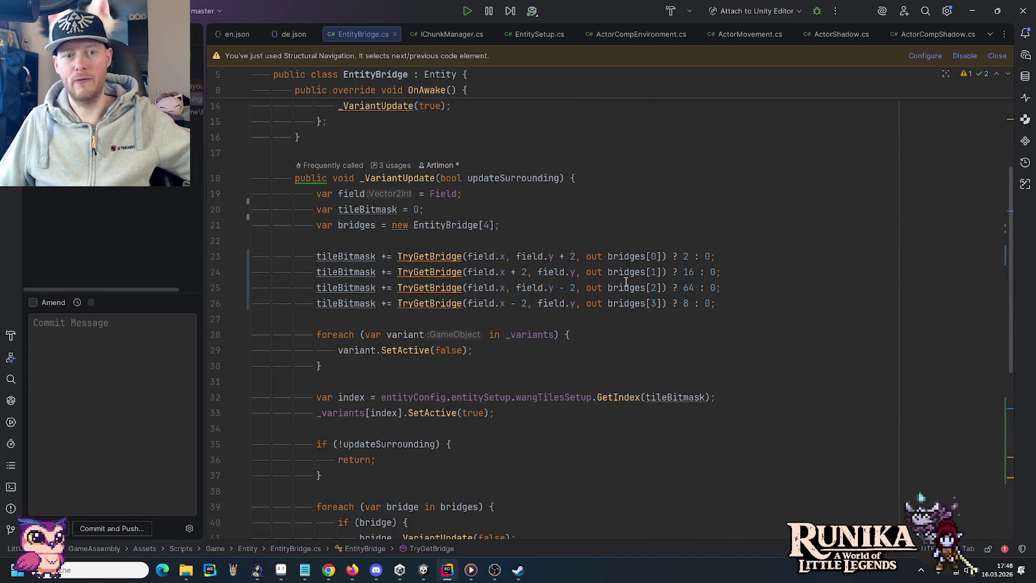
{"action": "scroll", "coordinate": [588, 300], "scroll_direction": "down", "scroll_amount": 8}
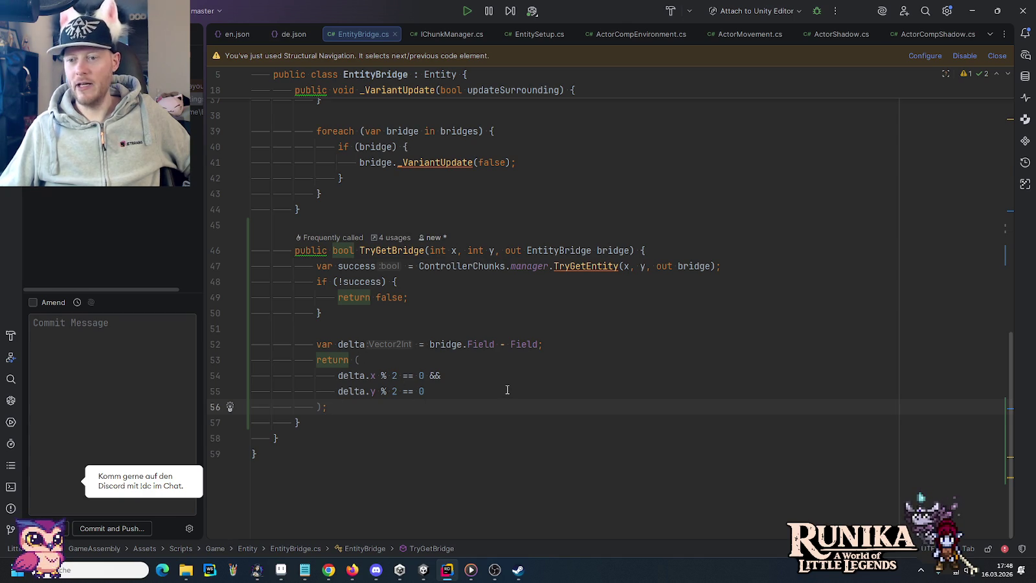
{"action": "scroll", "coordinate": [507, 389], "scroll_direction": "up", "scroll_amount": 12}
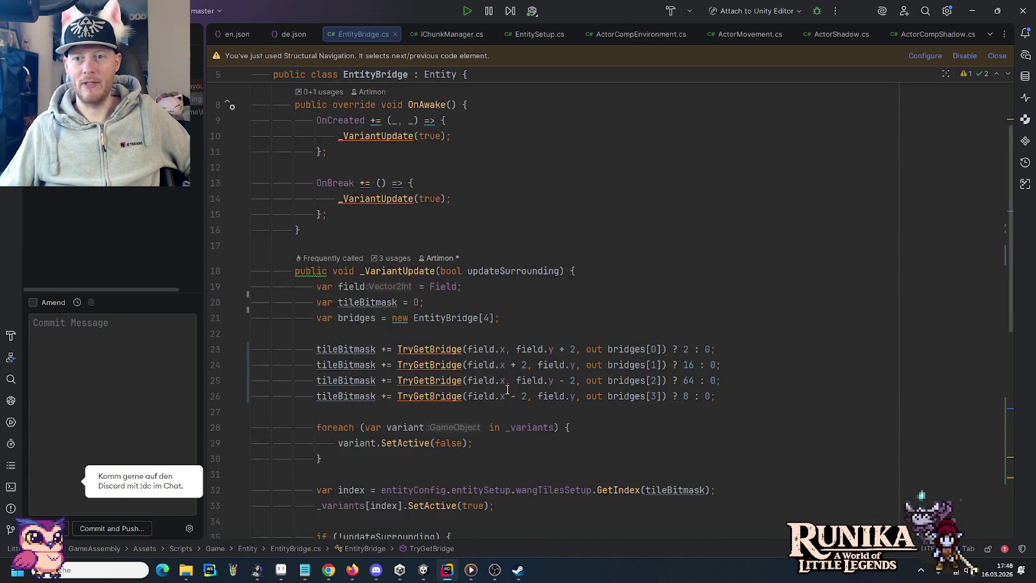
{"action": "left_click", "coordinate": [11, 32]}
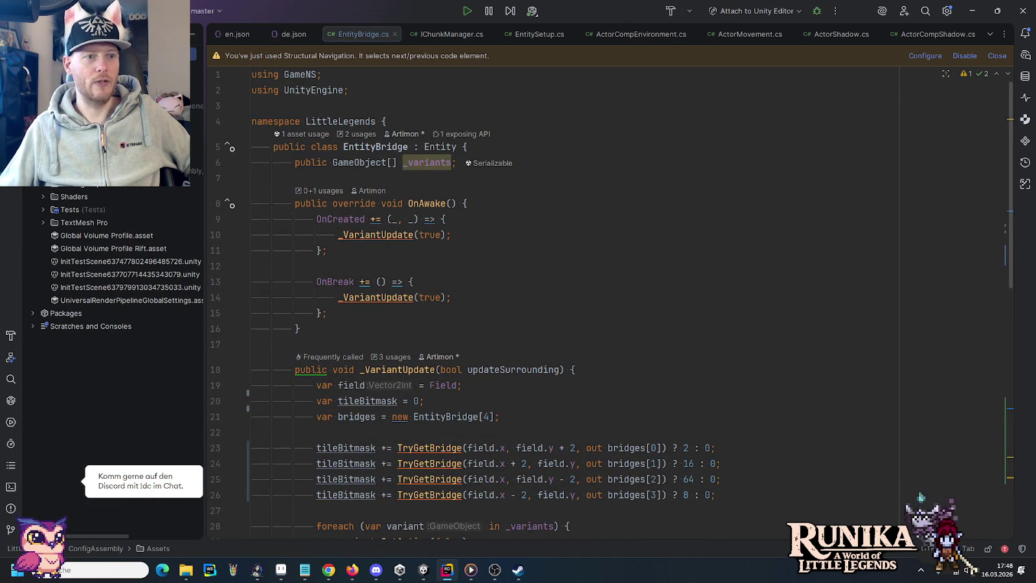
Step: Start a Git commit and enter the message 'Fixes gap missdetection for bridges.'
{"action": "right_click", "coordinate": [68, 255]}
{"action": "mouse_move", "coordinate": [221, 111]}
{"action": "left_click", "coordinate": [278, 112]}
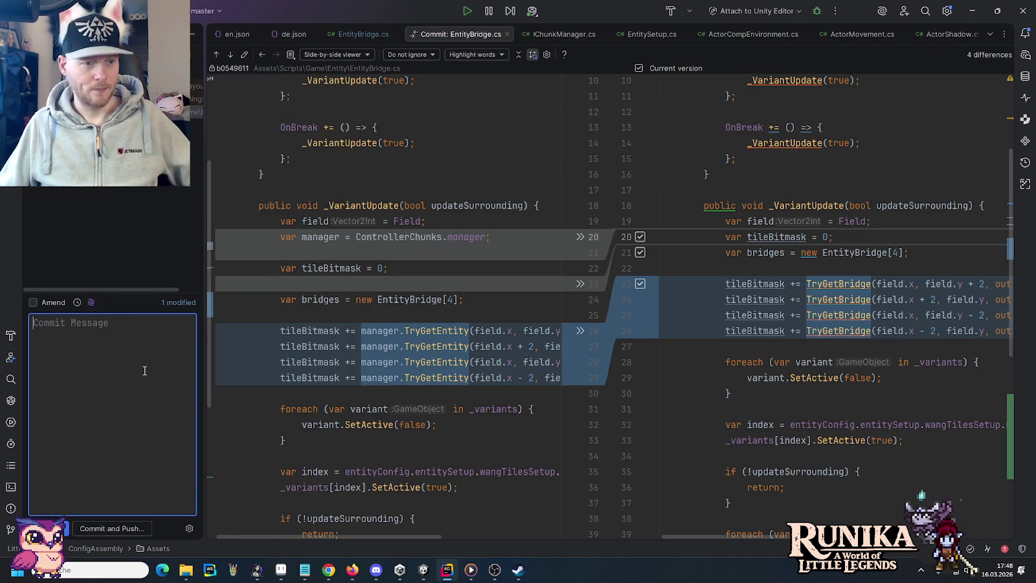
{"action": "type", "text": "Fixes "}
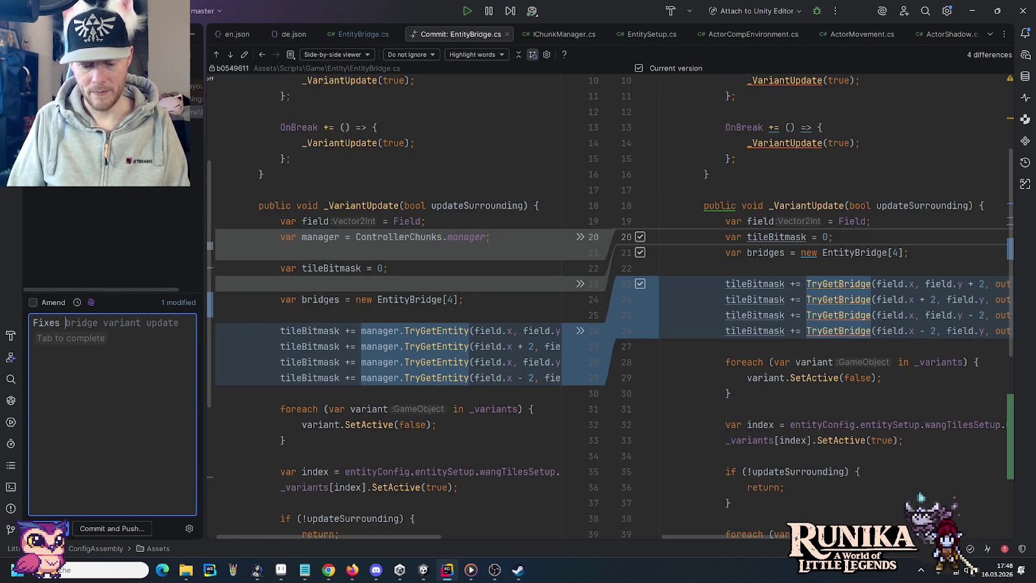
{"action": "type", "text": "gap-miss-"}
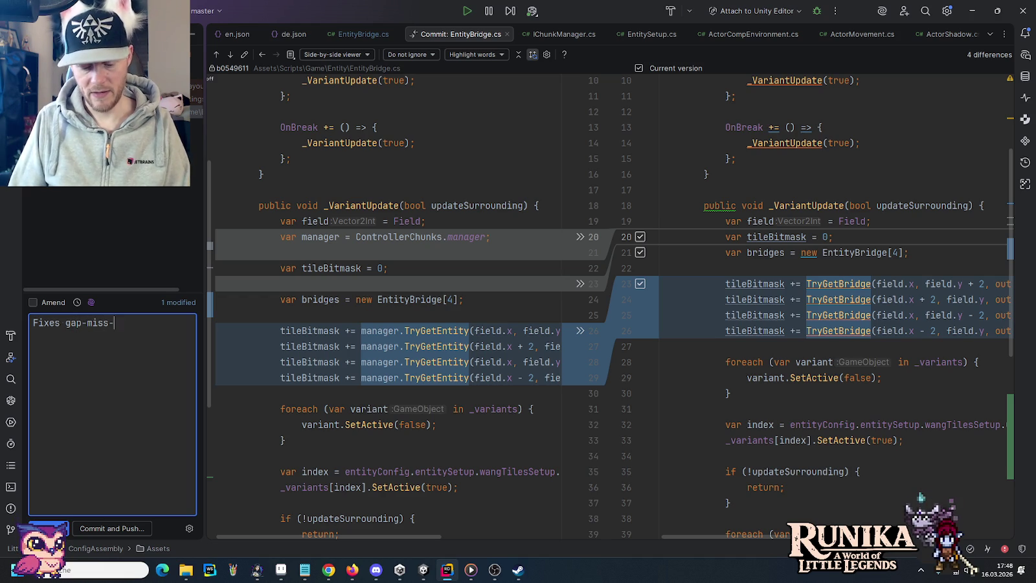
{"action": "type", "text": "detection for bri"}
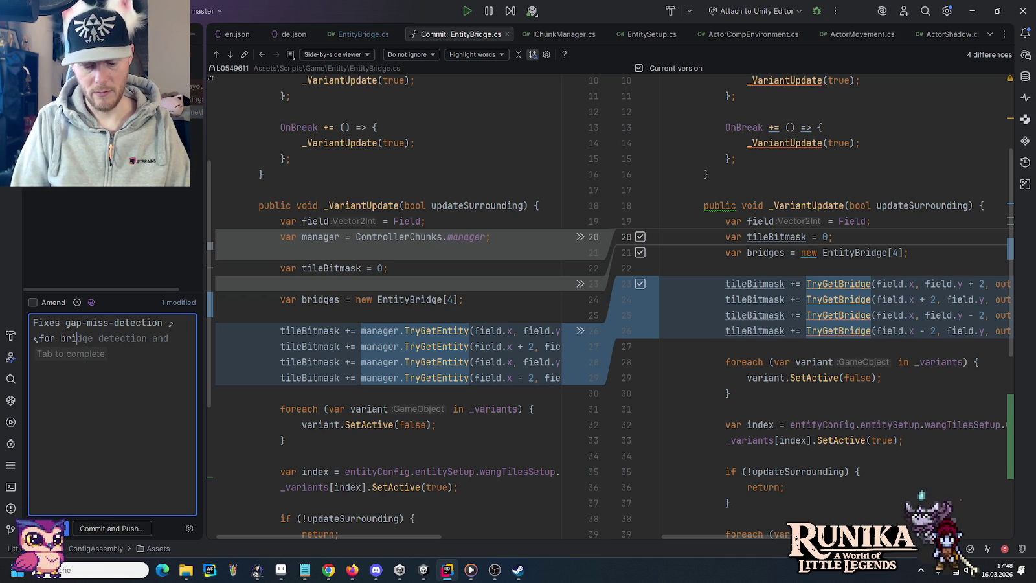
{"action": "type", "text": "dges."}
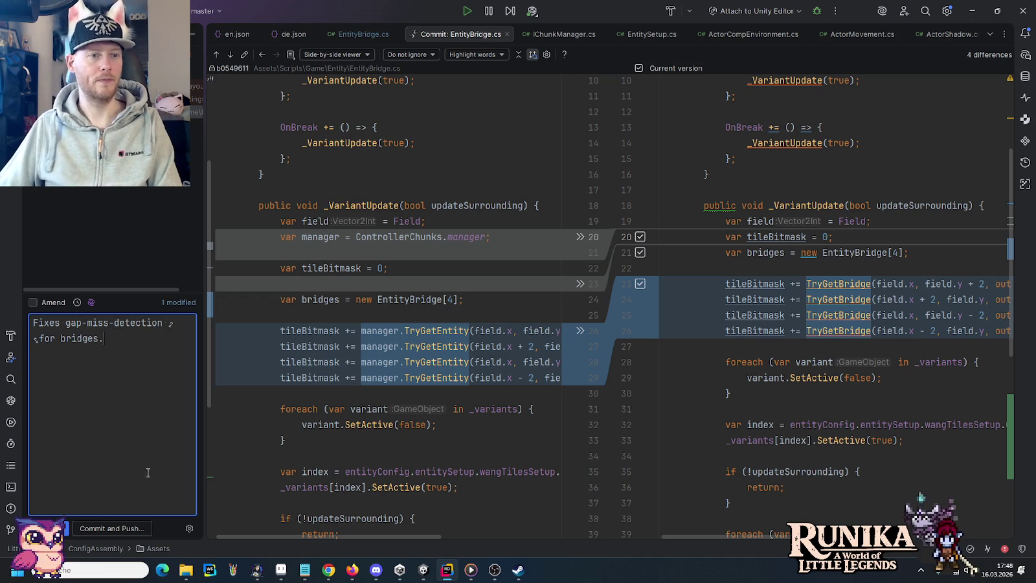
{"action": "left_click", "coordinate": [87, 322]}
{"action": "key", "text": "BackSpace"}
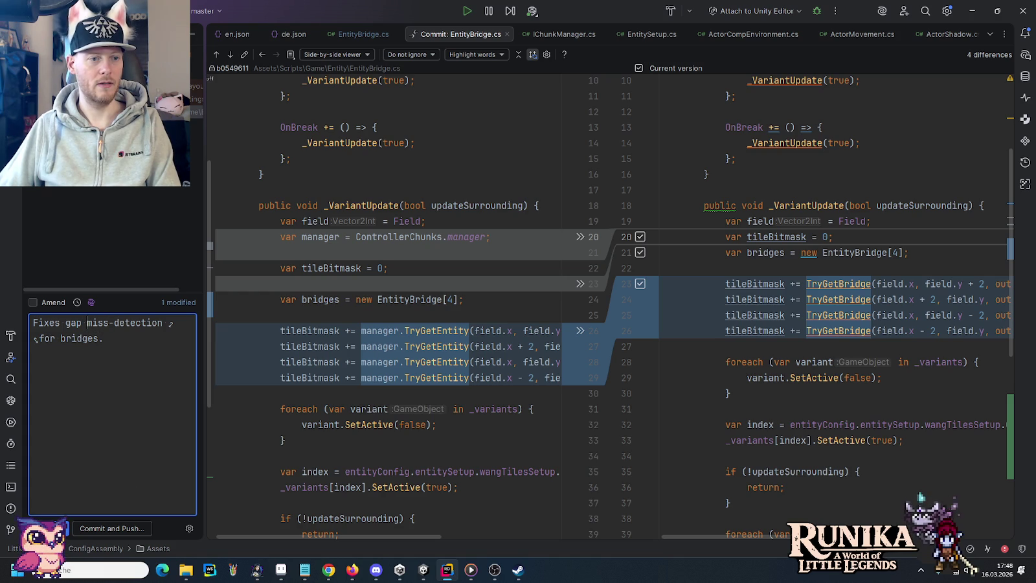
{"action": "left_click", "coordinate": [113, 323]}
{"action": "key", "text": "BackSpace"}
{"action": "left_click", "coordinate": [116, 425]}
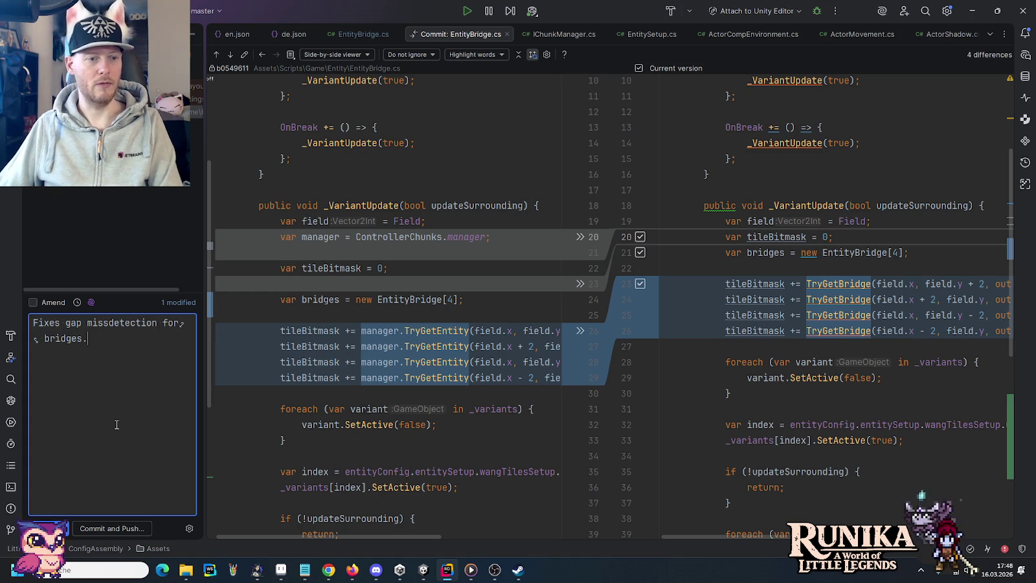
Step: Commit and push the fix to origin/master, proceeding past the failed commit check
{"action": "left_click", "coordinate": [123, 528]}
{"action": "left_click", "coordinate": [550, 295]}
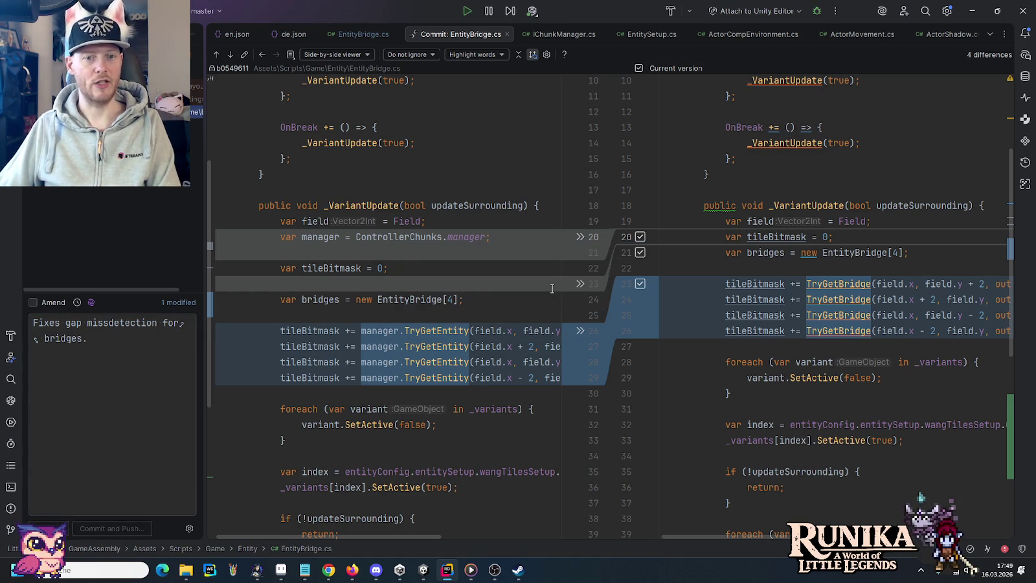
{"action": "left_click", "coordinate": [645, 409]}
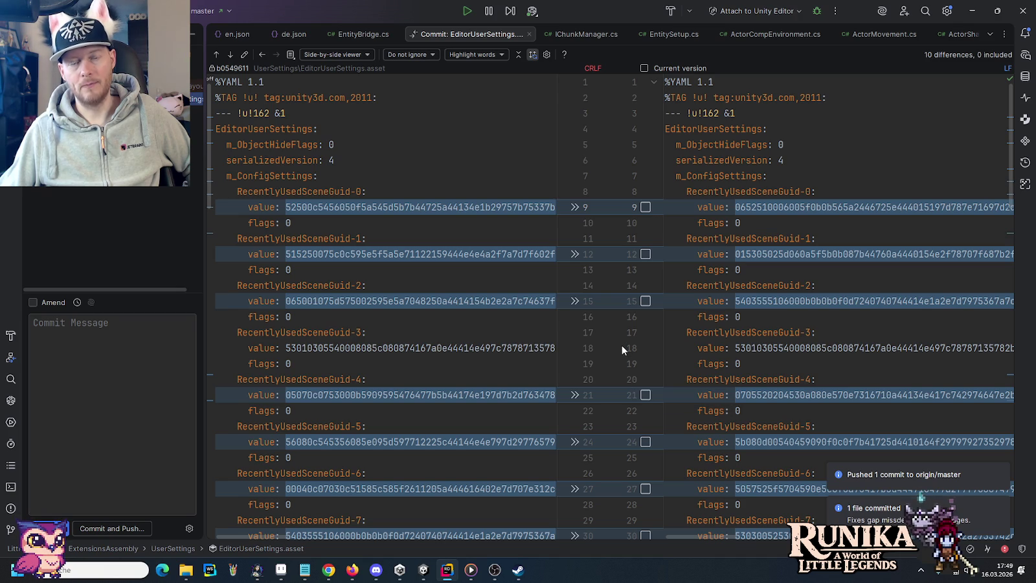
{"action": "left_click", "coordinate": [285, 570]}
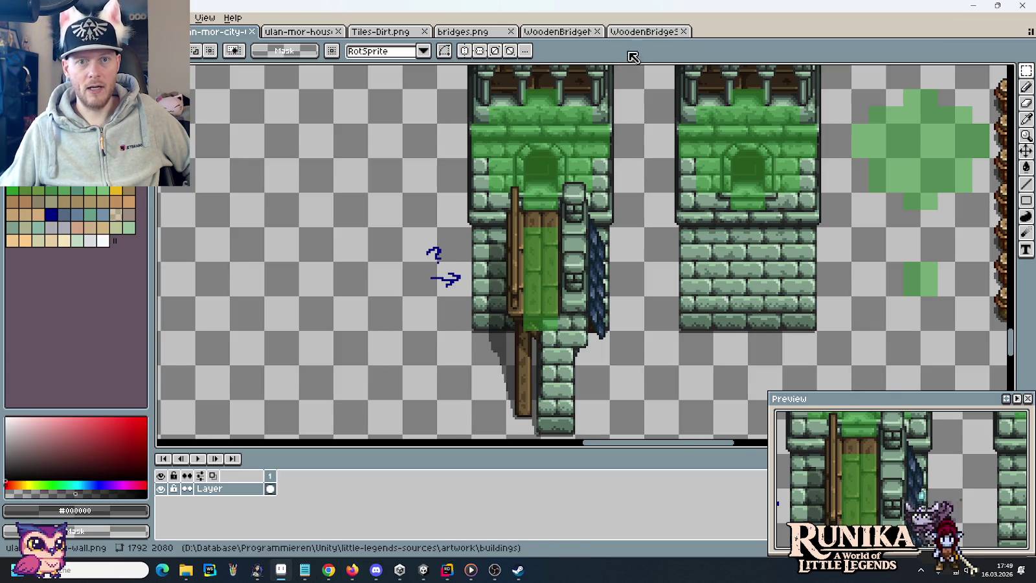
{"action": "left_click", "coordinate": [642, 32]}
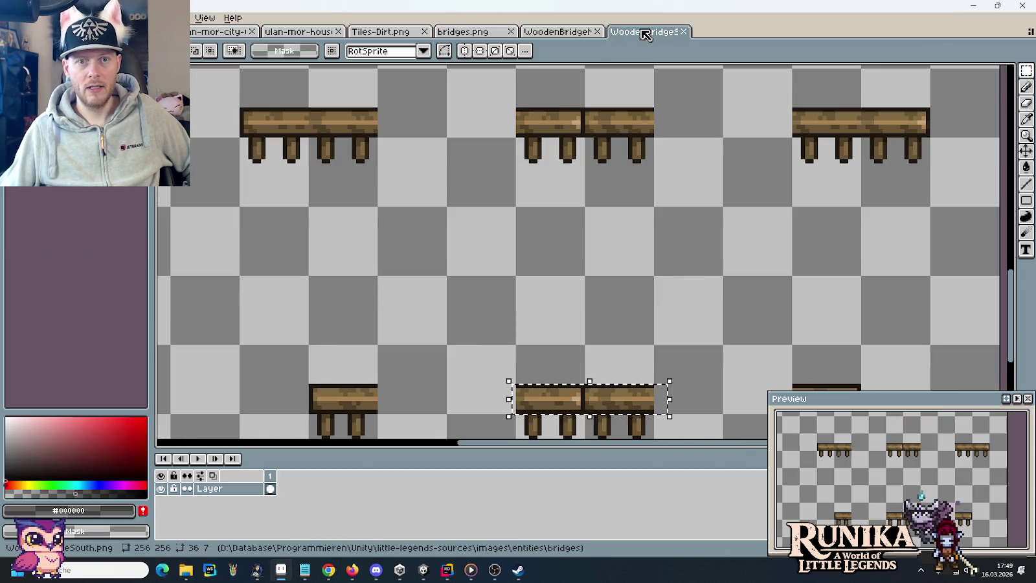
{"action": "left_click", "coordinate": [562, 34]}
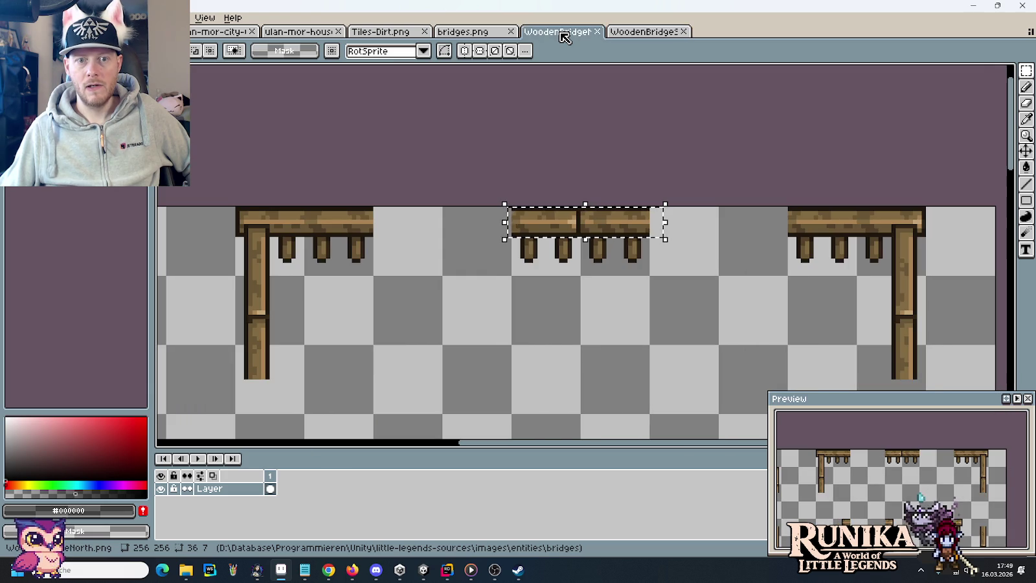
{"action": "left_click", "coordinate": [471, 32]}
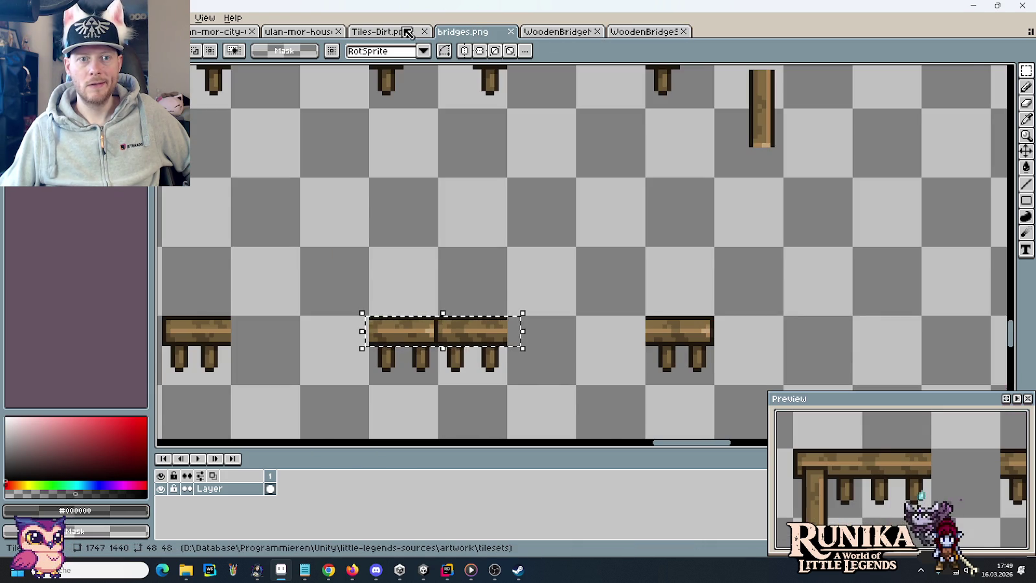
{"action": "left_click", "coordinate": [399, 32]}
{"action": "left_click", "coordinate": [492, 34]}
{"action": "scroll", "coordinate": [615, 227], "scroll_direction": "down", "scroll_amount": 5}
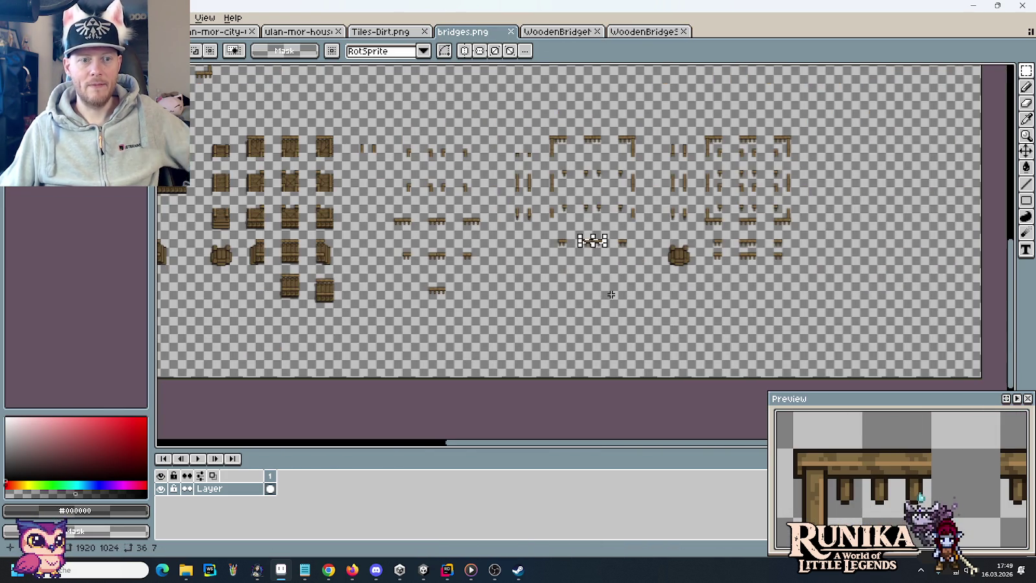
{"action": "left_click_drag", "start_coordinate": [611, 295], "coordinate": [614, 366]}
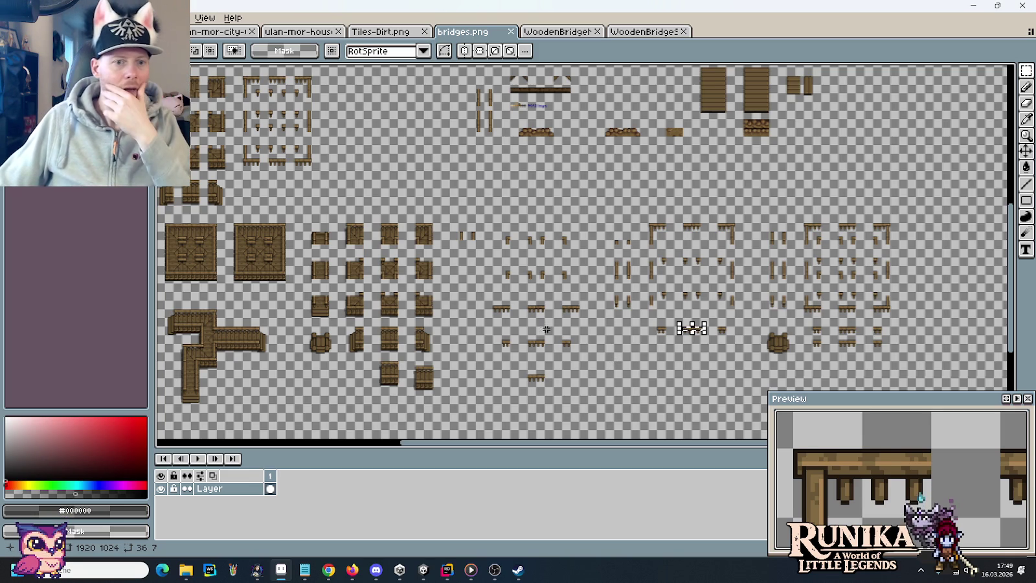
{"action": "scroll", "coordinate": [378, 281], "scroll_direction": "up", "scroll_amount": 3}
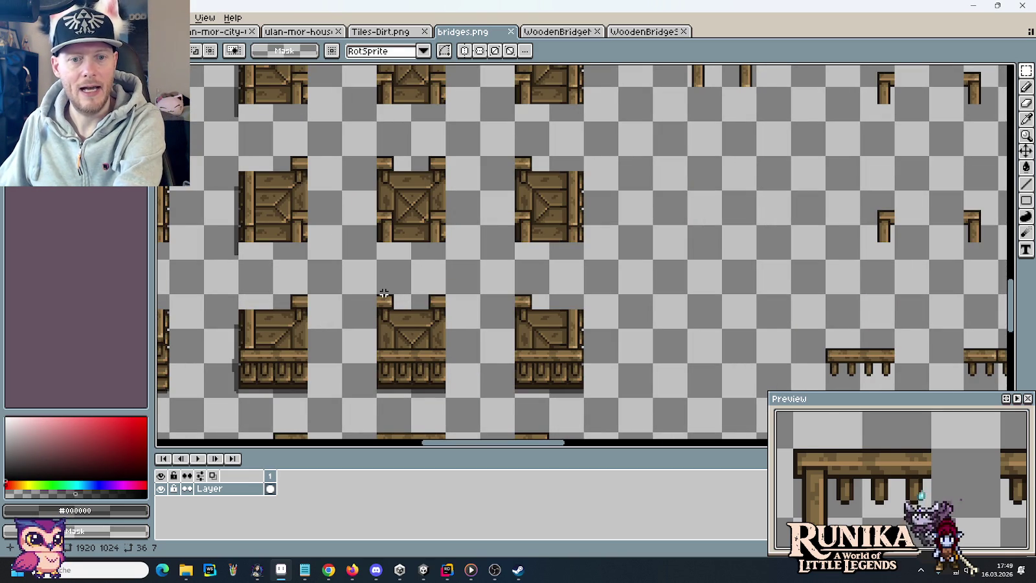
{"action": "scroll", "coordinate": [391, 291], "scroll_direction": "down", "scroll_amount": 2}
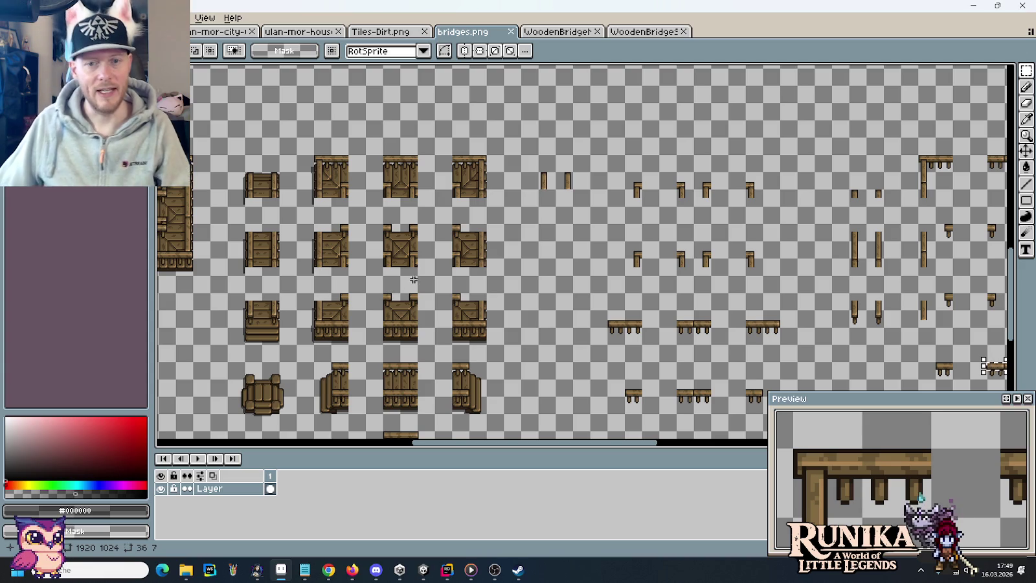
{"action": "left_click_drag", "start_coordinate": [481, 273], "coordinate": [477, 172]}
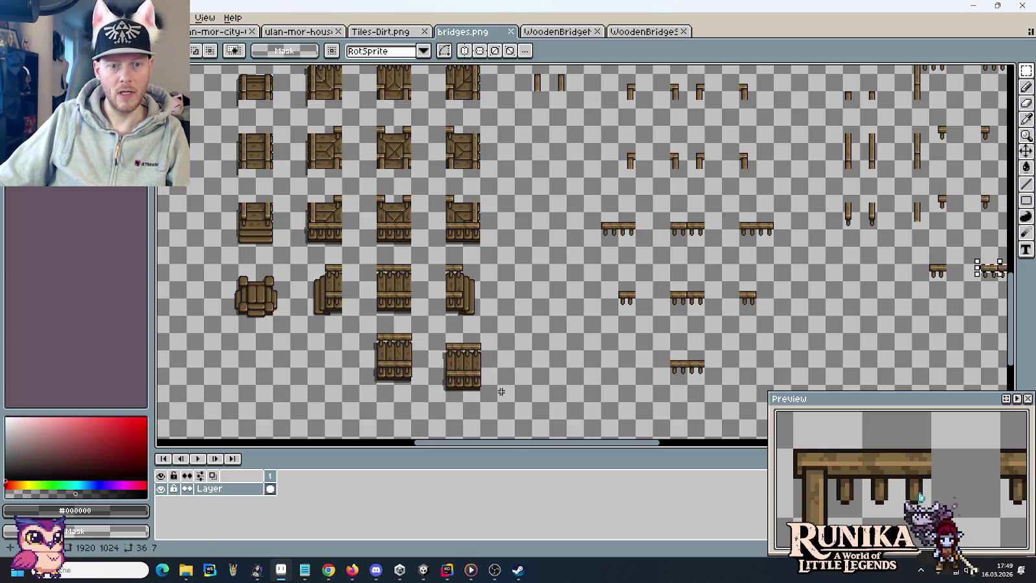
Step: Move the two bridge tiles into empty space on the sheet
{"action": "left_click_drag", "start_coordinate": [491, 394], "coordinate": [368, 341]}
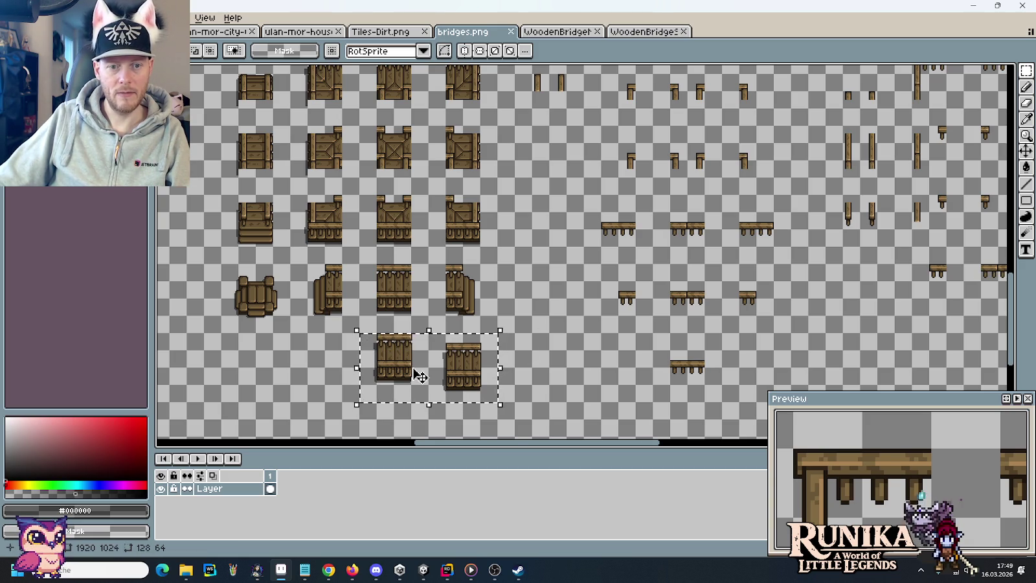
{"action": "mouse_move", "coordinate": [703, 381]}
{"action": "left_mouse_down"}
{"action": "mouse_move", "coordinate": [679, 361]}
{"action": "mouse_move", "coordinate": [189, 308]}
{"action": "mouse_move", "coordinate": [543, 255]}
{"action": "mouse_move", "coordinate": [546, 230]}
{"action": "mouse_move", "coordinate": [585, 214]}
{"action": "mouse_move", "coordinate": [585, 204]}
{"action": "left_mouse_up"}
{"action": "scroll", "coordinate": [654, 303], "scroll_direction": "right", "scroll_amount": 5}
{"action": "left_click_drag", "start_coordinate": [664, 382], "coordinate": [538, 316]}
{"action": "mouse_move", "coordinate": [574, 359]}
{"action": "left_mouse_down"}
{"action": "mouse_move", "coordinate": [1010, 117]}
{"action": "mouse_move", "coordinate": [1013, 98]}
{"action": "mouse_move", "coordinate": [745, 81]}
{"action": "mouse_move", "coordinate": [800, 207]}
{"action": "mouse_move", "coordinate": [553, 199]}
{"action": "mouse_move", "coordinate": [242, 162]}
{"action": "mouse_move", "coordinate": [619, 444]}
{"action": "mouse_move", "coordinate": [658, 72]}
{"action": "mouse_move", "coordinate": [551, 259]}
{"action": "mouse_move", "coordinate": [434, 366]}
{"action": "mouse_move", "coordinate": [837, 275]}
{"action": "mouse_move", "coordinate": [964, 225]}
{"action": "mouse_move", "coordinate": [818, 97]}
{"action": "mouse_move", "coordinate": [997, 91]}
{"action": "mouse_move", "coordinate": [625, 156]}
{"action": "mouse_move", "coordinate": [569, 144]}
{"action": "left_mouse_up"}
{"action": "scroll", "coordinate": [569, 144], "scroll_direction": "down", "scroll_amount": 3}
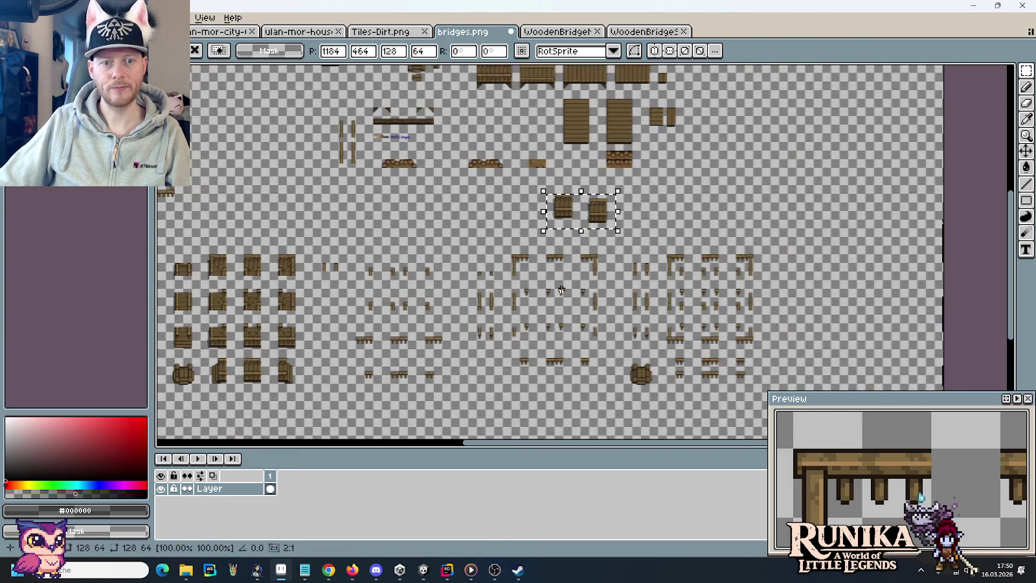
{"action": "scroll", "coordinate": [638, 296], "scroll_direction": "up", "scroll_amount": 1}
{"action": "scroll", "coordinate": [638, 297], "scroll_direction": "down", "scroll_amount": 1}
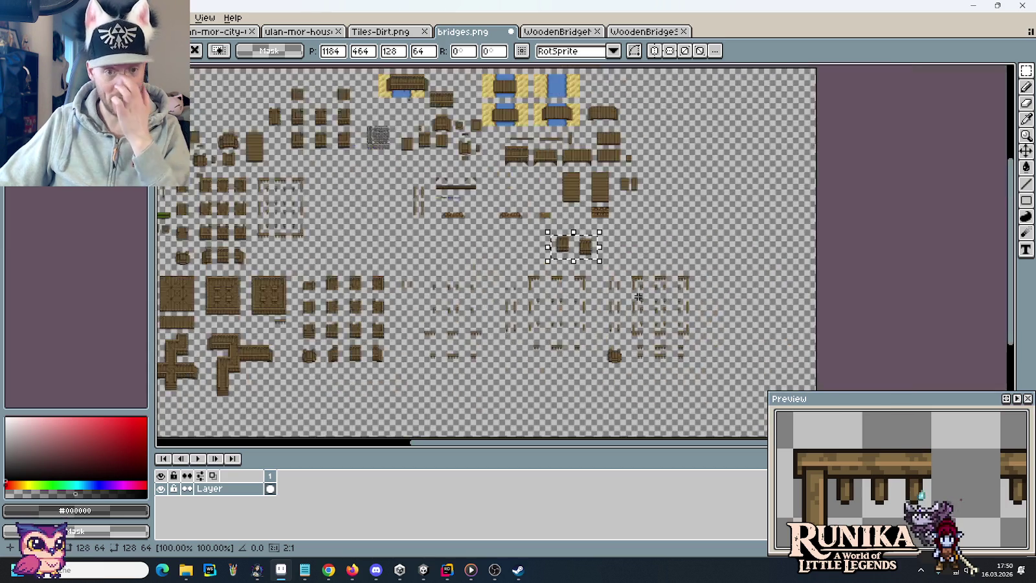
{"action": "scroll", "coordinate": [638, 297], "scroll_direction": "up", "scroll_amount": 3}
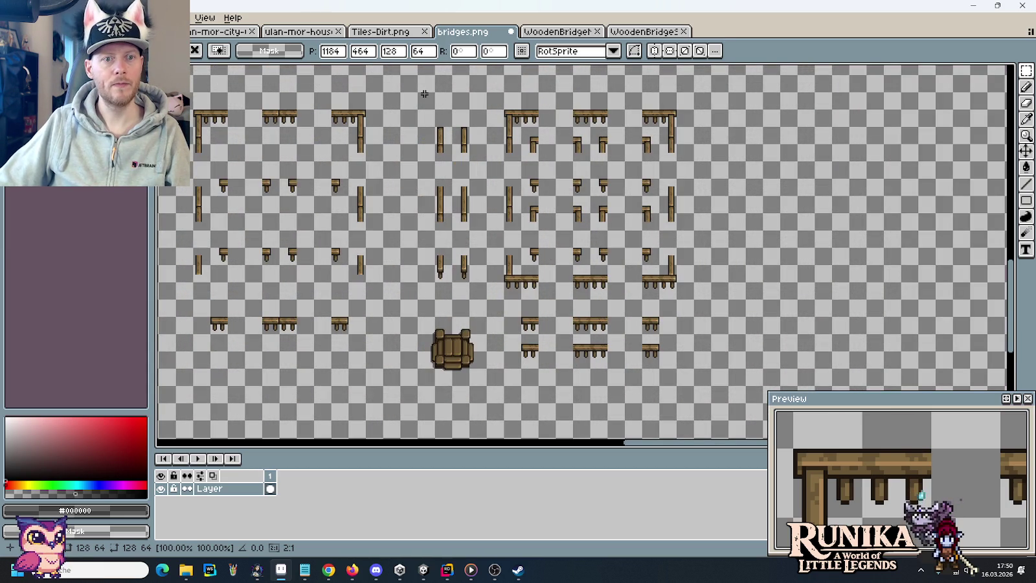
Step: Shift the middle group of fence tiles to the right
{"action": "mouse_move", "coordinate": [424, 94]}
{"action": "left_mouse_down"}
{"action": "mouse_move", "coordinate": [592, 250]}
{"action": "mouse_move", "coordinate": [689, 389]}
{"action": "left_mouse_up"}
{"action": "left_click_drag", "start_coordinate": [563, 313], "coordinate": [844, 304]}
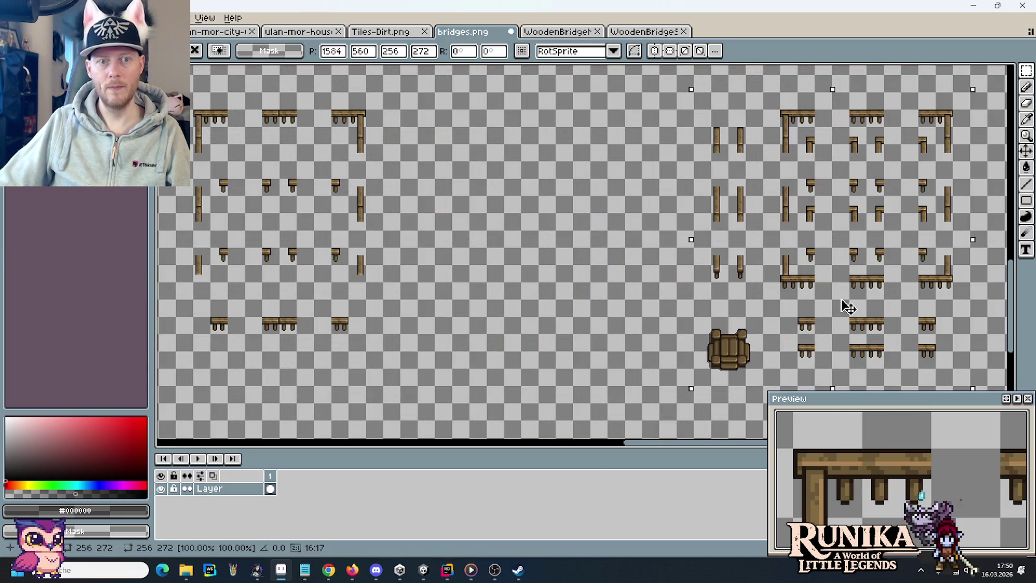
{"action": "key", "text": "ctrl+d"}
Step: Place a copy of the main tile block lower on the sheet and select it
{"action": "scroll", "coordinate": [386, 146], "scroll_direction": "down", "scroll_amount": 2}
{"action": "left_click_drag", "start_coordinate": [301, 248], "coordinate": [817, 418]}
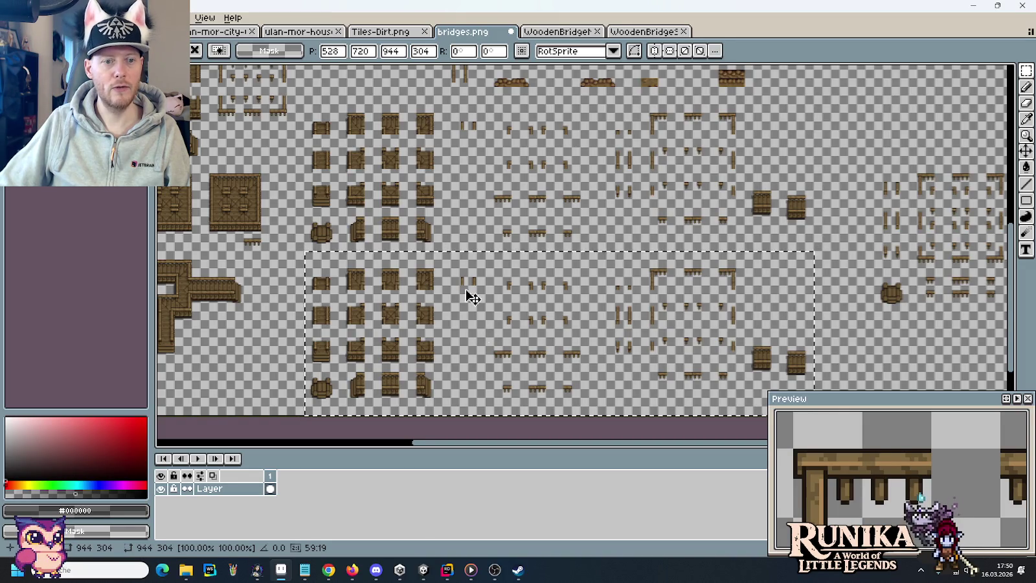
{"action": "key", "text": "ctrl+d"}
{"action": "left_click_drag", "start_coordinate": [502, 271], "coordinate": [462, 180]}
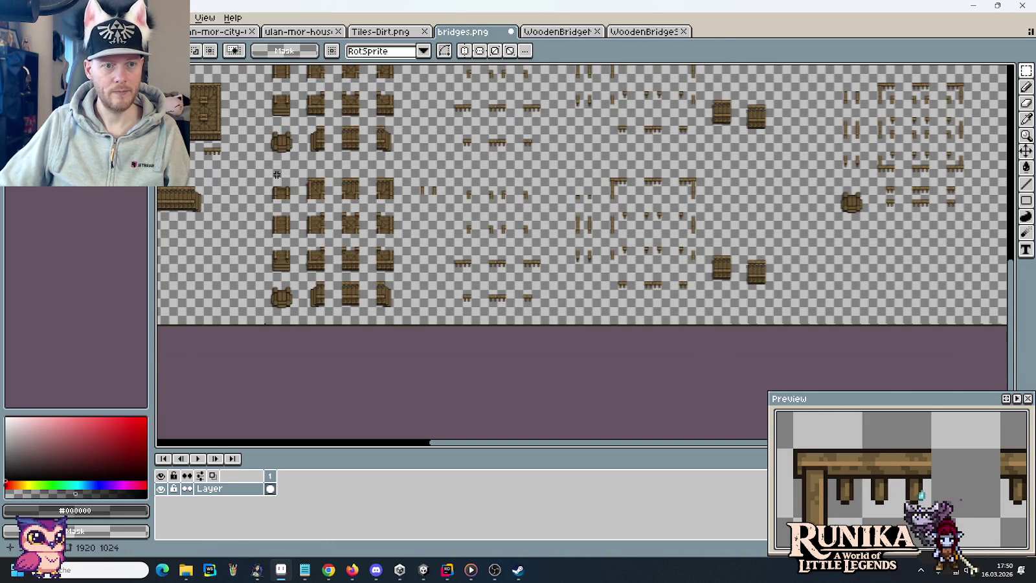
{"action": "mouse_move", "coordinate": [267, 170]}
{"action": "left_mouse_down"}
{"action": "mouse_move", "coordinate": [759, 335]}
{"action": "mouse_move", "coordinate": [775, 325]}
{"action": "left_mouse_up"}
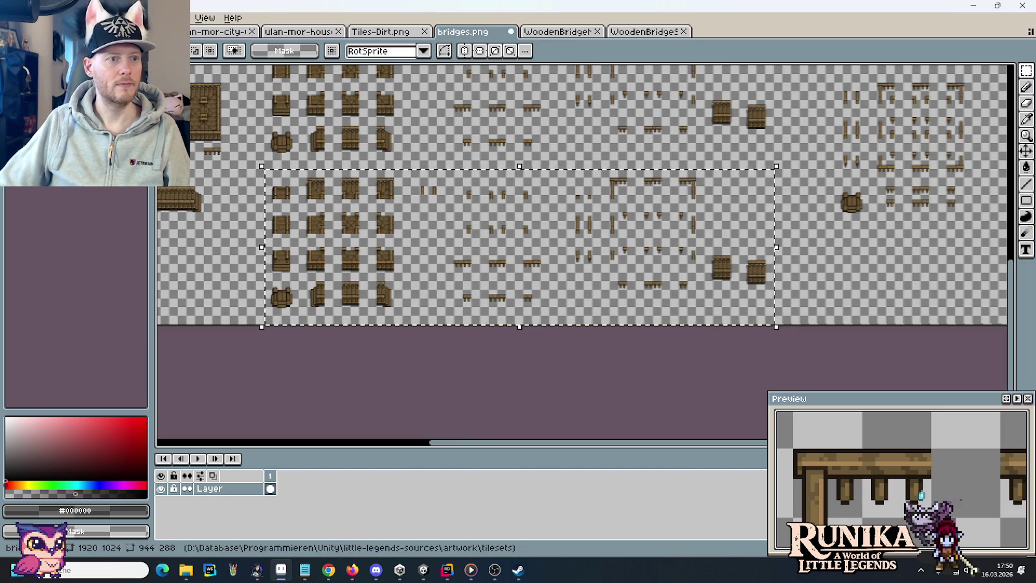
{"action": "key", "text": "ctrl+o"}
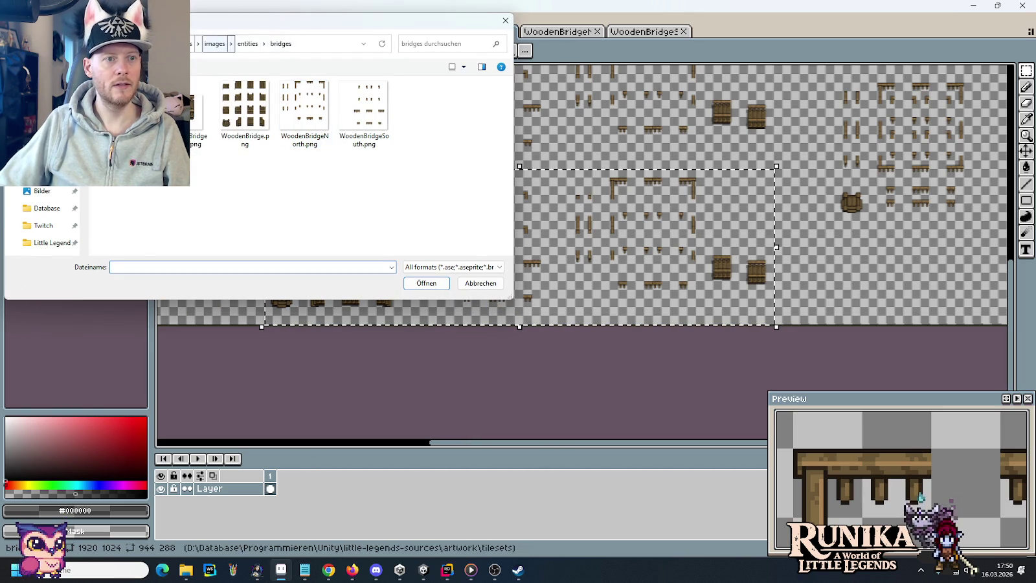
Step: Open color-palettes.png from the project's artwork folder
{"action": "left_click", "coordinate": [192, 43]}
{"action": "double_click", "coordinate": [239, 104]}
{"action": "scroll", "coordinate": [307, 153], "scroll_direction": "down", "scroll_amount": 1}
{"action": "scroll", "coordinate": [307, 153], "scroll_direction": "down", "scroll_amount": 3}
{"action": "double_click", "coordinate": [462, 211]}
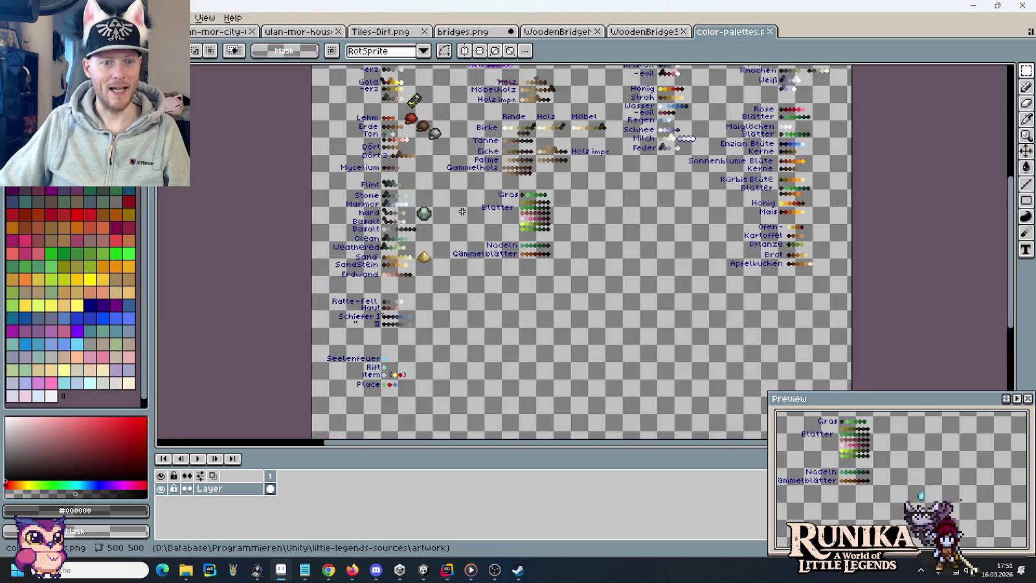
{"action": "scroll", "coordinate": [549, 151], "scroll_direction": "up", "scroll_amount": 3}
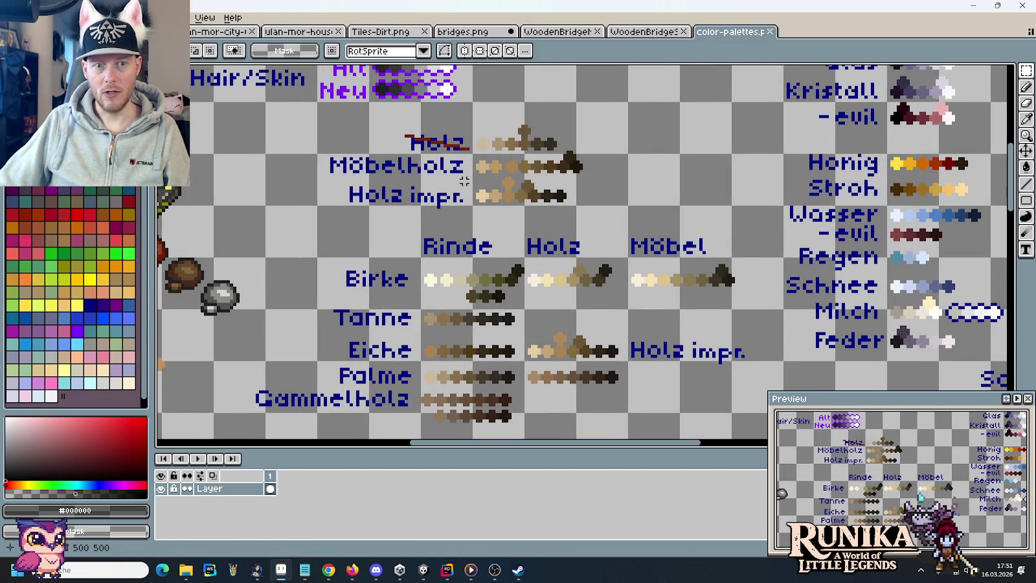
Step: Paste the Holz impr. ramp into bridges.png as a trial, then discard it
{"action": "left_click_drag", "start_coordinate": [588, 217], "coordinate": [345, 172]}
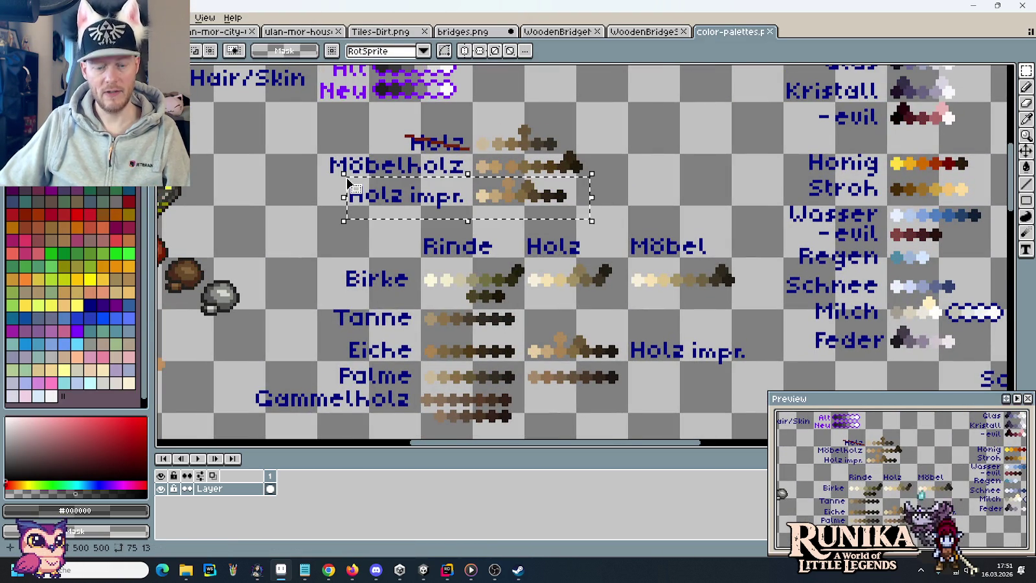
{"action": "left_click", "coordinate": [485, 30]}
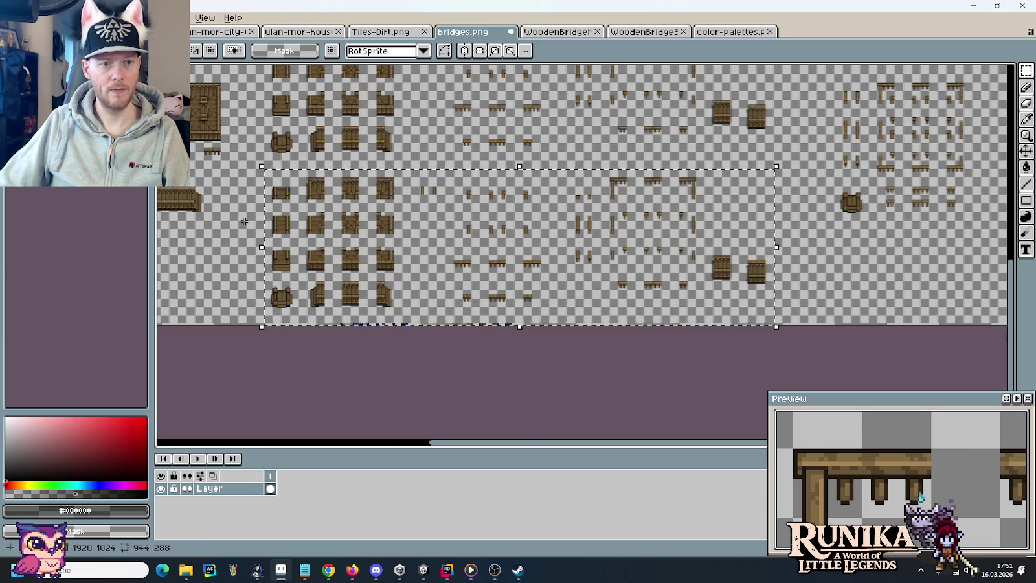
{"action": "scroll", "coordinate": [261, 220], "scroll_direction": "up", "scroll_amount": 5}
{"action": "scroll", "coordinate": [518, 243], "scroll_direction": "up", "scroll_amount": 1}
{"action": "key", "text": "ctrl+v"}
{"action": "mouse_move", "coordinate": [618, 278]}
{"action": "left_mouse_down"}
{"action": "mouse_move", "coordinate": [638, 266]}
{"action": "mouse_move", "coordinate": [546, 270]}
{"action": "mouse_move", "coordinate": [545, 258]}
{"action": "mouse_move", "coordinate": [548, 317]}
{"action": "mouse_move", "coordinate": [558, 279]}
{"action": "mouse_move", "coordinate": [534, 280]}
{"action": "mouse_move", "coordinate": [490, 321]}
{"action": "left_mouse_up"}
{"action": "mouse_move", "coordinate": [461, 270]}
{"action": "left_mouse_down"}
{"action": "mouse_move", "coordinate": [463, 300]}
{"action": "mouse_move", "coordinate": [523, 287]}
{"action": "mouse_move", "coordinate": [398, 253]}
{"action": "mouse_move", "coordinate": [493, 294]}
{"action": "mouse_move", "coordinate": [515, 273]}
{"action": "mouse_move", "coordinate": [570, 289]}
{"action": "mouse_move", "coordinate": [625, 288]}
{"action": "left_mouse_up"}
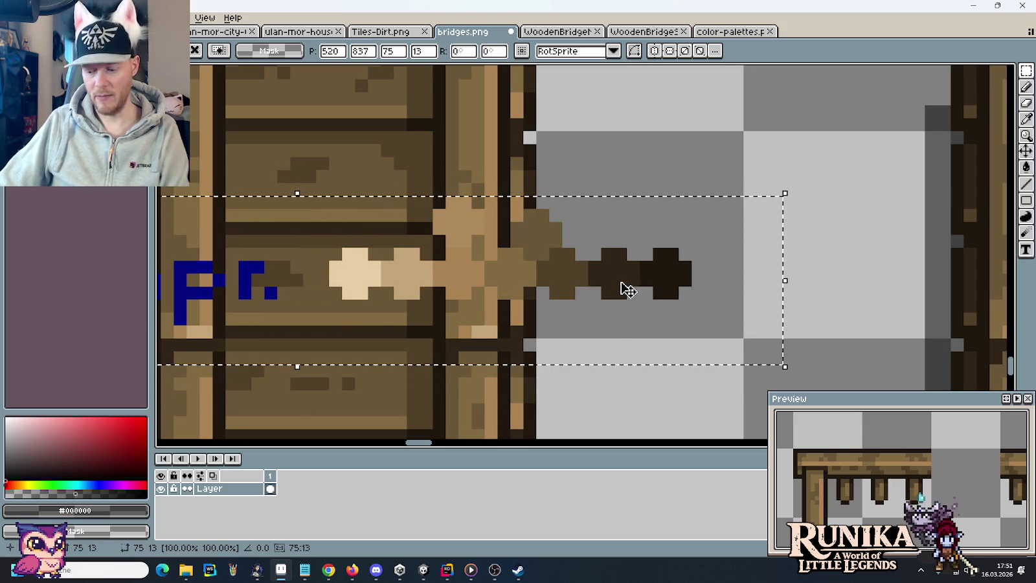
{"action": "key", "text": "Escape"}
Step: Copy Holz impr. with the Birke ramps and paste them onto empty canvas beside the tiles
{"action": "left_click", "coordinate": [722, 31]}
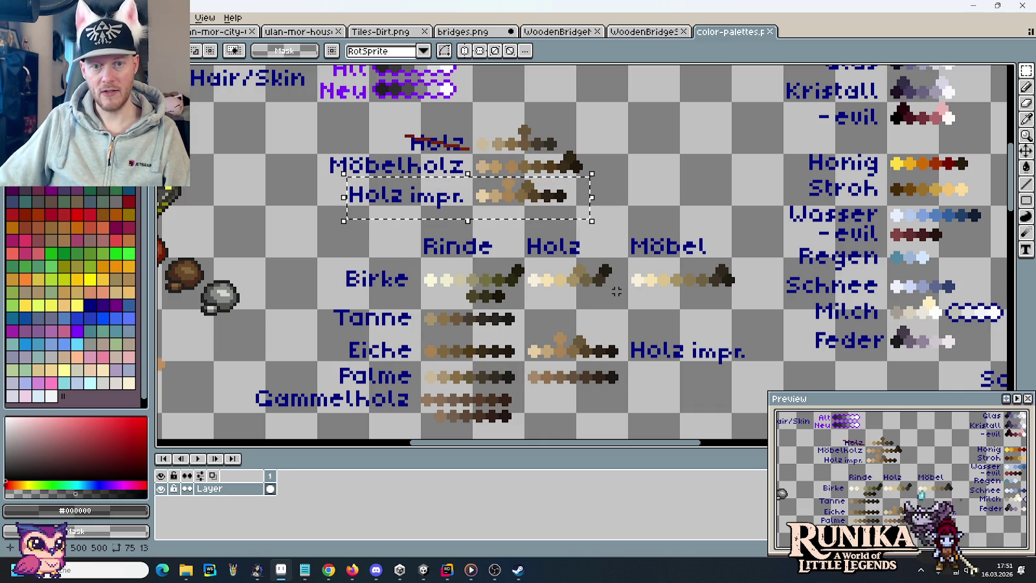
{"action": "mouse_move", "coordinate": [622, 295]}
{"action": "left_mouse_down"}
{"action": "mouse_move", "coordinate": [462, 222]}
{"action": "mouse_move", "coordinate": [315, 177]}
{"action": "left_mouse_up"}
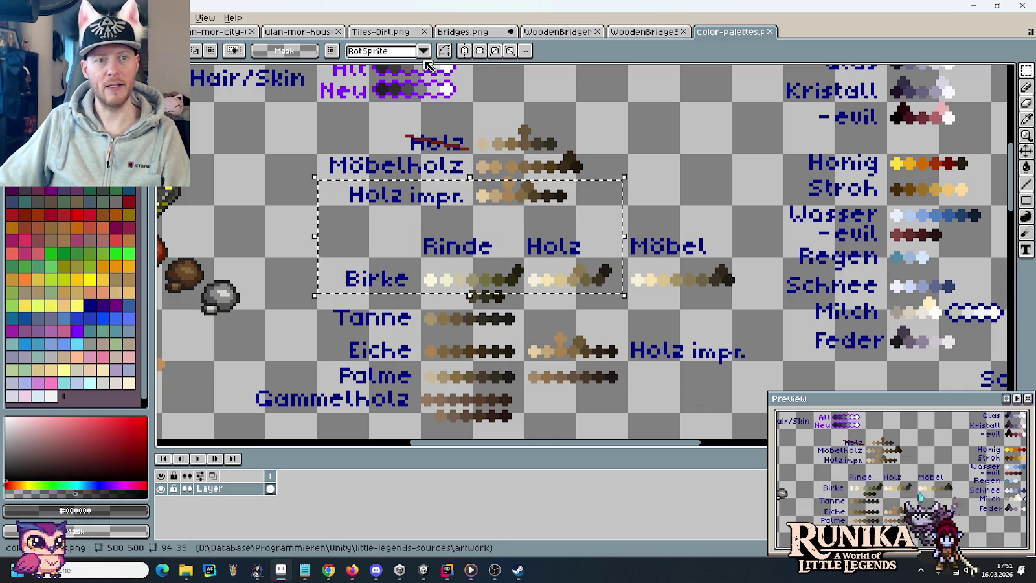
{"action": "left_click", "coordinate": [489, 33]}
{"action": "scroll", "coordinate": [538, 161], "scroll_direction": "down", "scroll_amount": 4}
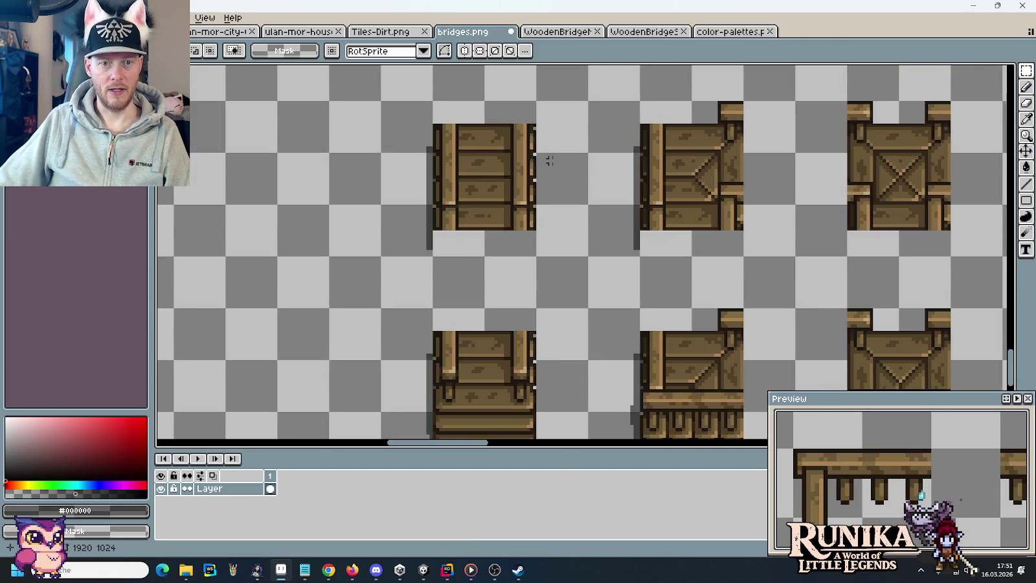
{"action": "scroll", "coordinate": [587, 202], "scroll_direction": "up", "scroll_amount": 4}
{"action": "left_click_drag", "start_coordinate": [587, 201], "coordinate": [897, 121]}
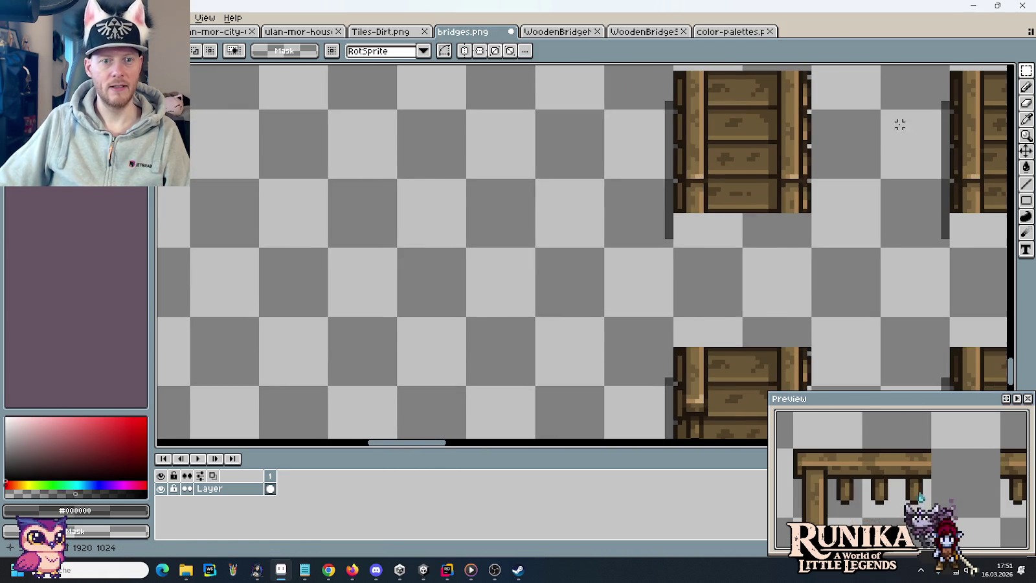
{"action": "key", "text": "ctrl+v"}
{"action": "left_click_drag", "start_coordinate": [631, 231], "coordinate": [435, 231]}
{"action": "left_click", "coordinate": [632, 250]}
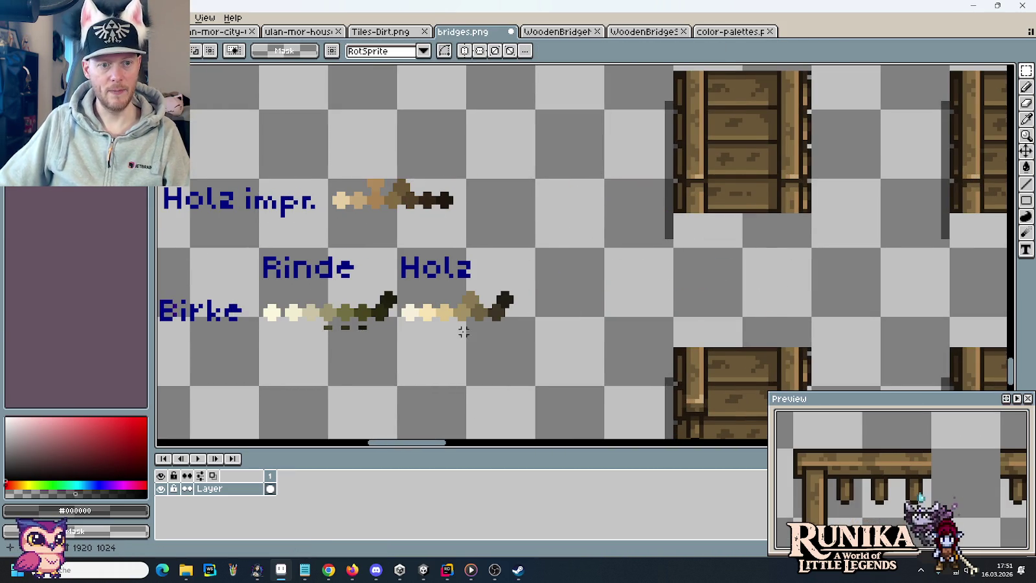
Step: Delete the Rinde label and its bark colour swatches
{"action": "left_click_drag", "start_coordinate": [443, 314], "coordinate": [623, 291]}
{"action": "left_click_drag", "start_coordinate": [443, 230], "coordinate": [583, 340]}
{"action": "key", "text": "Delete"}
Step: Move the Birke label and Holz ramp so they sit side by side
{"action": "mouse_move", "coordinate": [291, 241]}
{"action": "left_mouse_down"}
{"action": "mouse_move", "coordinate": [459, 322]}
{"action": "mouse_move", "coordinate": [430, 267]}
{"action": "left_mouse_up"}
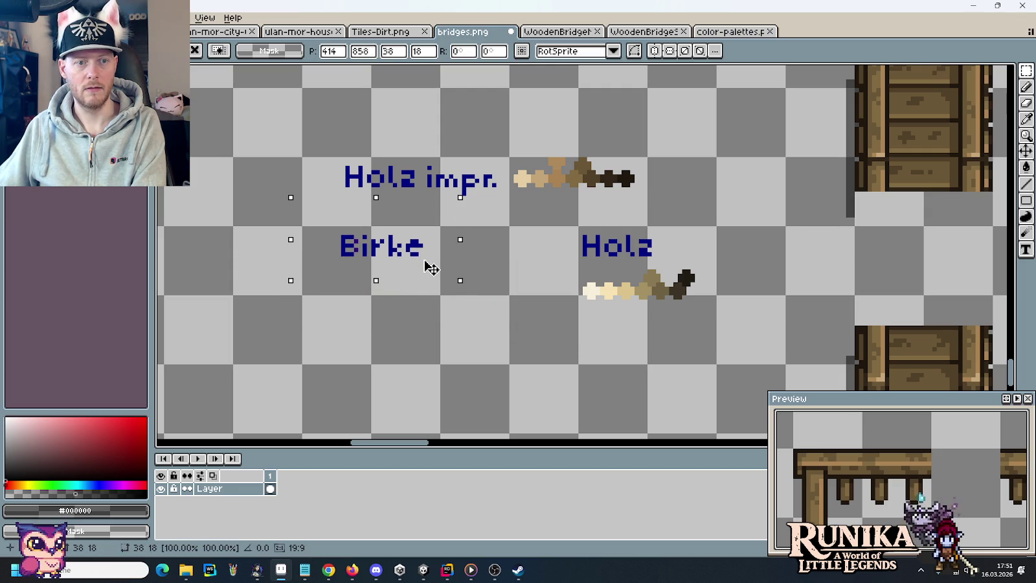
{"action": "key", "text": "Return"}
{"action": "mouse_move", "coordinate": [546, 219]}
{"action": "left_mouse_down"}
{"action": "mouse_move", "coordinate": [659, 275]}
{"action": "mouse_move", "coordinate": [674, 266]}
{"action": "left_mouse_up"}
{"action": "left_click_drag", "start_coordinate": [731, 335], "coordinate": [579, 227]}
{"action": "left_click_drag", "start_coordinate": [638, 259], "coordinate": [501, 259]}
{"action": "key", "text": "Return"}
{"action": "key", "text": "ctrl+d"}
Step: Select the lower block of bridge tiles and centre the wood ramps in view
{"action": "scroll", "coordinate": [684, 257], "scroll_direction": "down", "scroll_amount": 4}
{"action": "scroll", "coordinate": [784, 275], "scroll_direction": "right", "scroll_amount": 5}
{"action": "scroll", "coordinate": [466, 258], "scroll_direction": "down", "scroll_amount": 2}
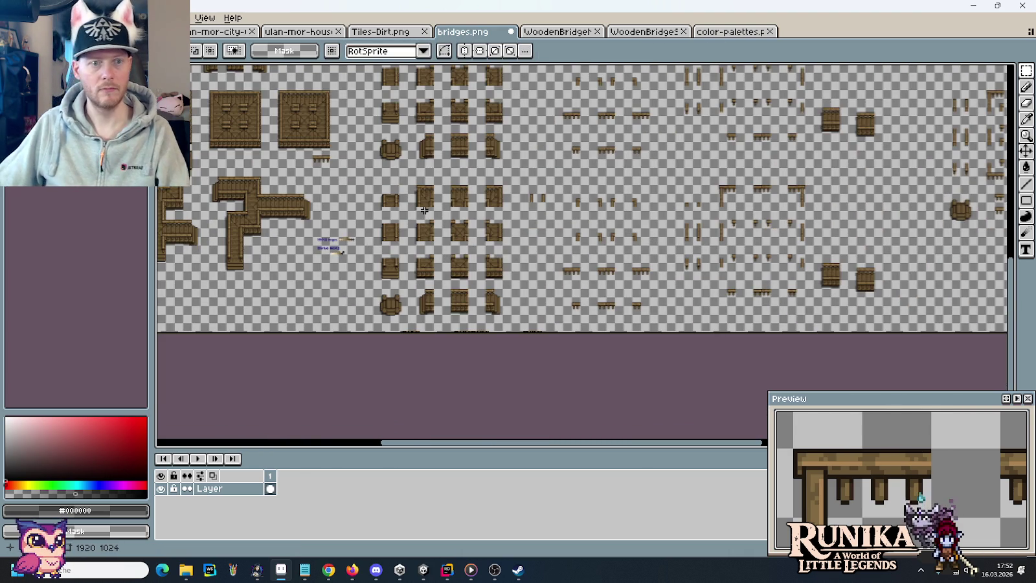
{"action": "mouse_move", "coordinate": [371, 176]}
{"action": "left_mouse_down"}
{"action": "mouse_move", "coordinate": [515, 275]}
{"action": "mouse_move", "coordinate": [764, 332]}
{"action": "mouse_move", "coordinate": [886, 337]}
{"action": "left_mouse_up"}
{"action": "scroll", "coordinate": [499, 256], "scroll_direction": "up", "scroll_amount": 2}
{"action": "scroll", "coordinate": [405, 231], "scroll_direction": "up", "scroll_amount": 2}
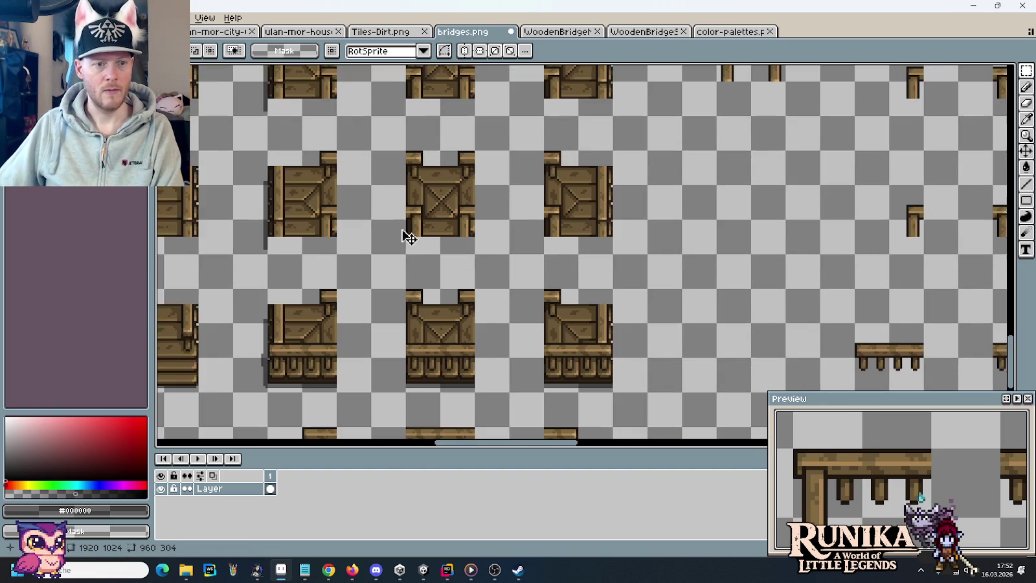
{"action": "left_click_drag", "start_coordinate": [405, 231], "coordinate": [844, 288]}
{"action": "scroll", "coordinate": [486, 321], "scroll_direction": "up", "scroll_amount": 2}
{"action": "left_click_drag", "start_coordinate": [479, 329], "coordinate": [554, 281]}
{"action": "scroll", "coordinate": [554, 282], "scroll_direction": "up", "scroll_amount": 1}
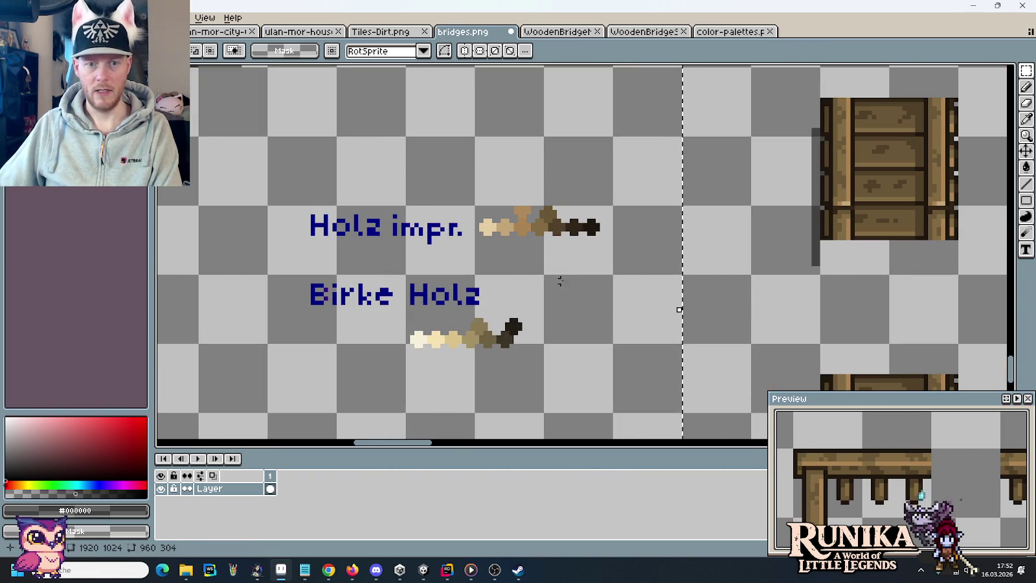
Step: Sample the darkest Holz impr. wood colour and the dark Birke Holz shade
{"action": "key", "text": "i"}
{"action": "left_click", "coordinate": [597, 225]}
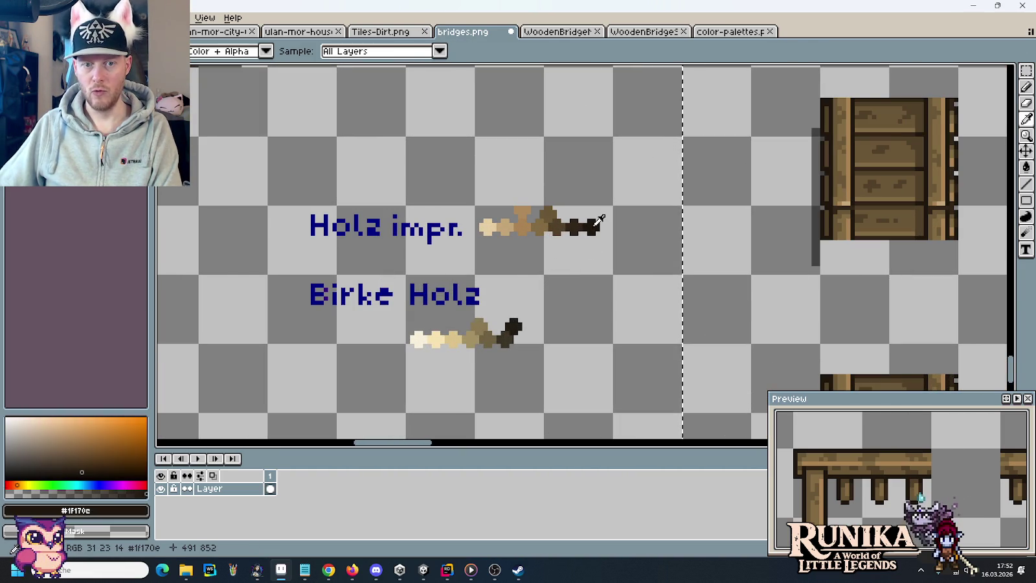
{"action": "left_click", "coordinate": [515, 323]}
{"action": "key", "text": "e"}
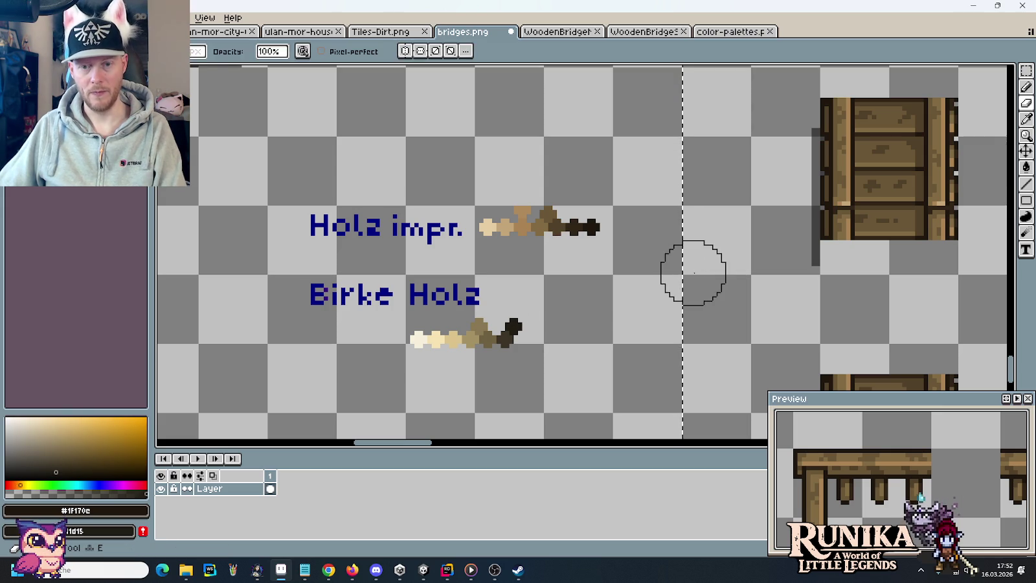
Step: Pan across the bridge tileset toward the railing pieces and back
{"action": "scroll", "coordinate": [695, 272], "scroll_direction": "up", "scroll_amount": 10}
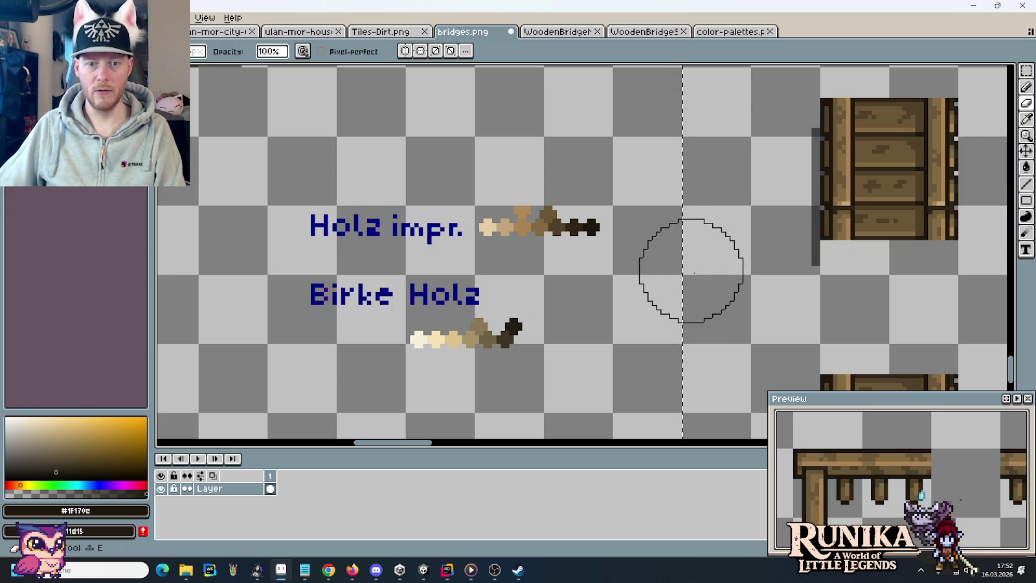
{"action": "scroll", "coordinate": [694, 273], "scroll_direction": "up", "scroll_amount": 10}
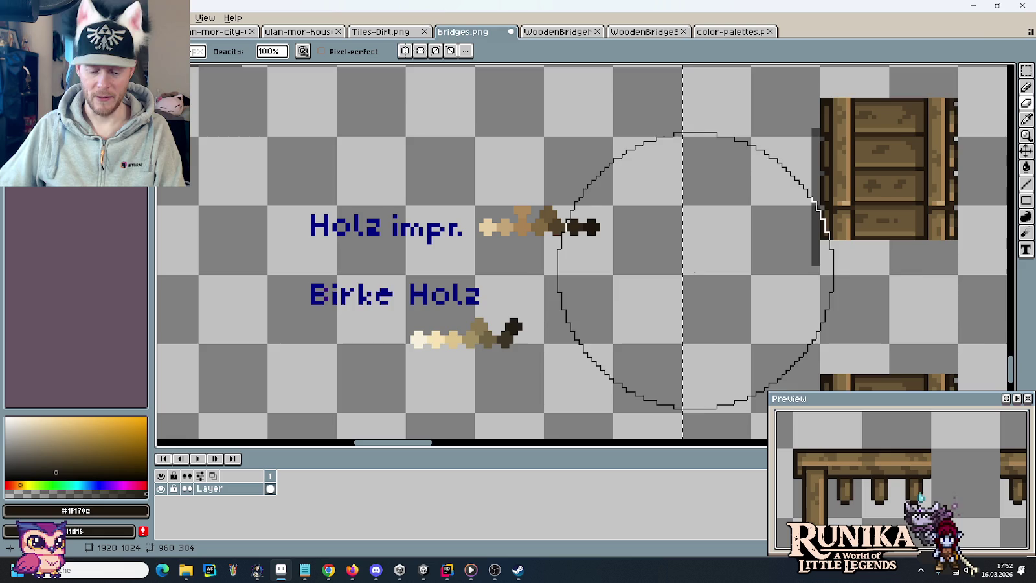
{"action": "scroll", "coordinate": [695, 273], "scroll_direction": "down", "scroll_amount": 6}
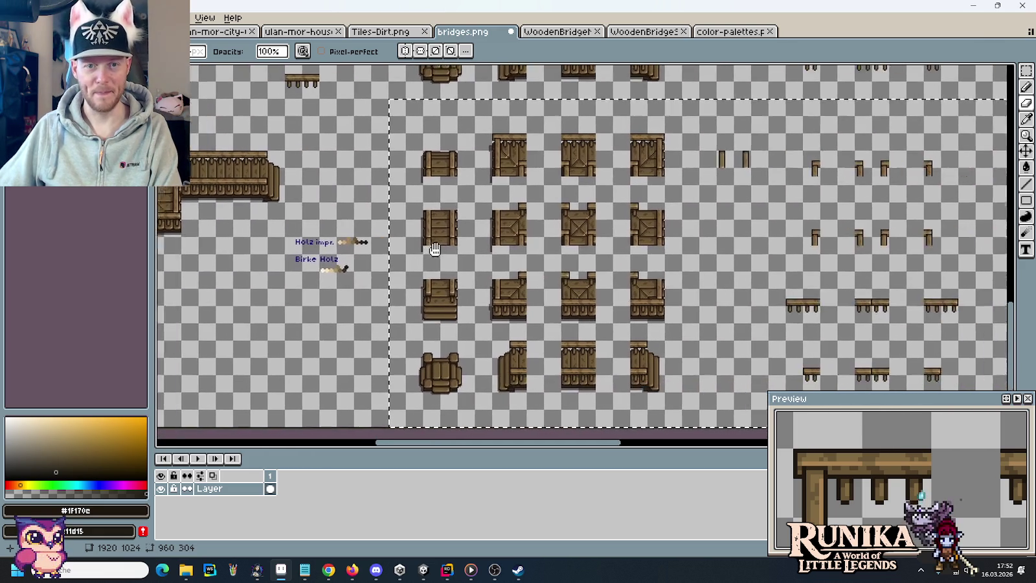
{"action": "left_click_drag", "start_coordinate": [435, 249], "coordinate": [395, 241]}
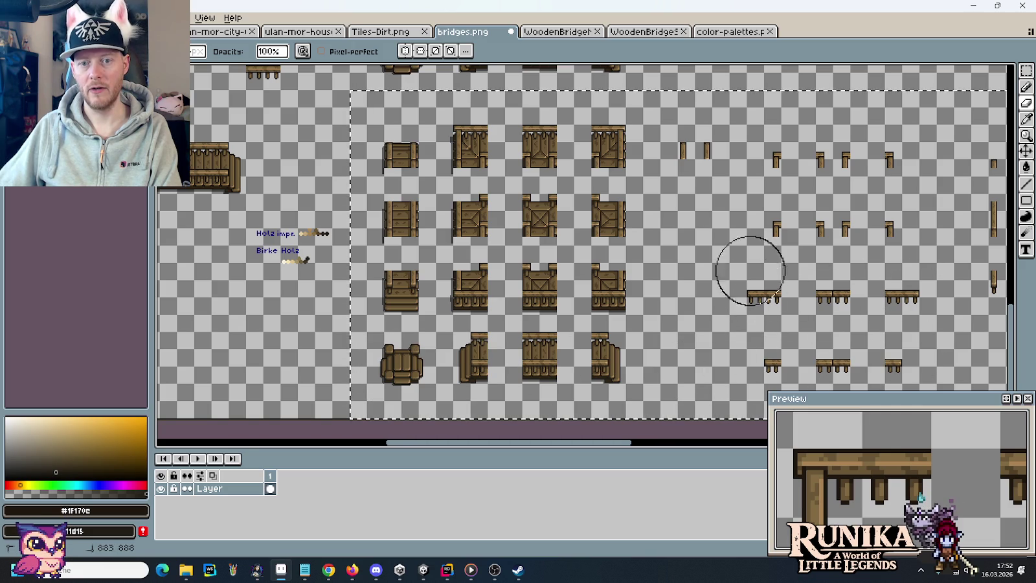
{"action": "left_click_drag", "start_coordinate": [834, 244], "coordinate": [548, 237]}
{"action": "left_click_drag", "start_coordinate": [724, 166], "coordinate": [566, 167]}
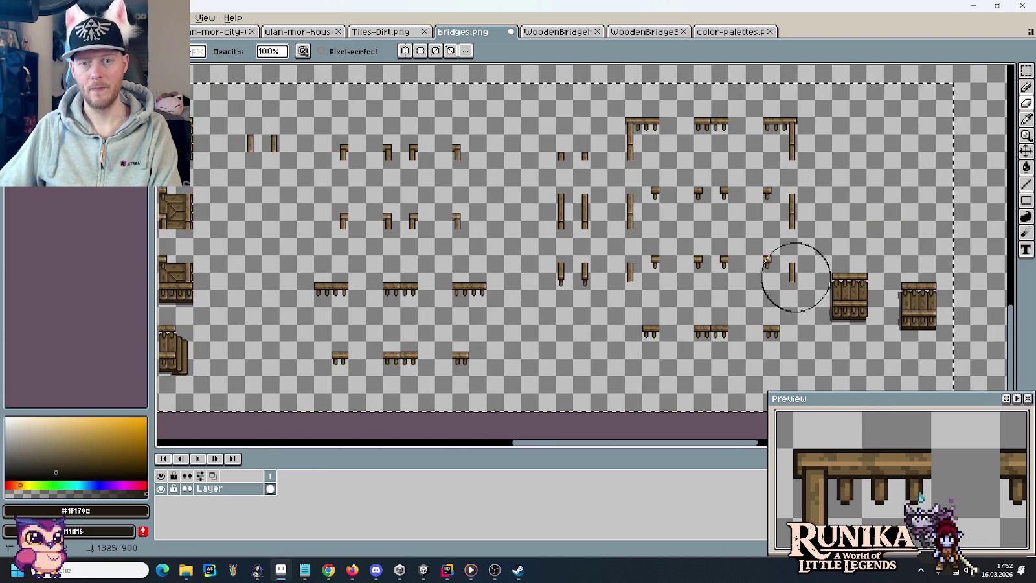
{"action": "left_click_drag", "start_coordinate": [347, 278], "coordinate": [413, 276]}
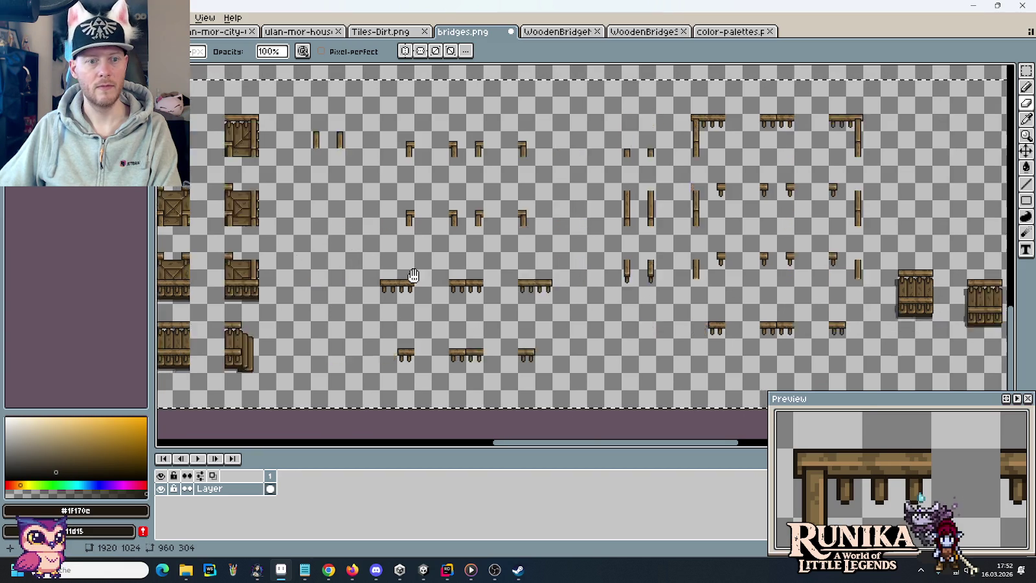
{"action": "scroll", "coordinate": [413, 275], "scroll_direction": "left", "scroll_amount": 5}
Step: Make #514028, the darkest Holz impr. brown, the main colour and dark Birke Holz brown the second
{"action": "key", "text": "i"}
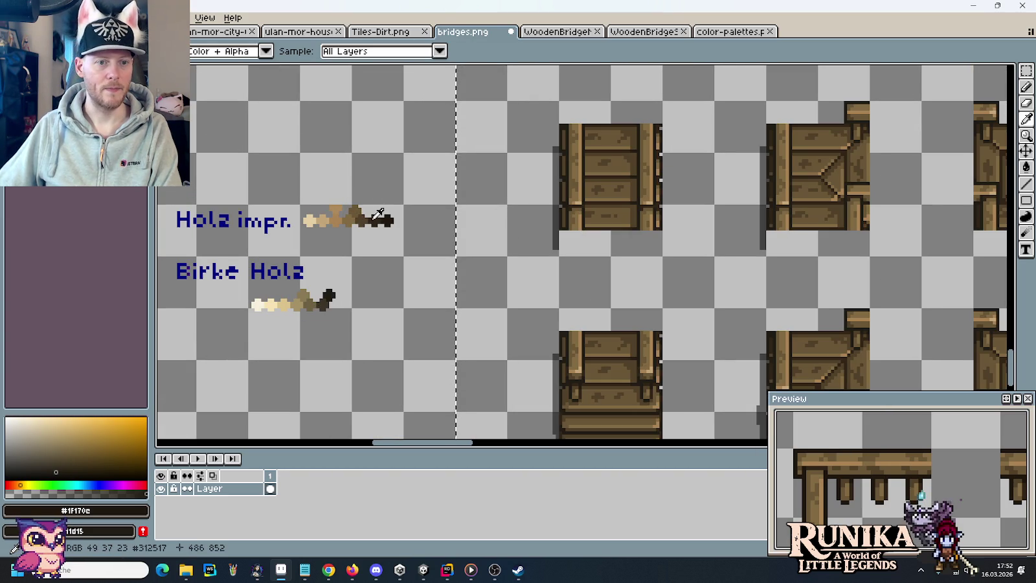
{"action": "left_click", "coordinate": [375, 218]}
{"action": "right_click", "coordinate": [326, 300]}
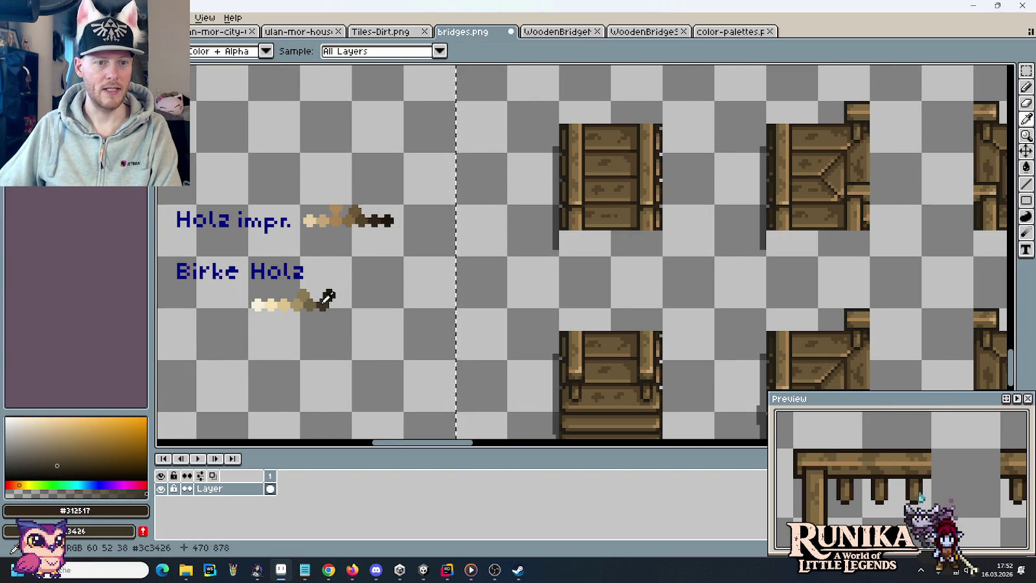
{"action": "scroll", "coordinate": [327, 298], "scroll_direction": "down", "scroll_amount": 3}
{"action": "scroll", "coordinate": [474, 173], "scroll_direction": "right", "scroll_amount": 3}
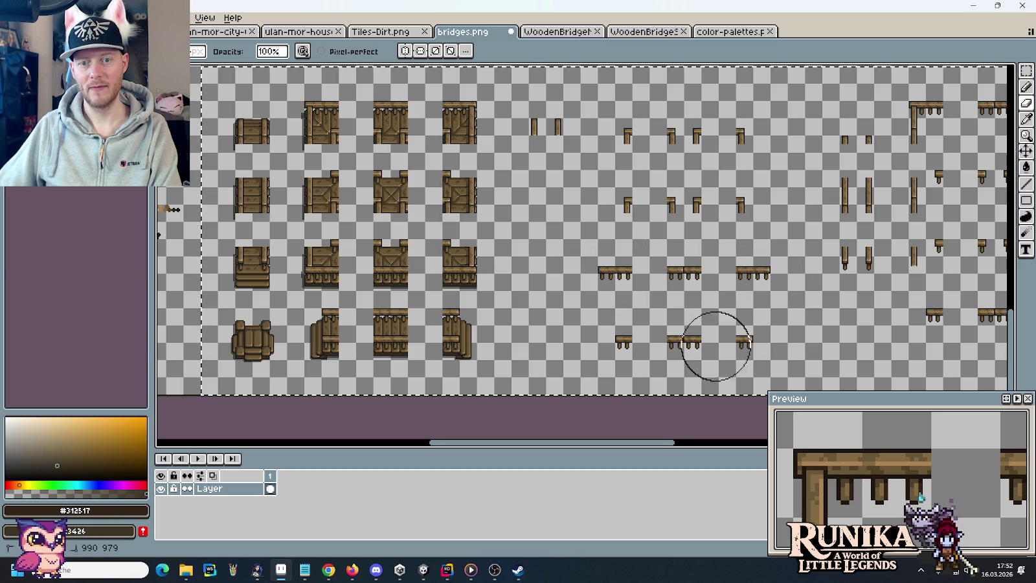
{"action": "left_click_drag", "start_coordinate": [790, 203], "coordinate": [555, 178]}
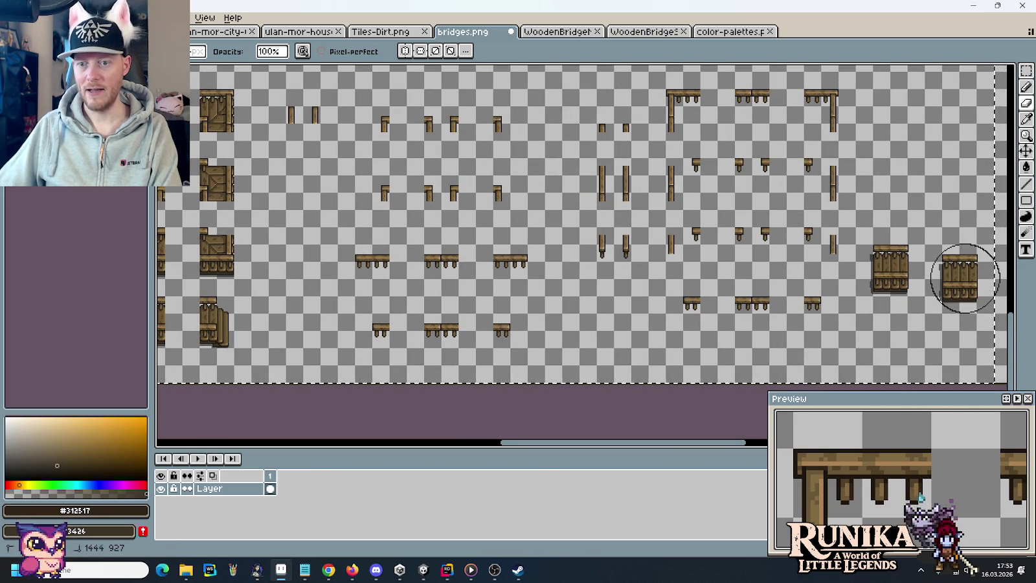
{"action": "scroll", "coordinate": [624, 231], "scroll_direction": "up", "scroll_amount": 2}
{"action": "scroll", "coordinate": [285, 188], "scroll_direction": "up", "scroll_amount": 2}
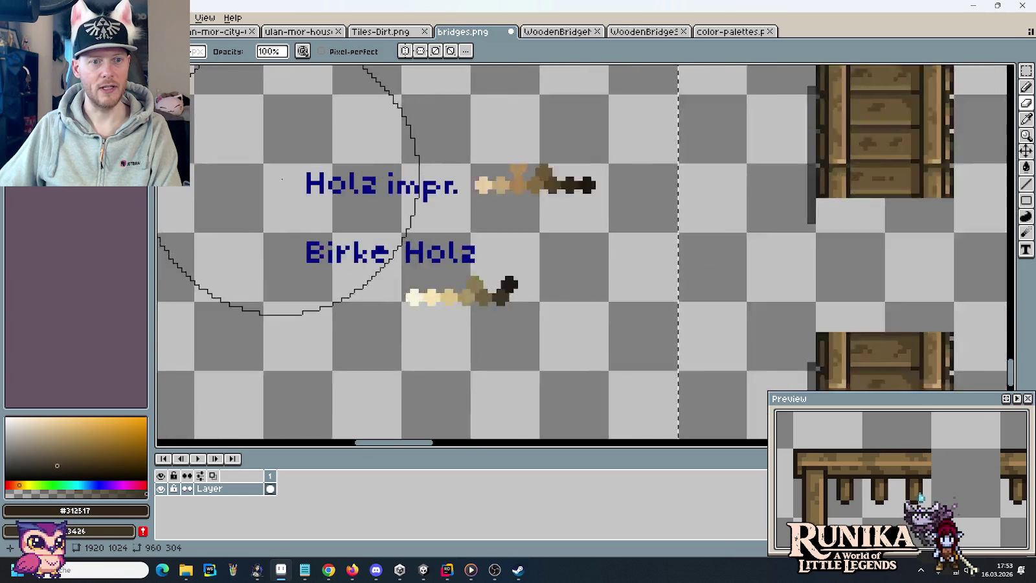
{"action": "scroll", "coordinate": [282, 180], "scroll_direction": "up", "scroll_amount": 1}
{"action": "key", "text": "i"}
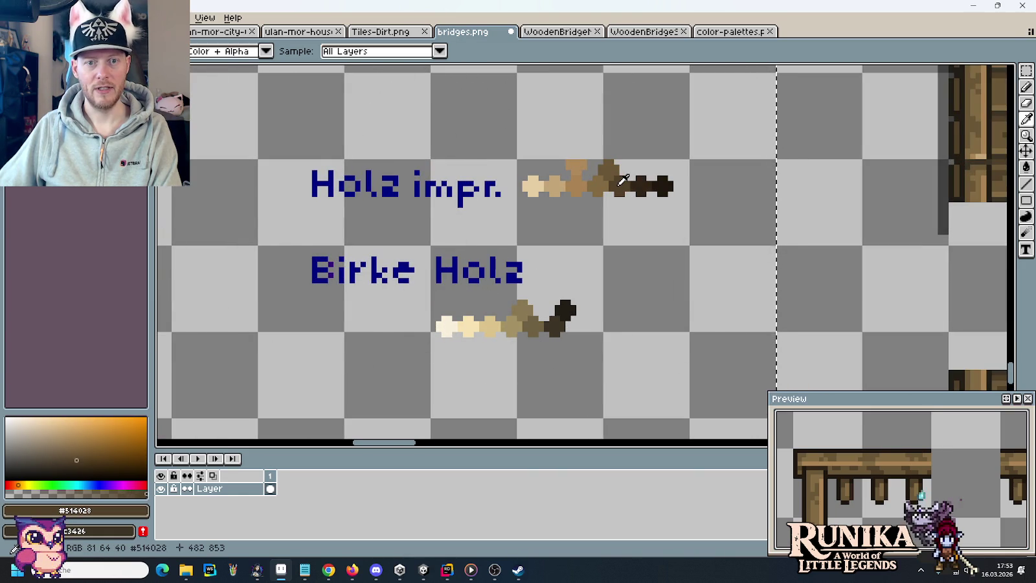
Step: Sample a mid brown from the Holz impr. swatches, then return to the Eraser
{"action": "left_click", "coordinate": [543, 320]}
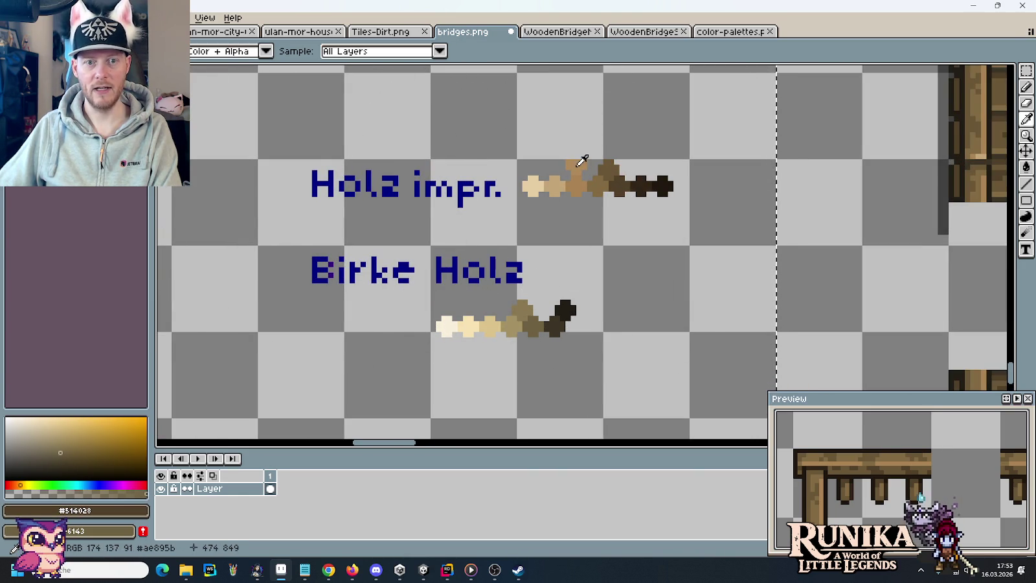
{"action": "scroll", "coordinate": [582, 160], "scroll_direction": "down", "scroll_amount": 2}
{"action": "scroll", "coordinate": [721, 206], "scroll_direction": "down", "scroll_amount": 3}
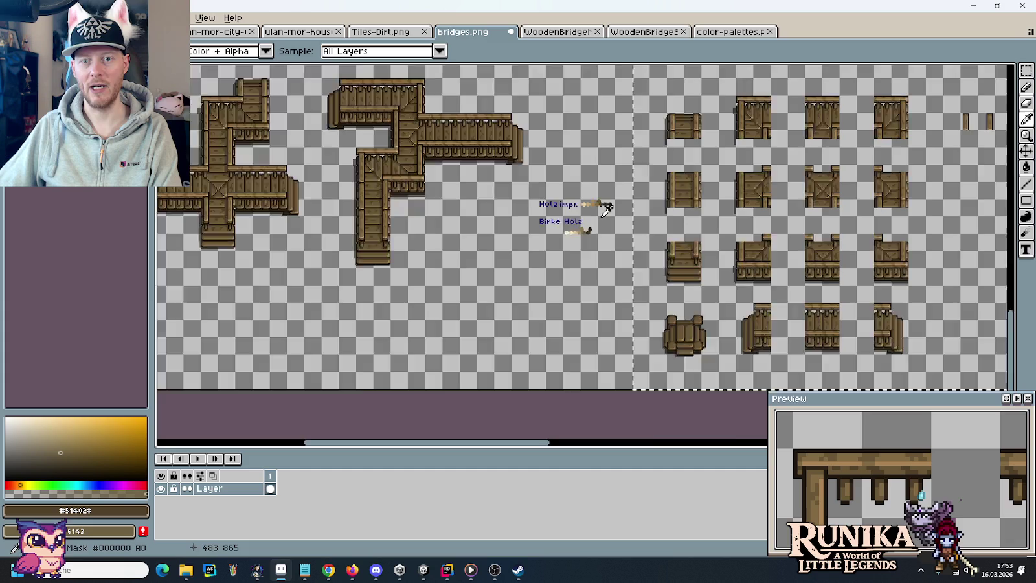
{"action": "scroll", "coordinate": [586, 224], "scroll_direction": "up", "scroll_amount": 1}
{"action": "key", "text": "e"}
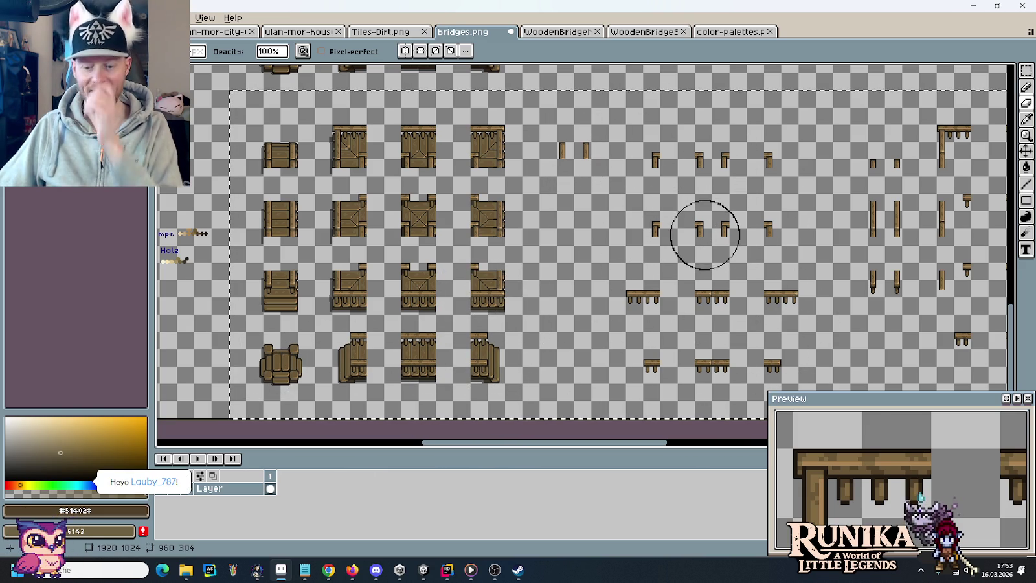
Step: Set the main colour to Holz impr. #6a5436 and the second to Birke Holz #897953
{"action": "scroll", "coordinate": [706, 233], "scroll_direction": "right", "scroll_amount": 5}
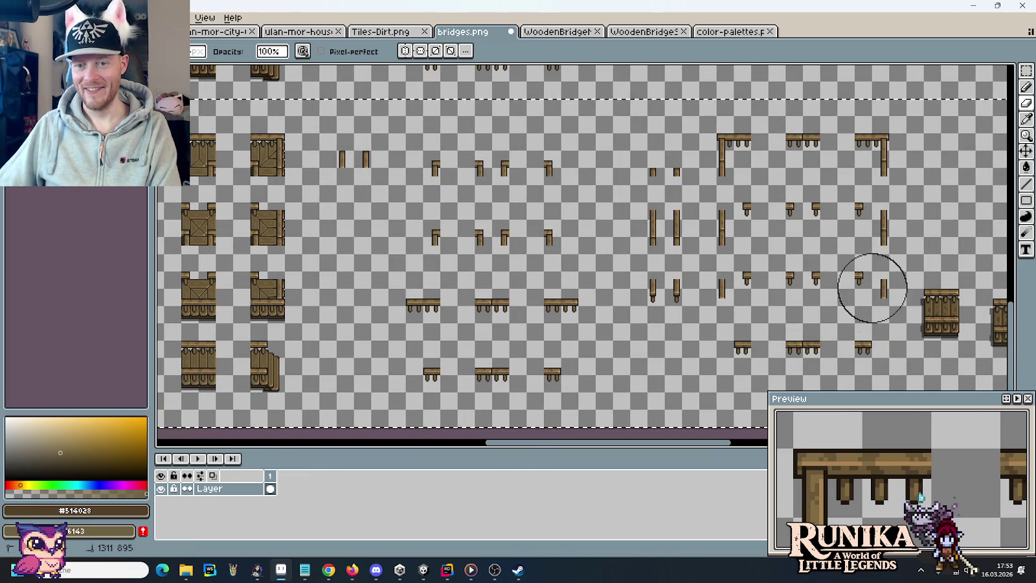
{"action": "scroll", "coordinate": [724, 314], "scroll_direction": "right", "scroll_amount": 3}
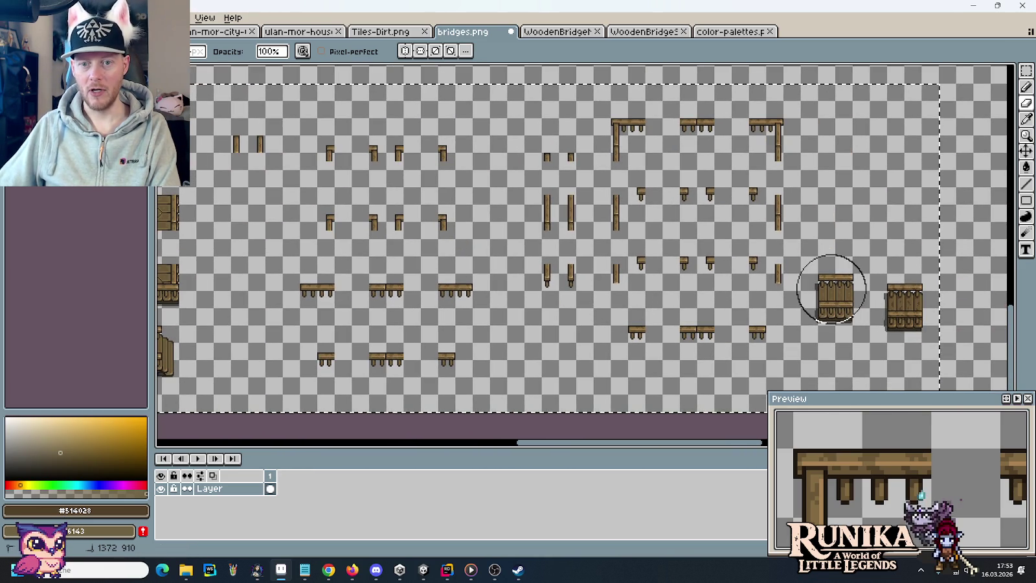
{"action": "scroll", "coordinate": [680, 301], "scroll_direction": "left", "scroll_amount": 7}
{"action": "scroll", "coordinate": [641, 301], "scroll_direction": "left", "scroll_amount": 8}
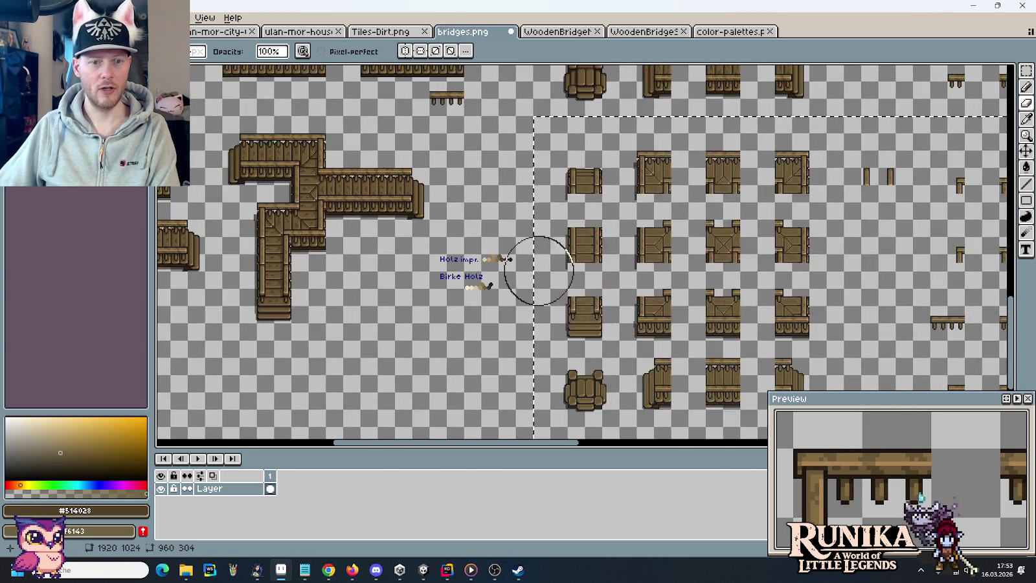
{"action": "scroll", "coordinate": [531, 266], "scroll_direction": "up", "scroll_amount": 3}
{"action": "key", "text": "i"}
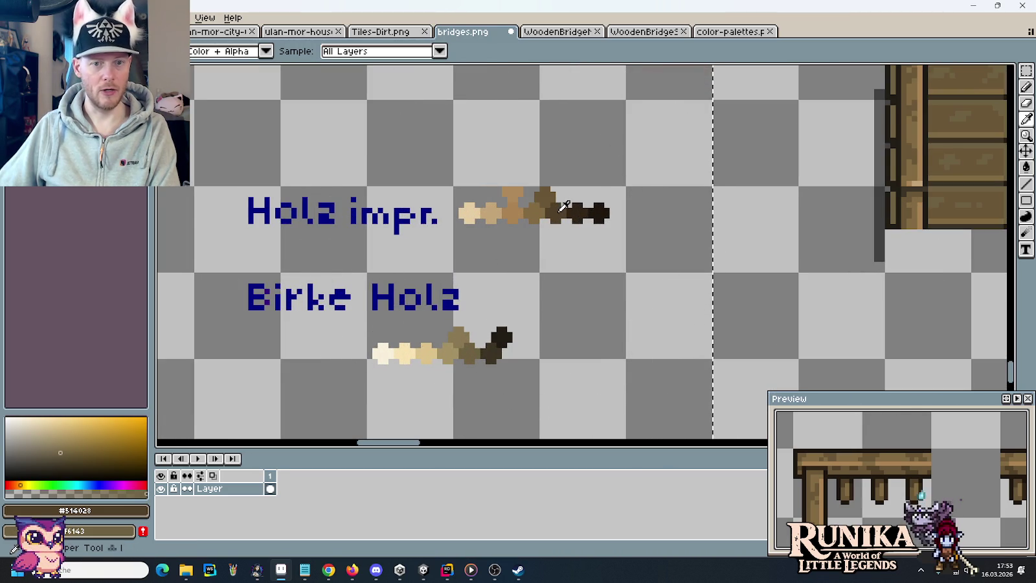
{"action": "left_click", "coordinate": [551, 194]}
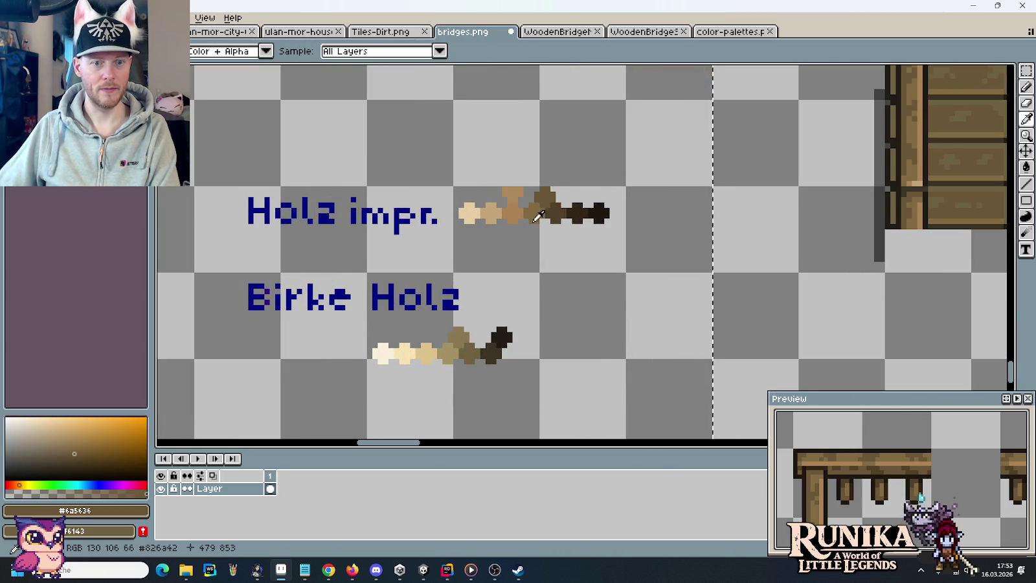
{"action": "right_click", "coordinate": [457, 335]}
{"action": "scroll", "coordinate": [457, 335], "scroll_direction": "down", "scroll_amount": 4}
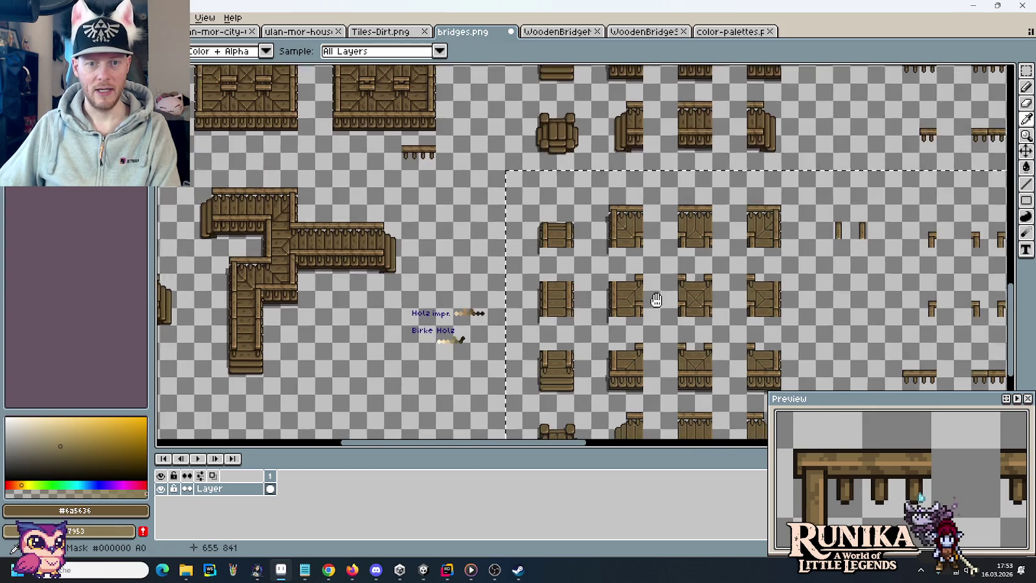
{"action": "left_click_drag", "start_coordinate": [656, 300], "coordinate": [445, 213]}
Step: Switch to the Pencil and look over the bridge tiles
{"action": "key", "text": "b"}
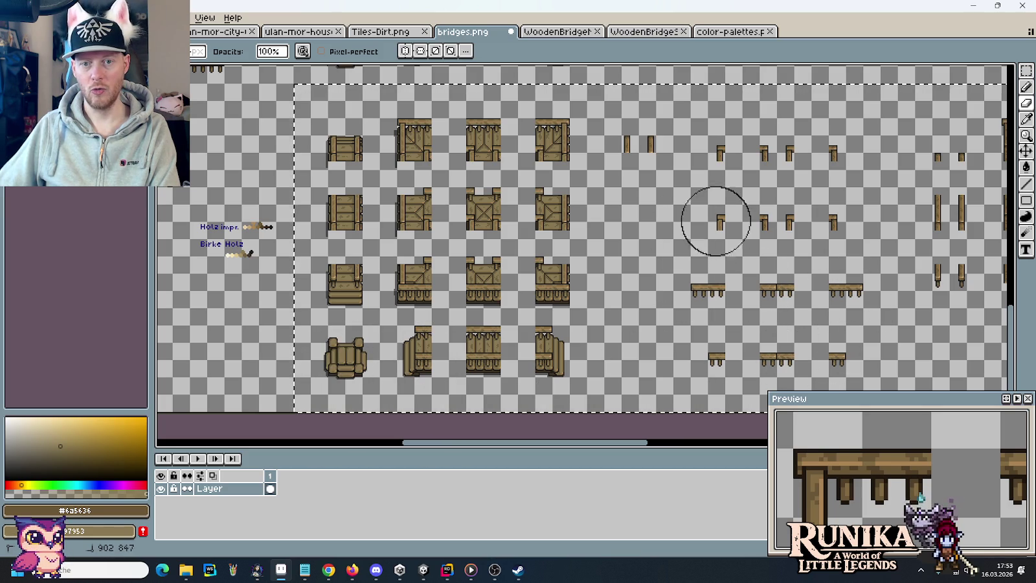
{"action": "scroll", "coordinate": [800, 275], "scroll_direction": "down", "scroll_amount": 2}
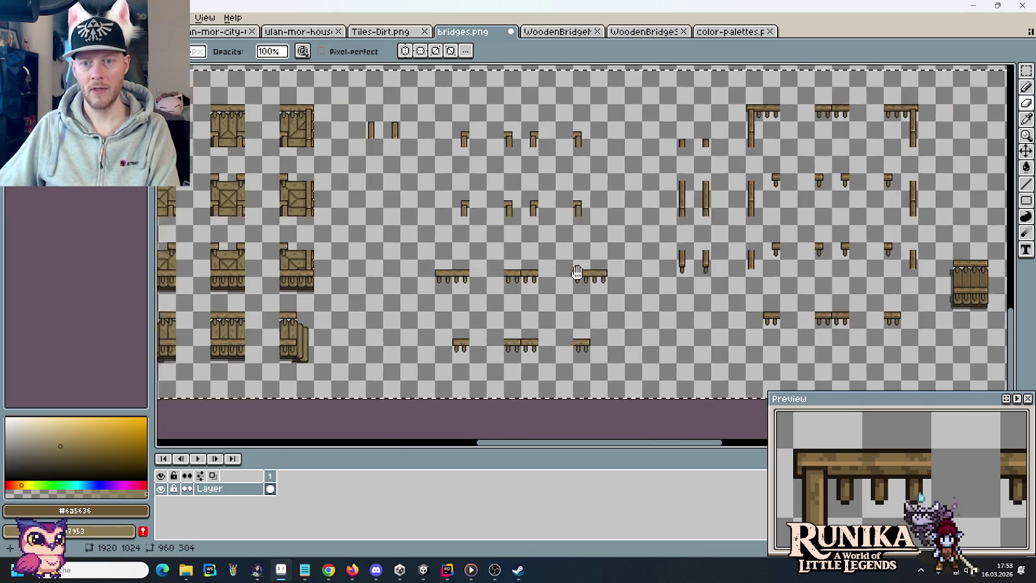
{"action": "scroll", "coordinate": [634, 259], "scroll_direction": "up", "scroll_amount": 2}
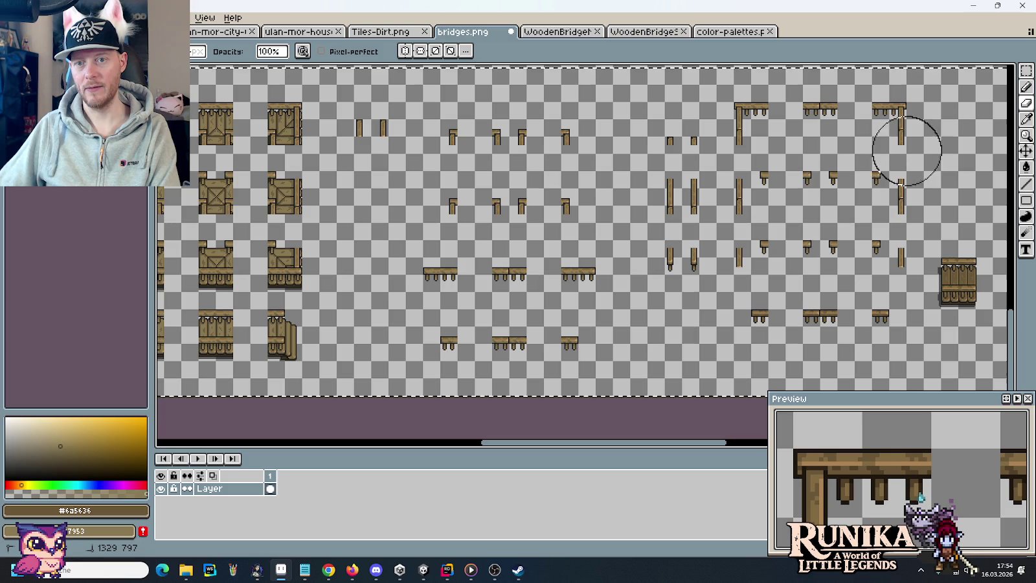
{"action": "scroll", "coordinate": [879, 313], "scroll_direction": "down", "scroll_amount": 1}
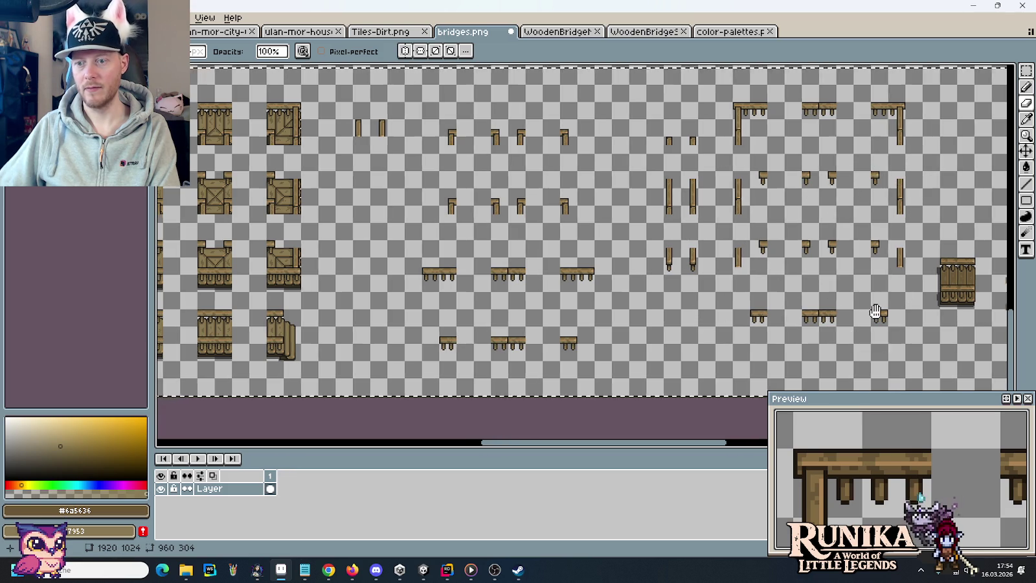
{"action": "scroll", "coordinate": [747, 296], "scroll_direction": "up", "scroll_amount": 1}
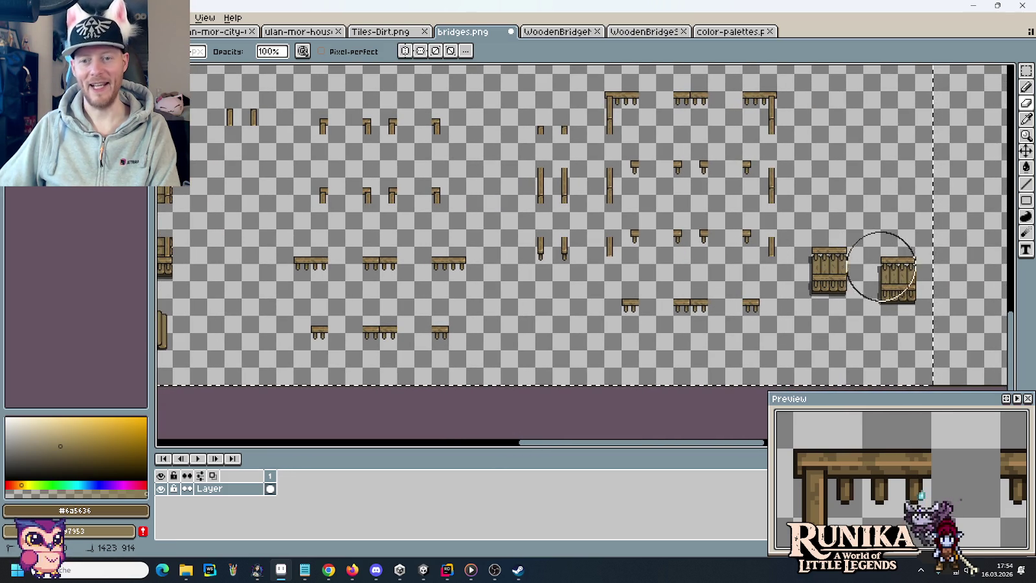
{"action": "scroll", "coordinate": [322, 247], "scroll_direction": "left", "scroll_amount": 5}
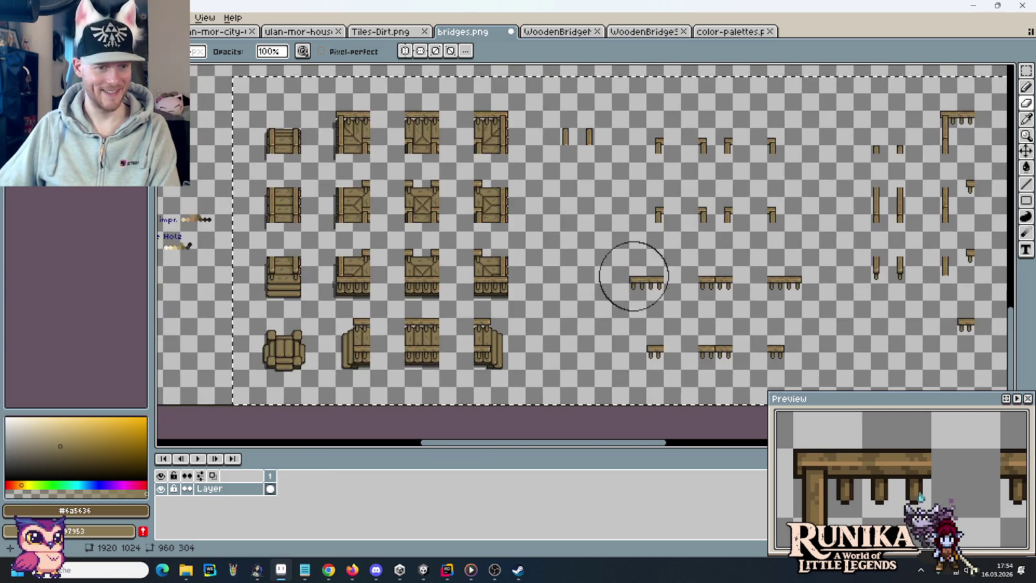
{"action": "scroll", "coordinate": [450, 243], "scroll_direction": "up", "scroll_amount": 3}
Step: Sample a darker Holz impr. brown and a mid Birke Holz brown
{"action": "key", "text": "i"}
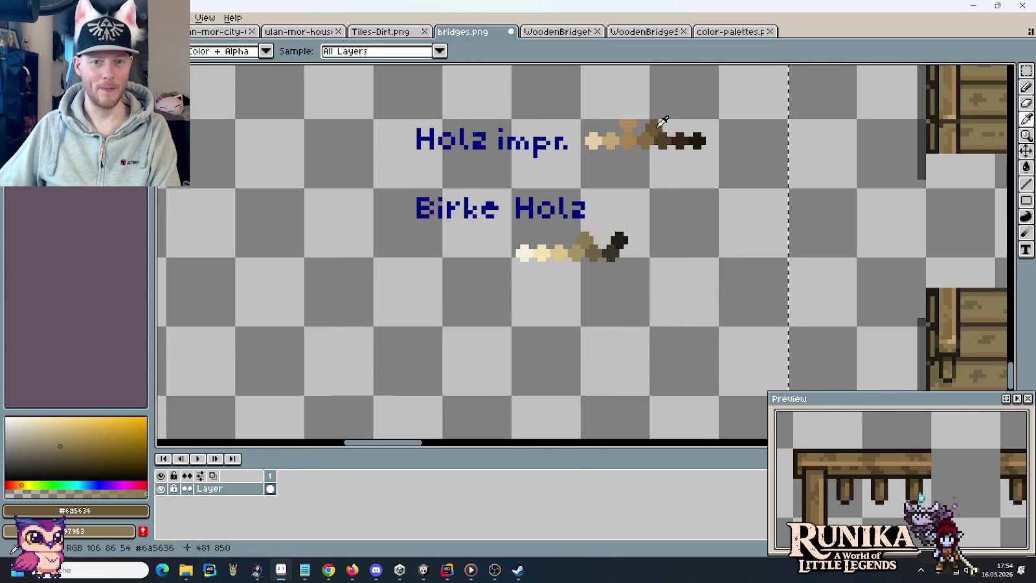
{"action": "left_click", "coordinate": [651, 134]}
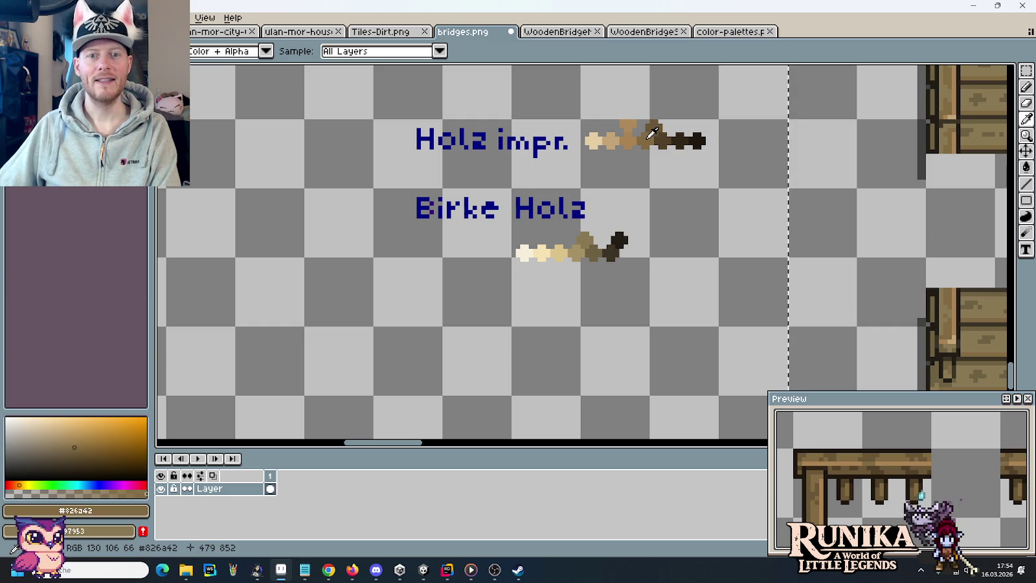
{"action": "left_click", "coordinate": [586, 246]}
{"action": "scroll", "coordinate": [502, 237], "scroll_direction": "down", "scroll_amount": 4}
{"action": "key", "text": "e"}
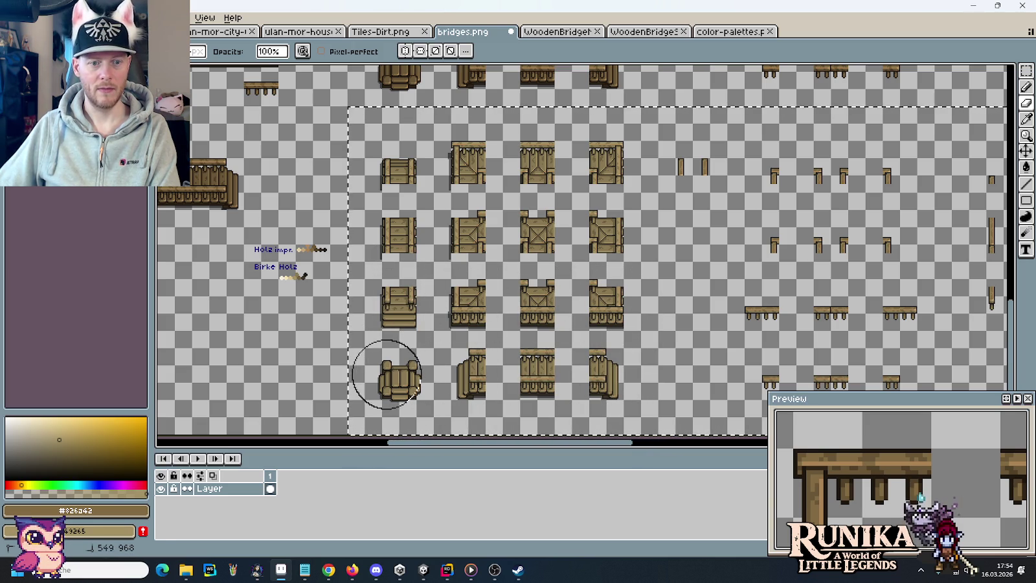
Step: Pan across the bridge tile sheet to inspect the tiles
{"action": "left_click_drag", "start_coordinate": [724, 243], "coordinate": [539, 241]}
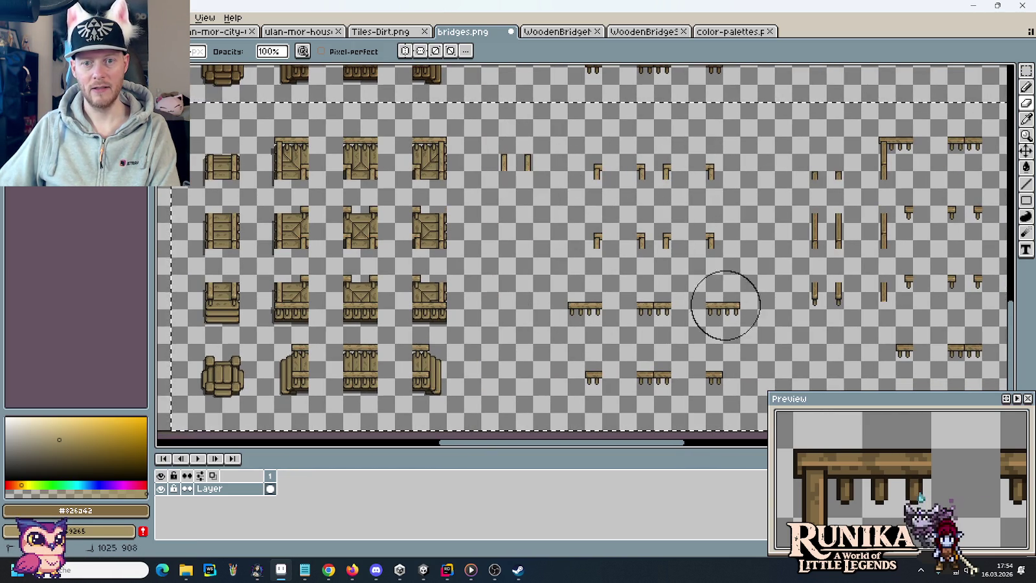
{"action": "left_click_drag", "start_coordinate": [817, 162], "coordinate": [632, 170]}
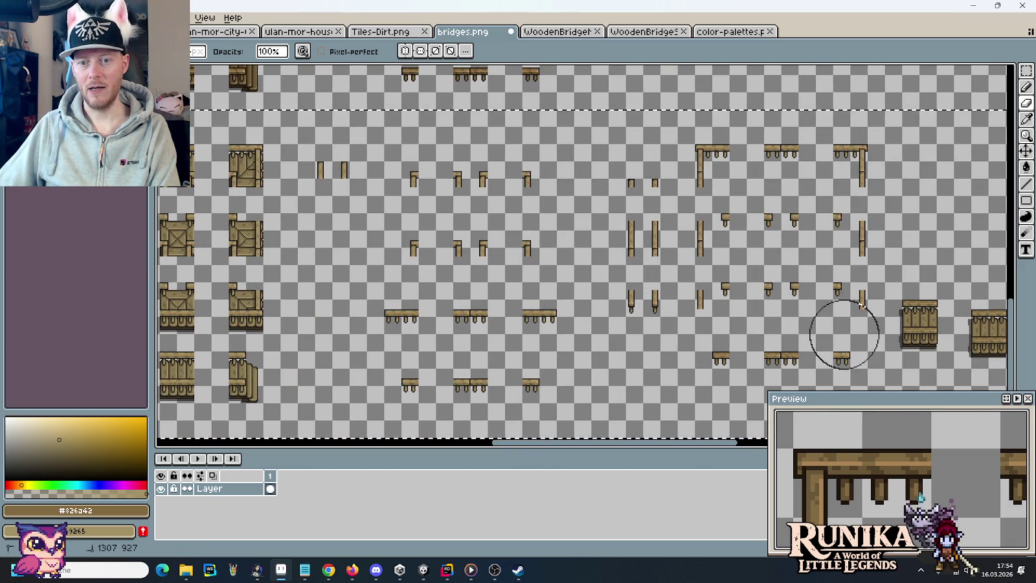
{"action": "left_click_drag", "start_coordinate": [705, 290], "coordinate": [508, 274]}
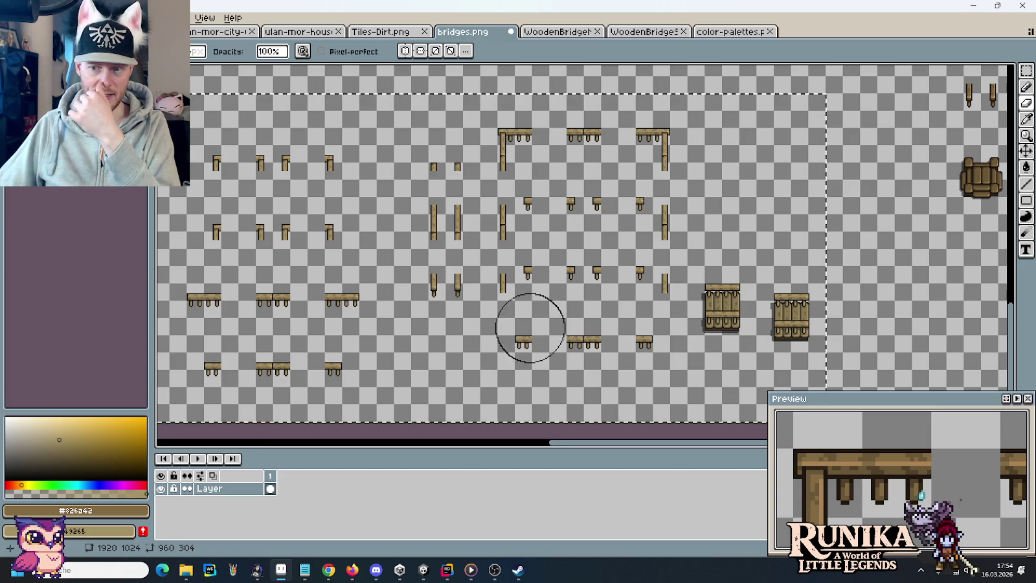
{"action": "scroll", "coordinate": [639, 318], "scroll_direction": "left", "scroll_amount": 5}
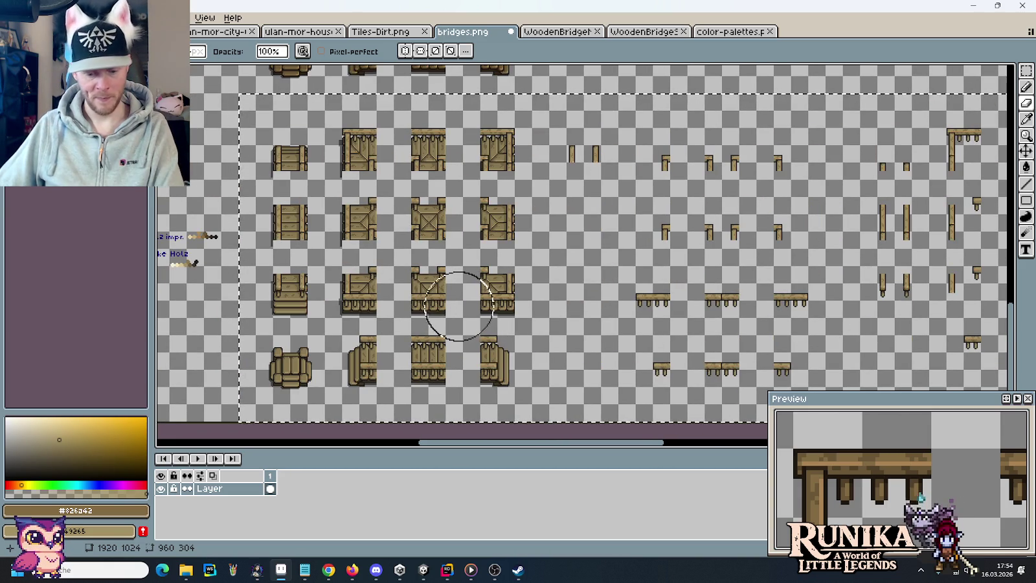
{"action": "scroll", "coordinate": [458, 306], "scroll_direction": "left", "scroll_amount": 3}
{"action": "scroll", "coordinate": [414, 233], "scroll_direction": "up", "scroll_amount": 3}
Step: Take a Holz impr. wood tone as main colour and a lighter wood tone as second
{"action": "key", "text": "i"}
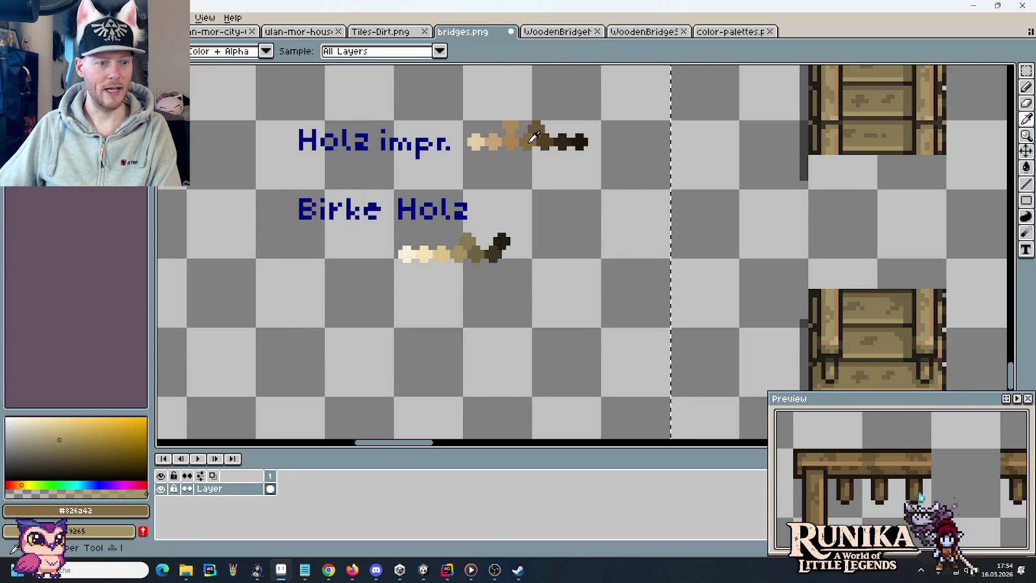
{"action": "left_click", "coordinate": [516, 137]}
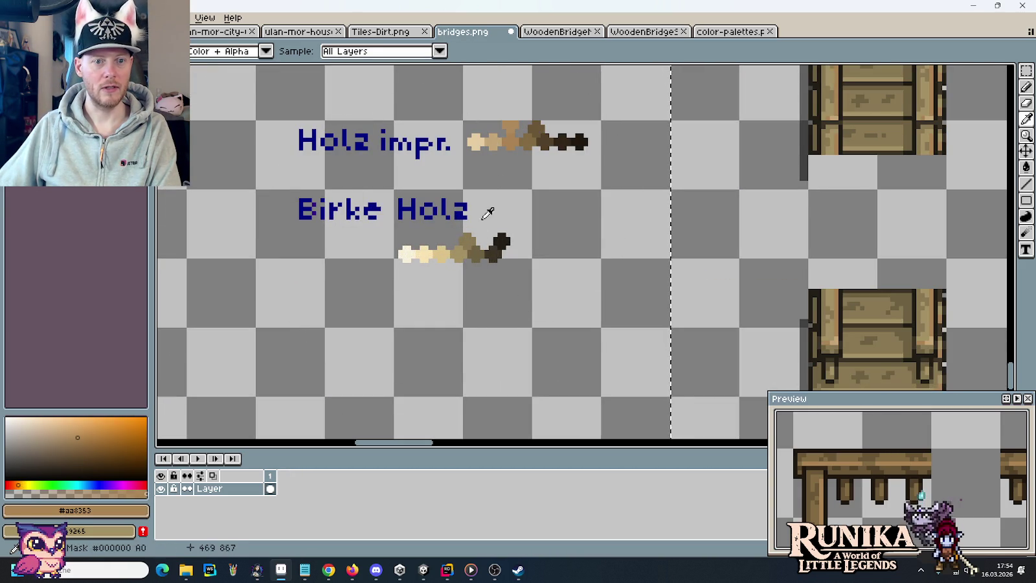
{"action": "right_click", "coordinate": [447, 251]}
{"action": "scroll", "coordinate": [447, 251], "scroll_direction": "down", "scroll_amount": 3}
{"action": "scroll", "coordinate": [388, 227], "scroll_direction": "right", "scroll_amount": 3}
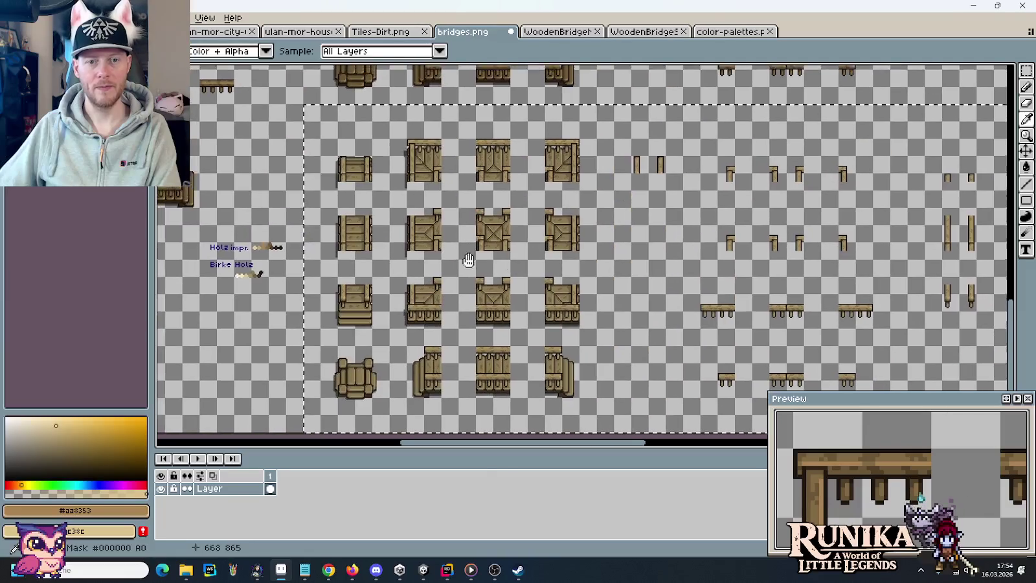
{"action": "key", "text": "e"}
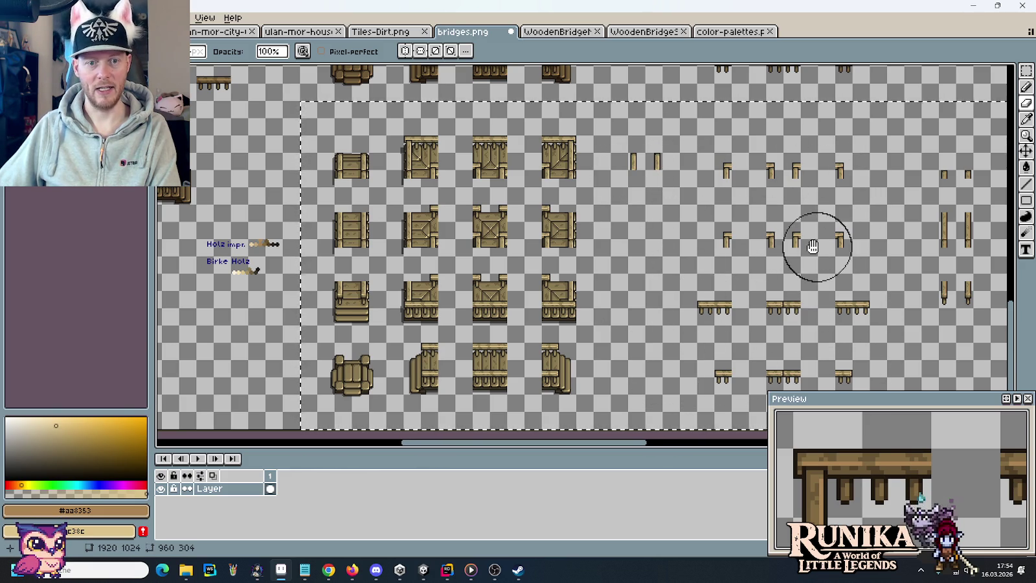
Step: Set the main colour to the light tan #c5a678 from the Holz impr. ramp
{"action": "left_click_drag", "start_coordinate": [810, 241], "coordinate": [478, 224]}
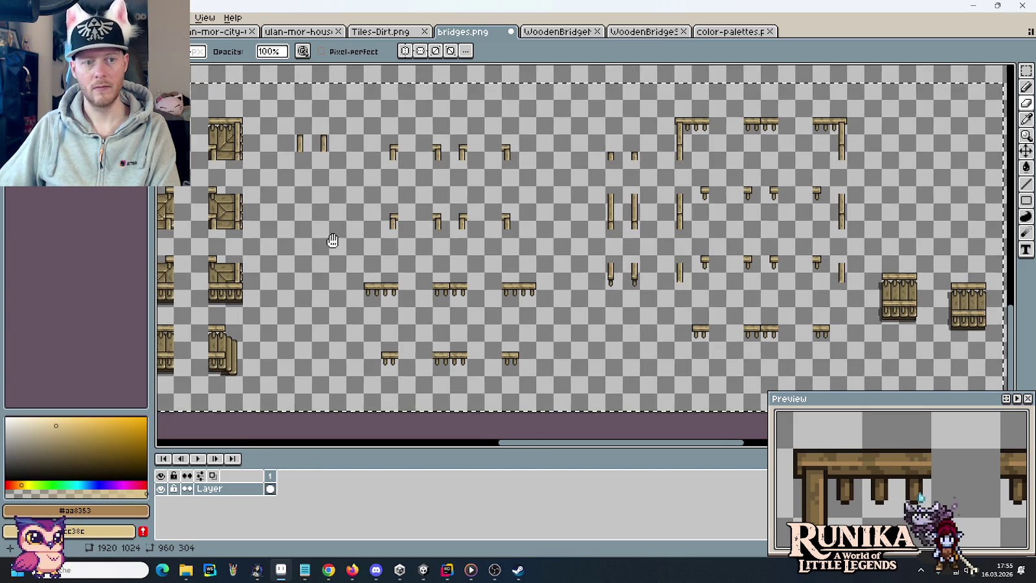
{"action": "scroll", "coordinate": [427, 231], "scroll_direction": "left", "scroll_amount": 5}
{"action": "scroll", "coordinate": [462, 222], "scroll_direction": "up", "scroll_amount": 4}
{"action": "key", "text": "i"}
{"action": "left_click", "coordinate": [506, 153]}
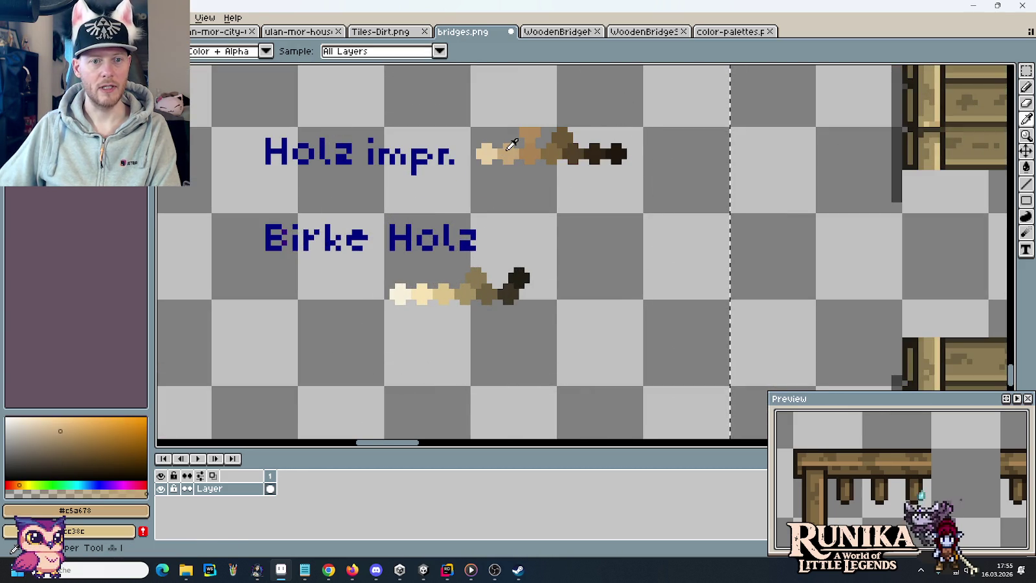
Step: Set the light birch tone from the Birke Holz swatch as the second colour
{"action": "right_click", "coordinate": [421, 294]}
{"action": "scroll", "coordinate": [421, 295], "scroll_direction": "down", "scroll_amount": 2}
{"action": "scroll", "coordinate": [428, 292], "scroll_direction": "down", "scroll_amount": 3}
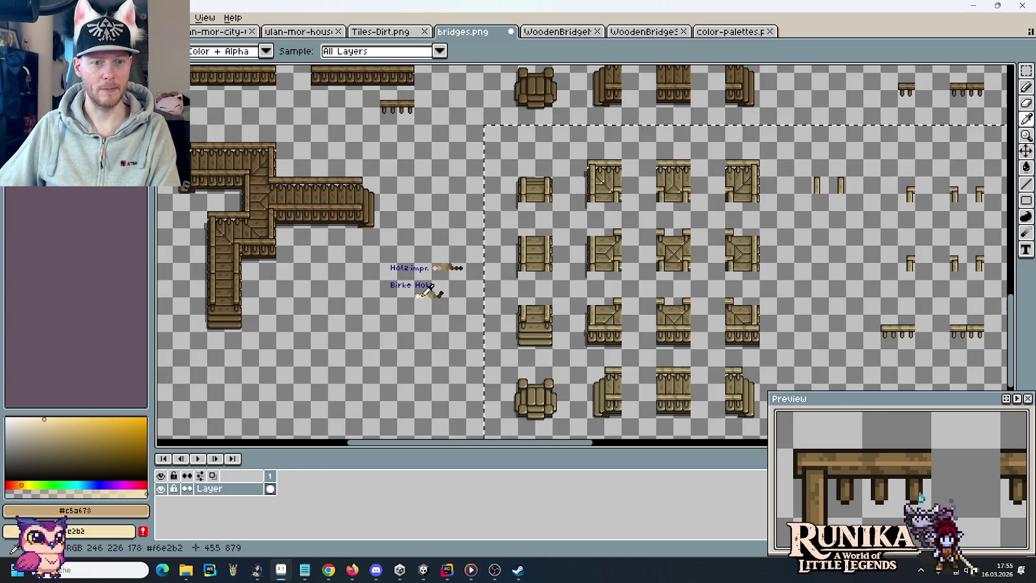
{"action": "key", "text": "e"}
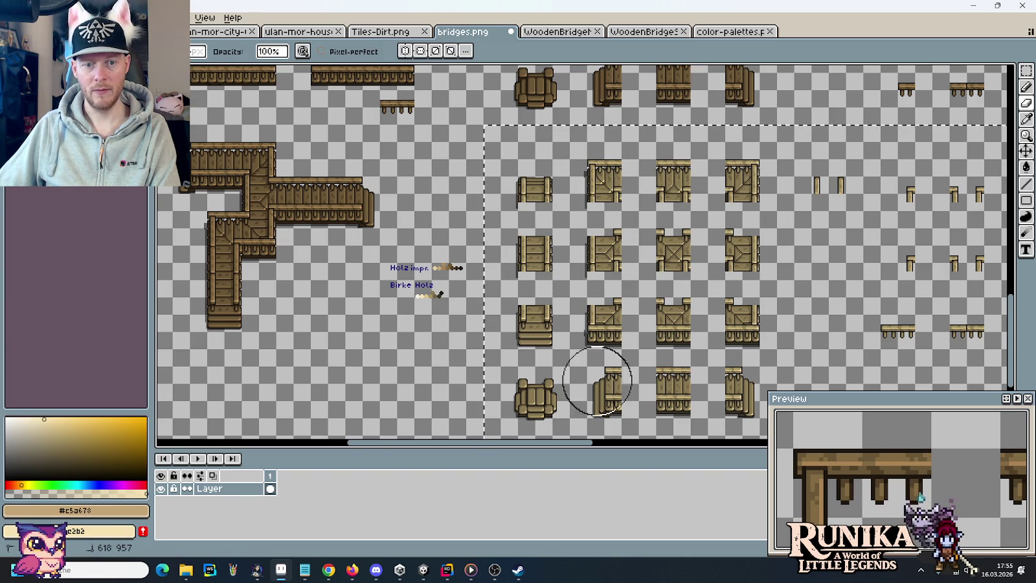
{"action": "scroll", "coordinate": [531, 272], "scroll_direction": "right", "scroll_amount": 5}
{"action": "scroll", "coordinate": [474, 127], "scroll_direction": "down", "scroll_amount": 1}
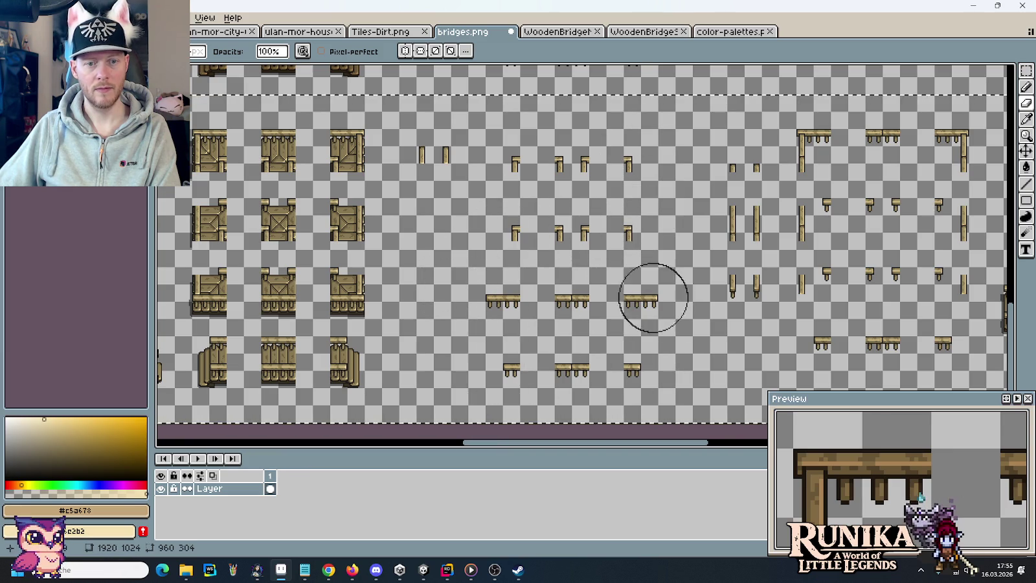
{"action": "scroll", "coordinate": [583, 259], "scroll_direction": "right", "scroll_amount": 3}
{"action": "scroll", "coordinate": [583, 259], "scroll_direction": "down", "scroll_amount": 1}
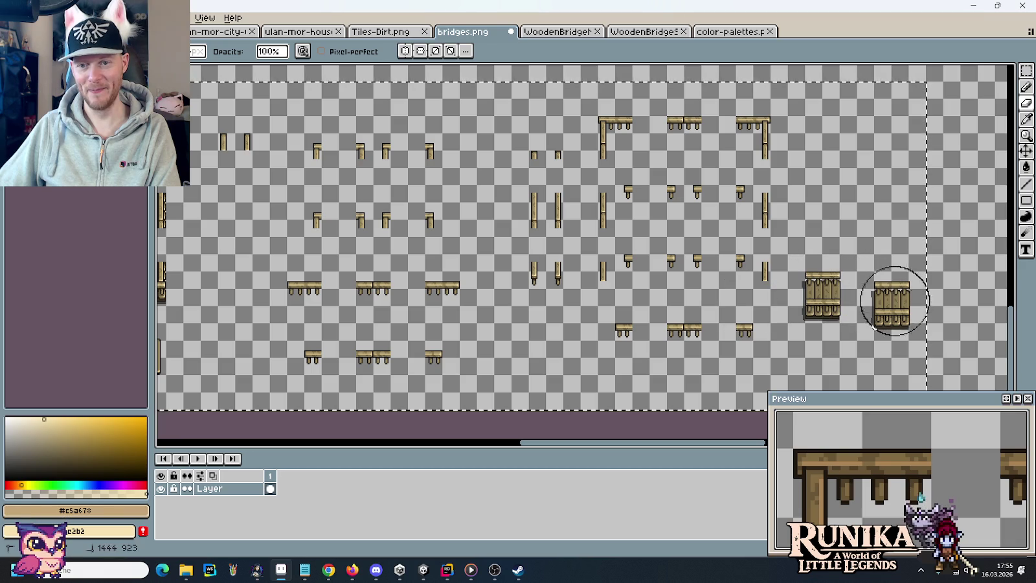
Step: Clear the current tile selection with the Rectangular Marquee
{"action": "key", "text": "m"}
{"action": "scroll", "coordinate": [695, 272], "scroll_direction": "left", "scroll_amount": 6}
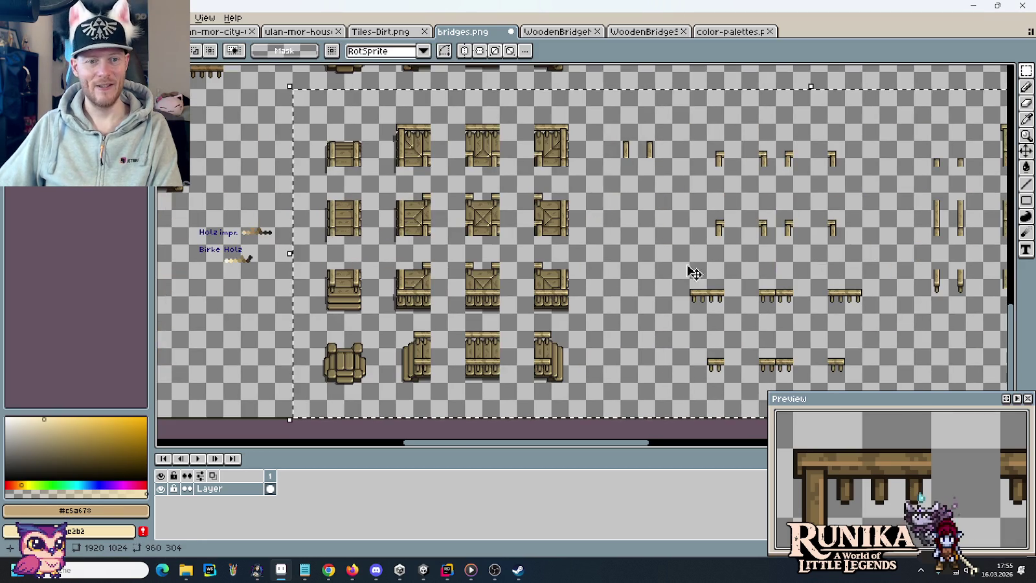
{"action": "scroll", "coordinate": [449, 234], "scroll_direction": "up", "scroll_amount": 2}
{"action": "scroll", "coordinate": [474, 234], "scroll_direction": "left", "scroll_amount": 5}
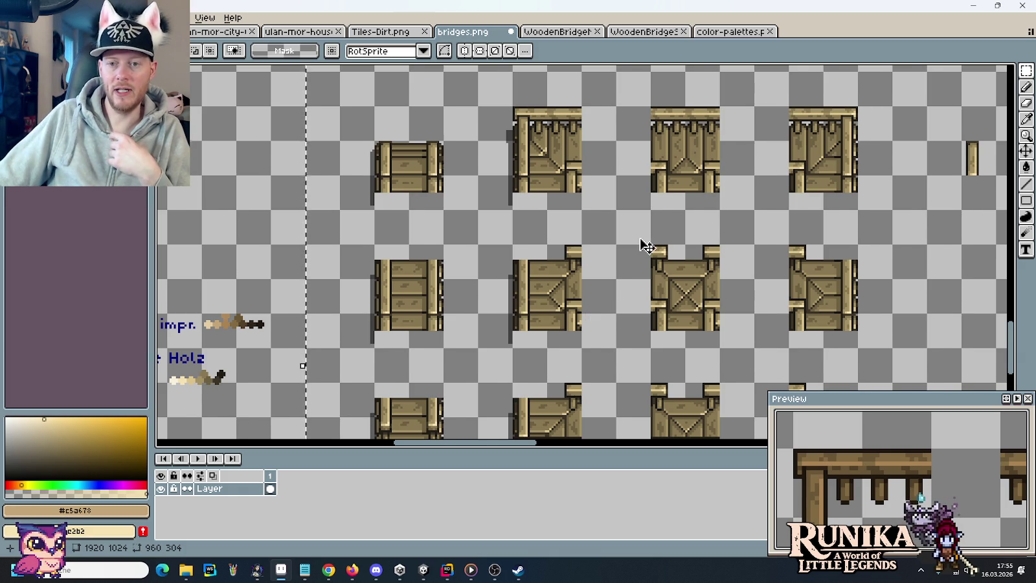
{"action": "scroll", "coordinate": [646, 246], "scroll_direction": "down", "scroll_amount": 1}
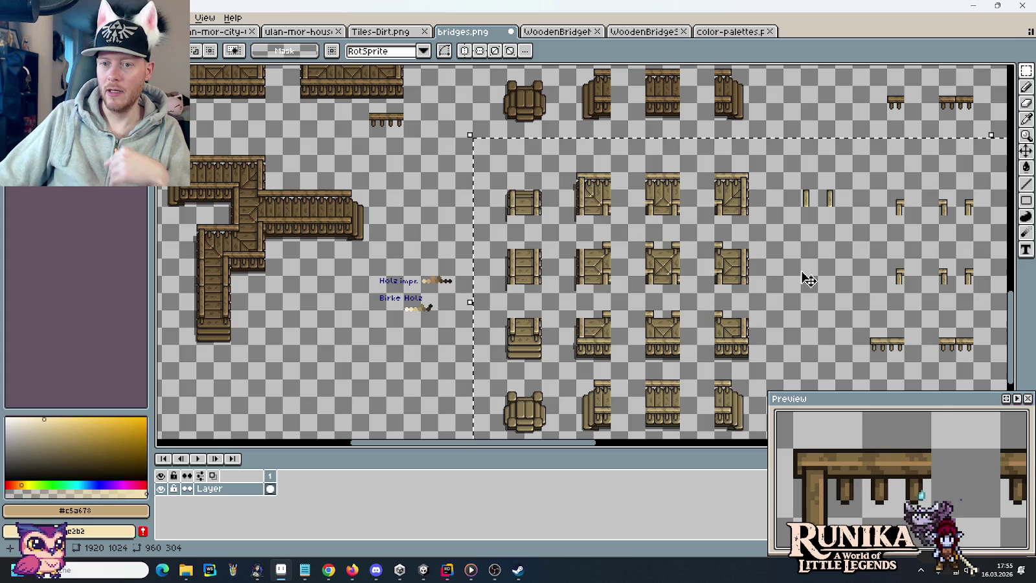
{"action": "scroll", "coordinate": [713, 266], "scroll_direction": "right", "scroll_amount": 5}
{"action": "scroll", "coordinate": [570, 224], "scroll_direction": "down", "scroll_amount": 1}
{"action": "left_click", "coordinate": [537, 135]}
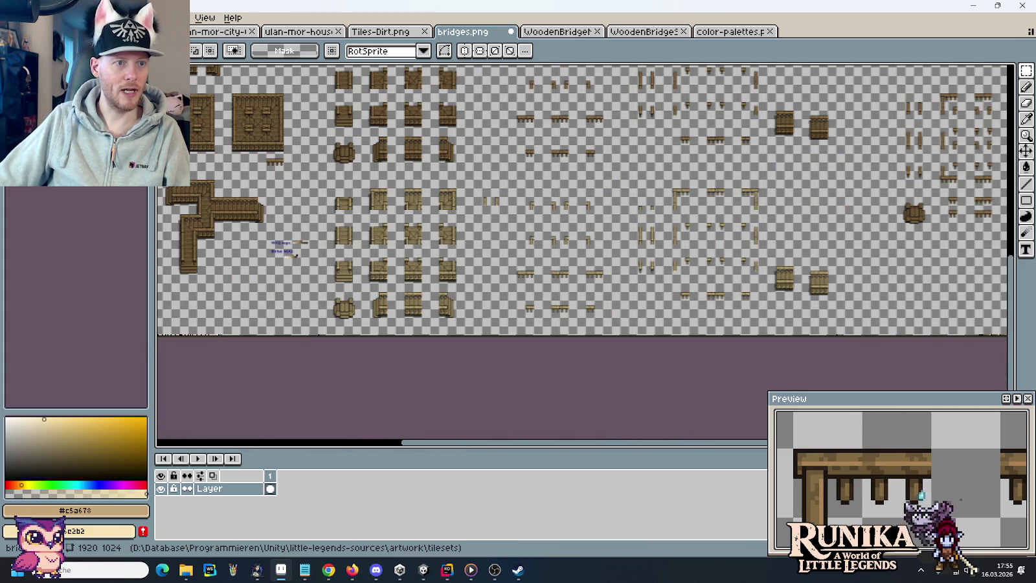
Step: Resize the canvas to 1920×1440 with the tiles anchored at the top
{"action": "key", "text": "ctrl+alt+c"}
{"action": "left_click", "coordinate": [889, 127]}
{"action": "type", "text": "1440"}
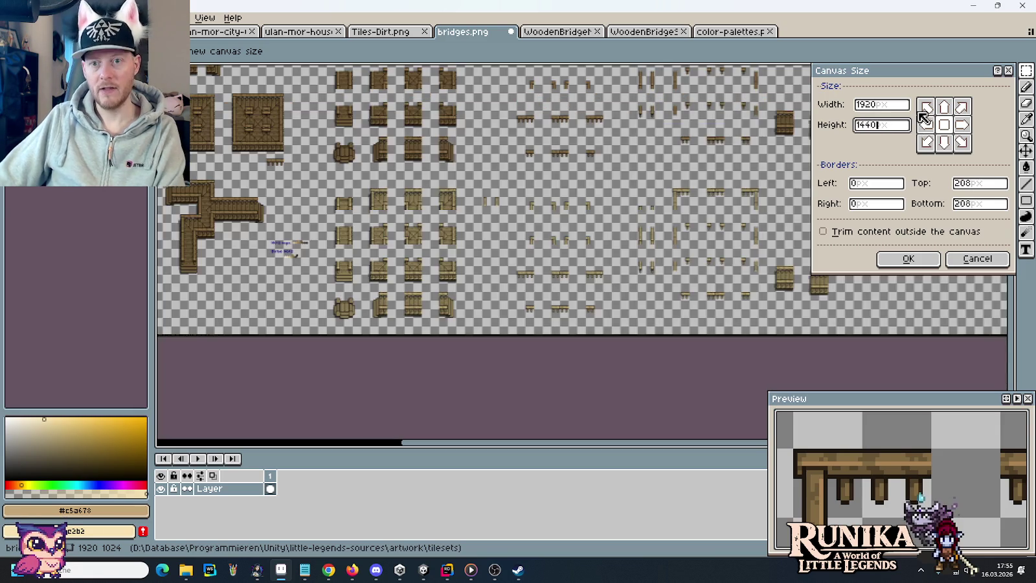
{"action": "left_click", "coordinate": [945, 108]}
{"action": "left_click", "coordinate": [913, 258]}
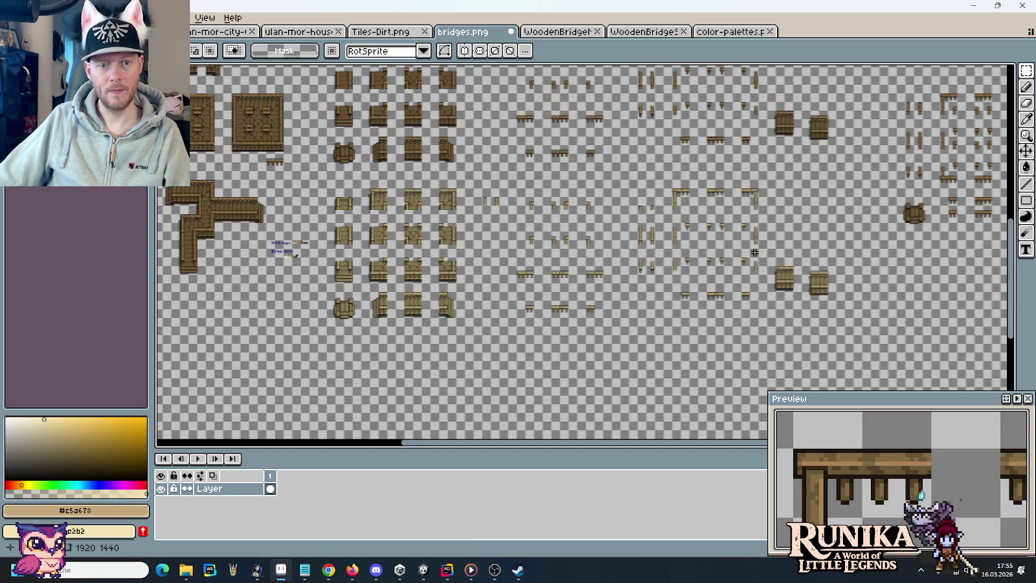
Step: Select the bridge tile block and place a copy of it in the new space below
{"action": "scroll", "coordinate": [780, 307], "scroll_direction": "up", "scroll_amount": 1}
{"action": "scroll", "coordinate": [702, 260], "scroll_direction": "up", "scroll_amount": 1}
{"action": "scroll", "coordinate": [445, 162], "scroll_direction": "up", "scroll_amount": 2}
{"action": "mouse_move", "coordinate": [329, 104]}
{"action": "left_mouse_down"}
{"action": "mouse_move", "coordinate": [482, 175]}
{"action": "mouse_move", "coordinate": [1001, 363]}
{"action": "mouse_move", "coordinate": [931, 346]}
{"action": "left_mouse_up"}
{"action": "scroll", "coordinate": [668, 190], "scroll_direction": "down", "scroll_amount": 1}
{"action": "scroll", "coordinate": [796, 218], "scroll_direction": "down", "scroll_amount": 1}
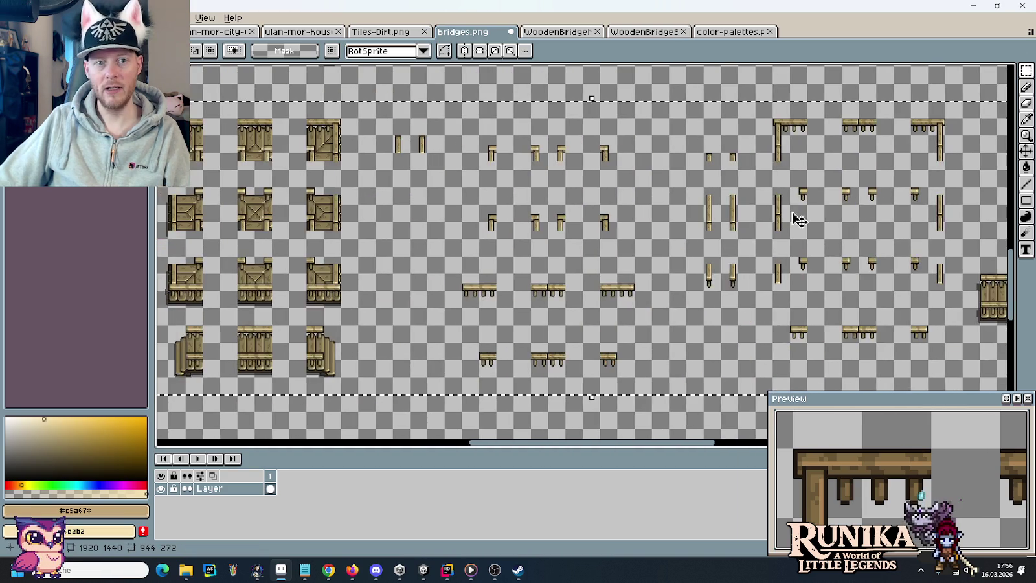
{"action": "scroll", "coordinate": [446, 215], "scroll_direction": "down", "scroll_amount": 1}
{"action": "scroll", "coordinate": [485, 120], "scroll_direction": "down", "scroll_amount": 1}
{"action": "left_click_drag", "start_coordinate": [483, 206], "coordinate": [484, 279]}
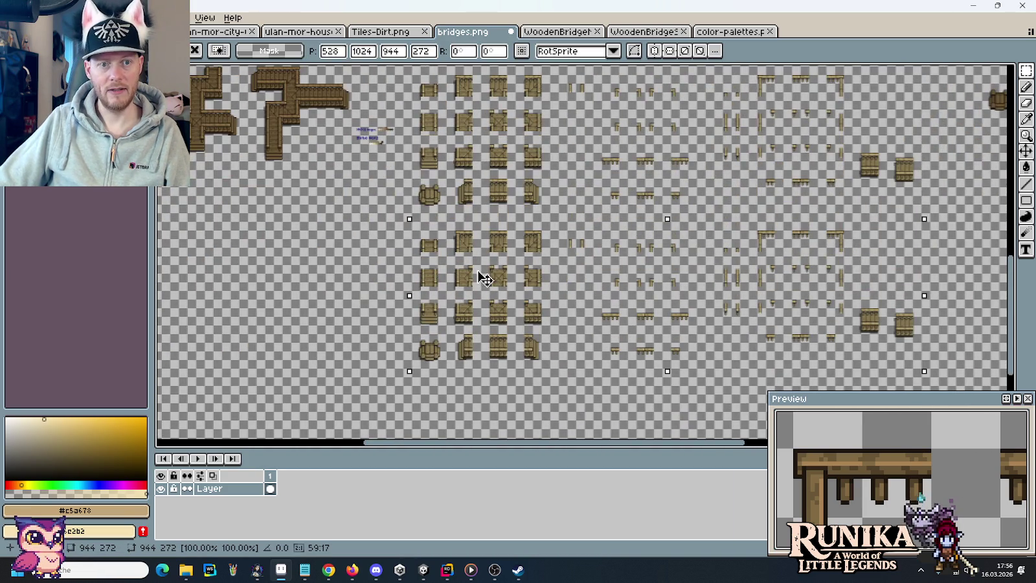
{"action": "key", "text": "Return"}
Step: Select a 960×256 block of bridge tiles
{"action": "scroll", "coordinate": [460, 176], "scroll_direction": "up", "scroll_amount": 3}
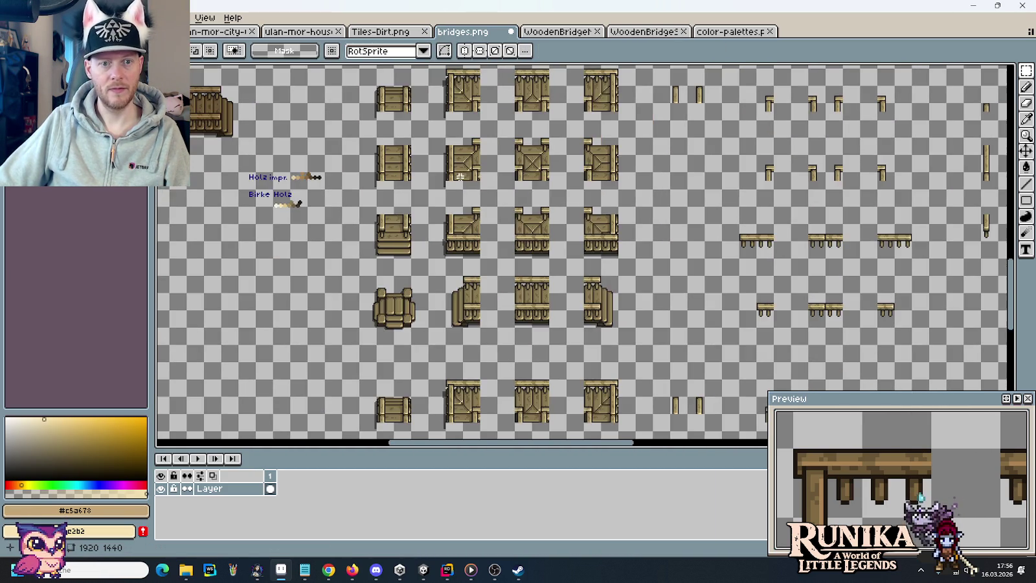
{"action": "scroll", "coordinate": [460, 176], "scroll_direction": "down", "scroll_amount": 3}
{"action": "mouse_move", "coordinate": [357, 159]}
{"action": "left_mouse_down"}
{"action": "mouse_move", "coordinate": [844, 278]}
{"action": "mouse_move", "coordinate": [858, 297]}
{"action": "left_mouse_up"}
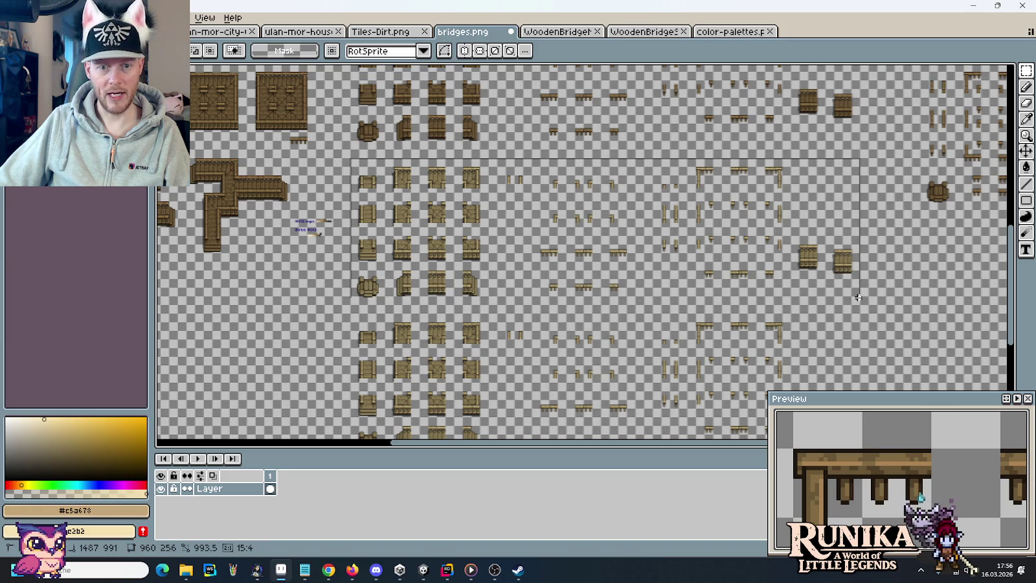
{"action": "scroll", "coordinate": [193, 213], "scroll_direction": "up", "scroll_amount": 2}
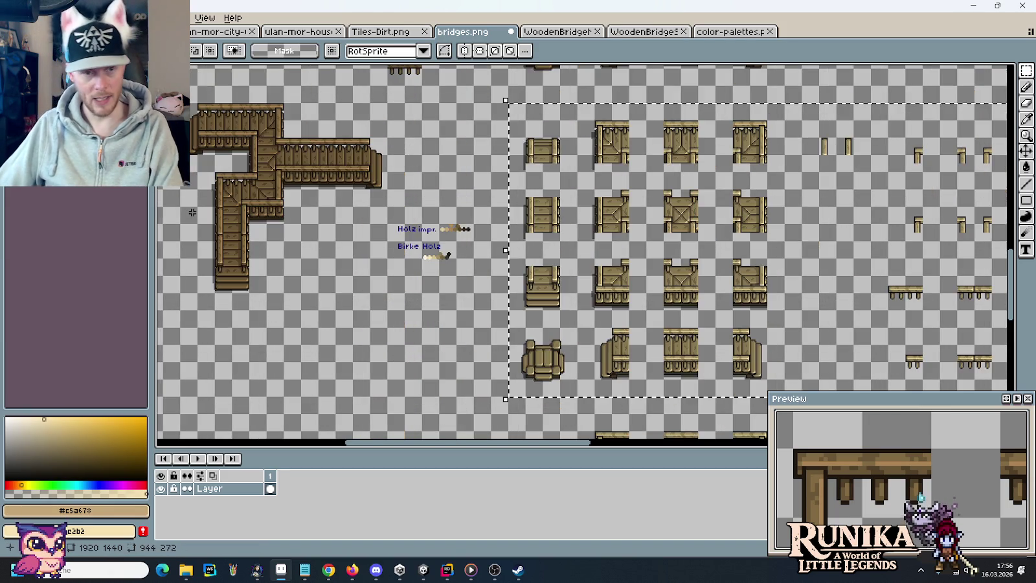
{"action": "scroll", "coordinate": [447, 252], "scroll_direction": "up", "scroll_amount": 3}
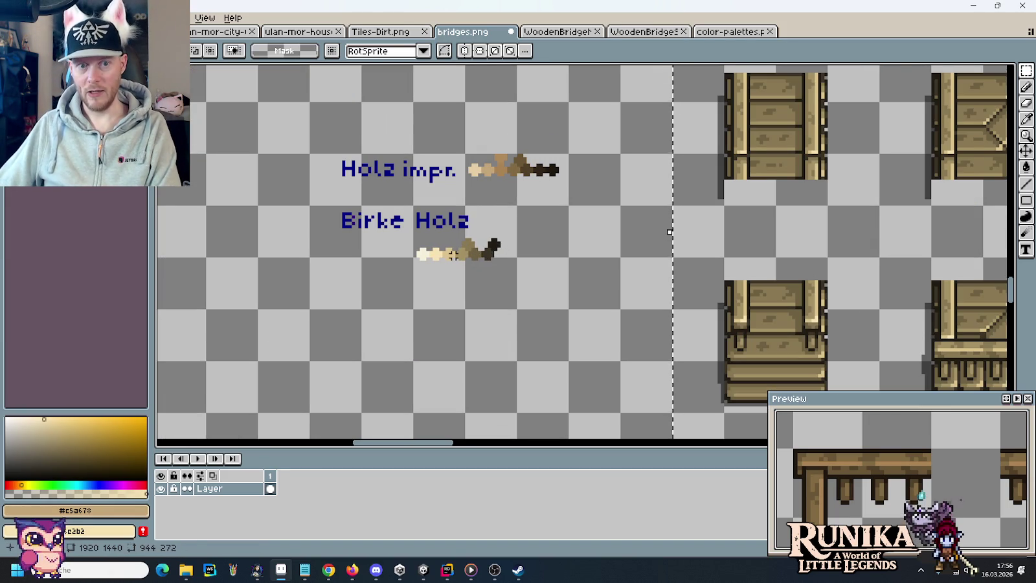
{"action": "key", "text": "i"}
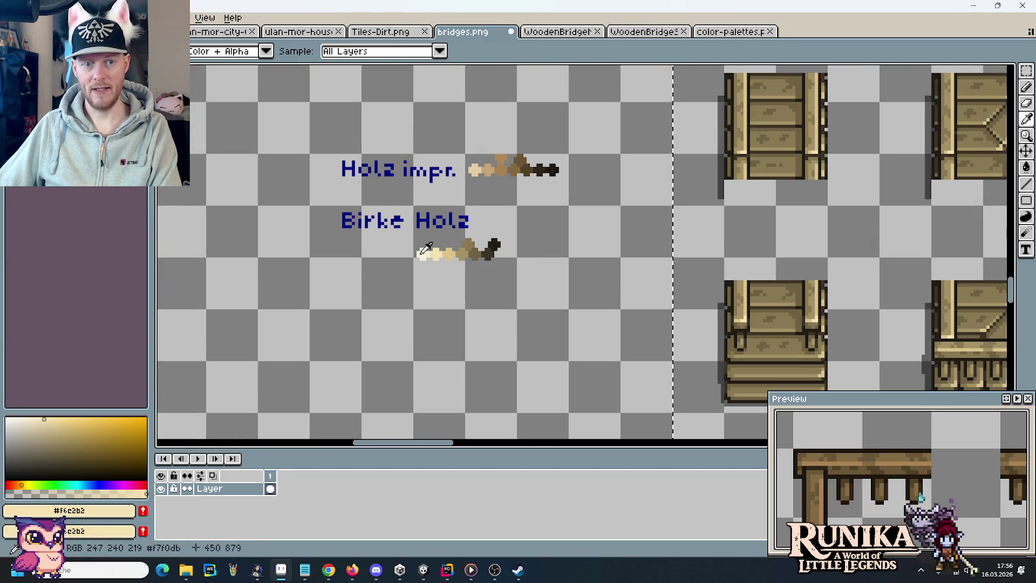
{"action": "scroll", "coordinate": [426, 248], "scroll_direction": "down", "scroll_amount": 3}
{"action": "scroll", "coordinate": [389, 246], "scroll_direction": "right", "scroll_amount": 5}
{"action": "key", "text": "b"}
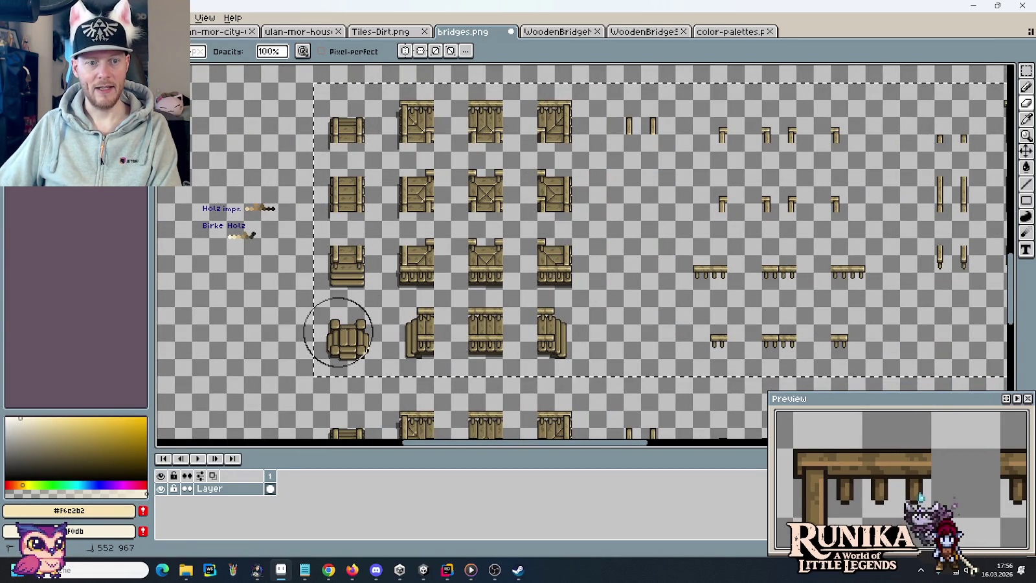
{"action": "scroll", "coordinate": [467, 151], "scroll_direction": "right", "scroll_amount": 3}
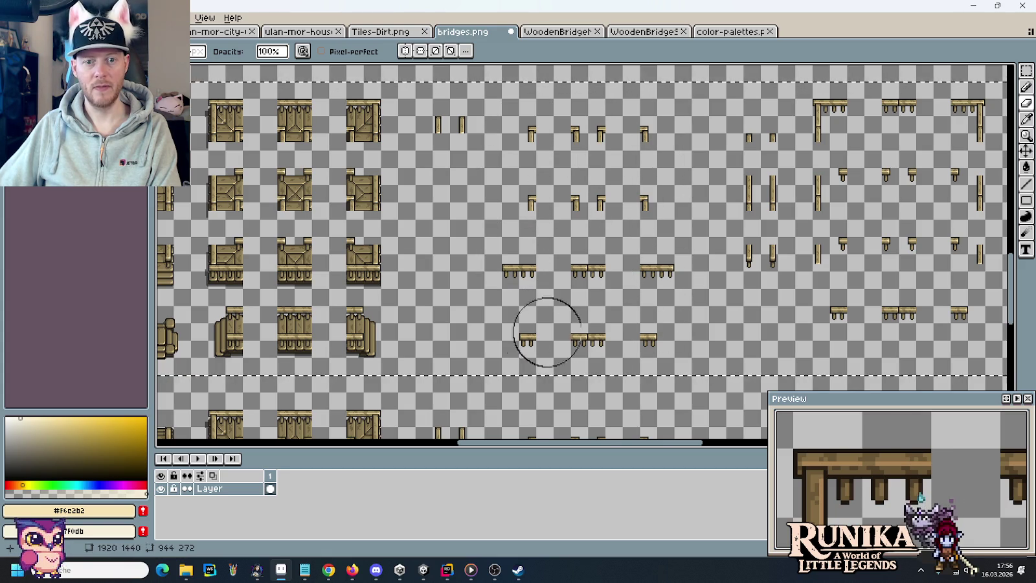
{"action": "scroll", "coordinate": [587, 233], "scroll_direction": "right", "scroll_amount": 2}
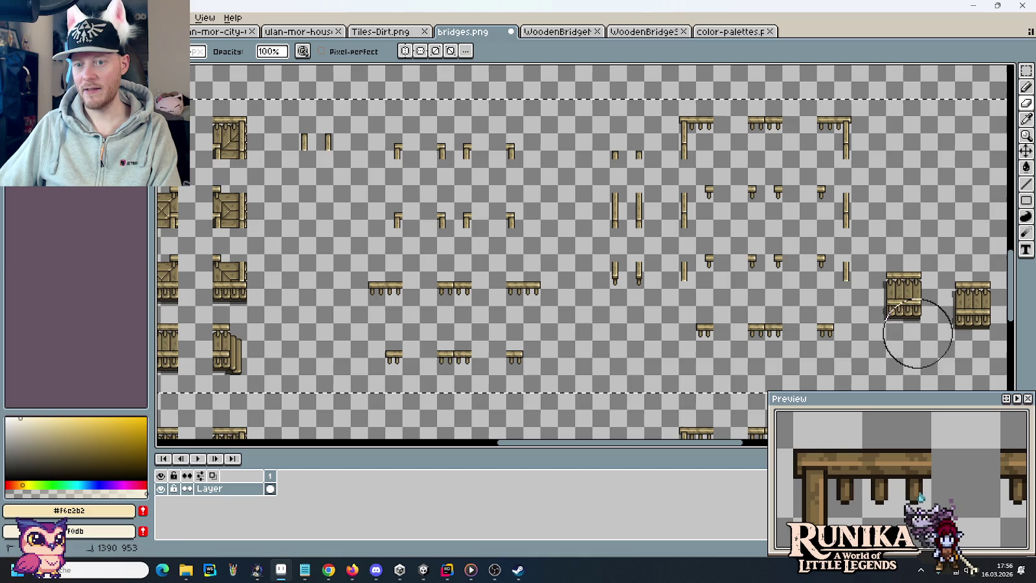
{"action": "scroll", "coordinate": [486, 299], "scroll_direction": "left", "scroll_amount": 5}
{"action": "scroll", "coordinate": [382, 233], "scroll_direction": "up", "scroll_amount": 3}
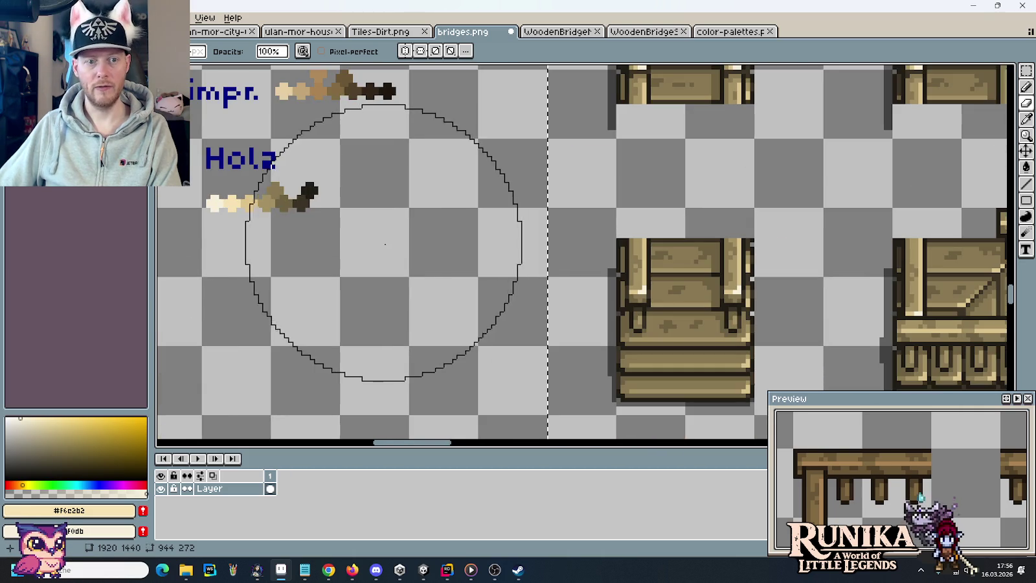
{"action": "key", "text": "i"}
{"action": "left_click", "coordinate": [262, 203]}
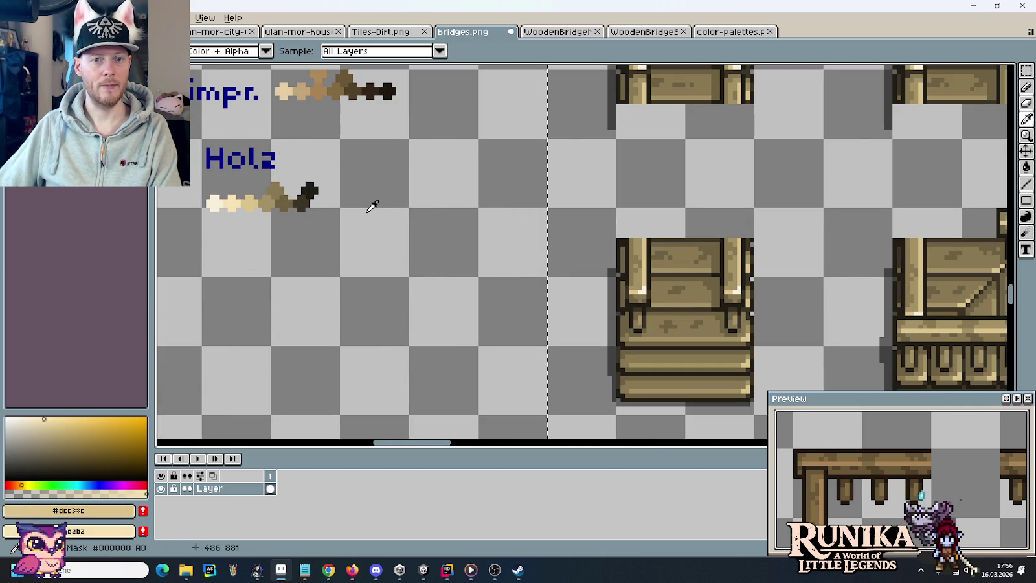
{"action": "scroll", "coordinate": [373, 206], "scroll_direction": "down", "scroll_amount": 4}
{"action": "scroll", "coordinate": [433, 155], "scroll_direction": "up", "scroll_amount": 2}
{"action": "key", "text": "e"}
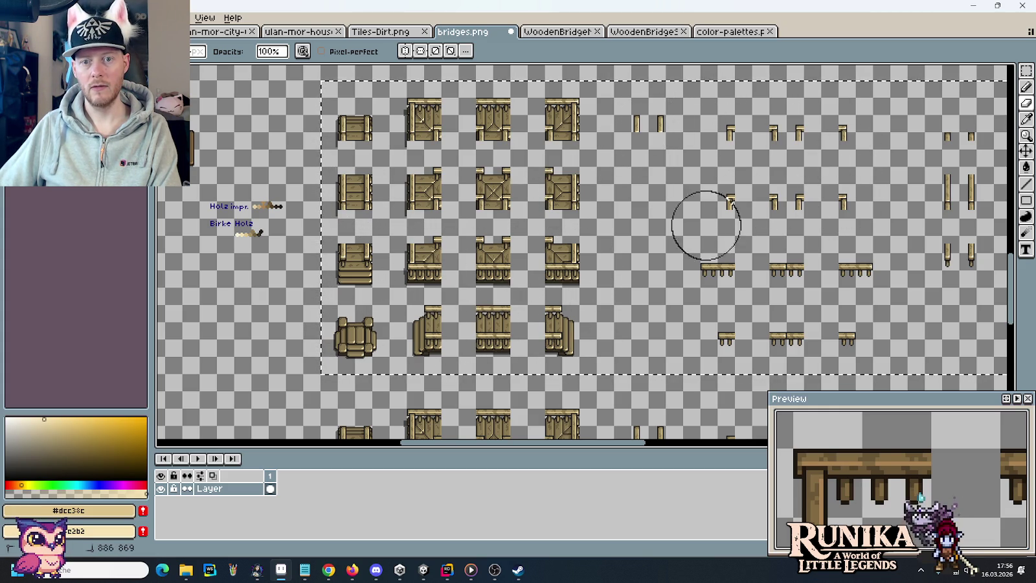
{"action": "scroll", "coordinate": [715, 316], "scroll_direction": "right", "scroll_amount": 5}
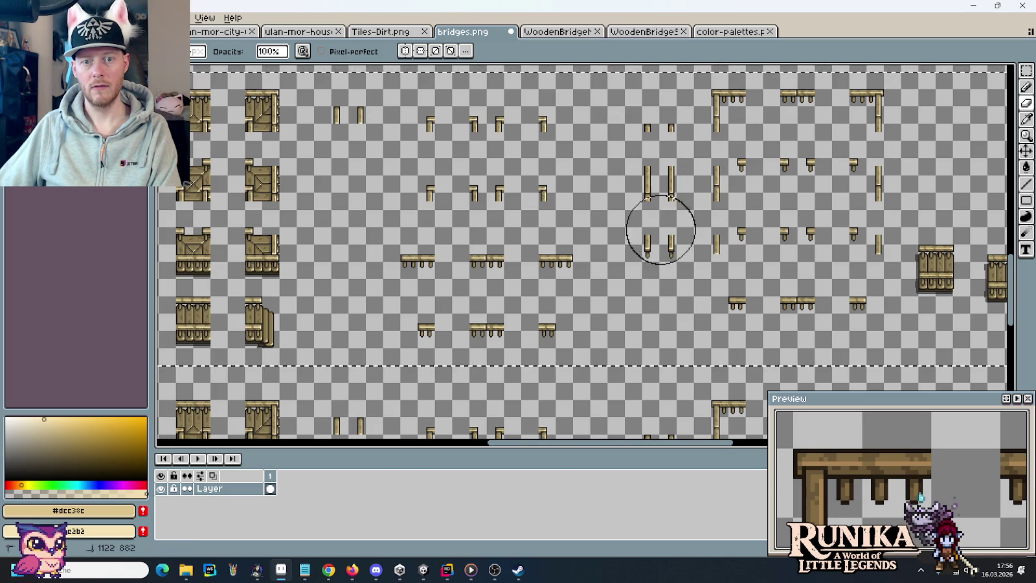
{"action": "scroll", "coordinate": [705, 295], "scroll_direction": "right", "scroll_amount": 3}
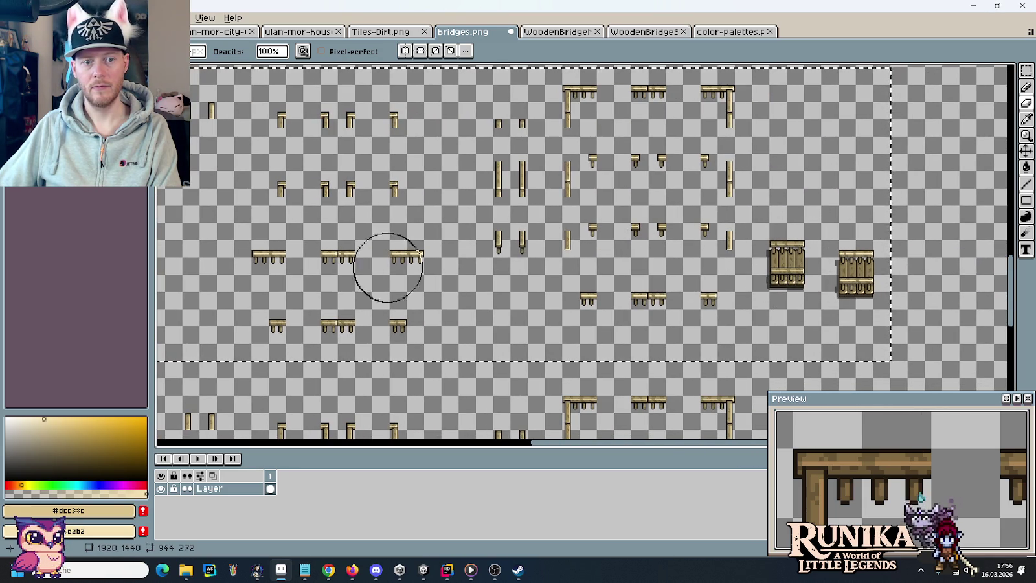
{"action": "scroll", "coordinate": [389, 220], "scroll_direction": "left", "scroll_amount": 5}
{"action": "scroll", "coordinate": [326, 204], "scroll_direction": "up", "scroll_amount": 3}
{"action": "key", "text": "i"}
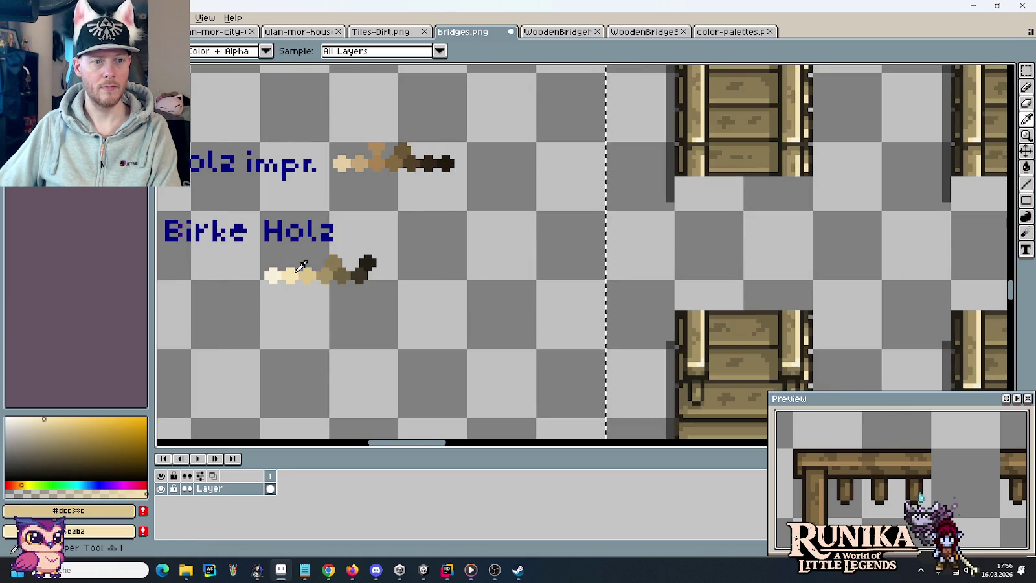
Step: Pick the #a49265 birch tone from the palette and bring more bridge tiles into view
{"action": "left_click", "coordinate": [336, 269]}
{"action": "scroll", "coordinate": [430, 241], "scroll_direction": "down", "scroll_amount": 3}
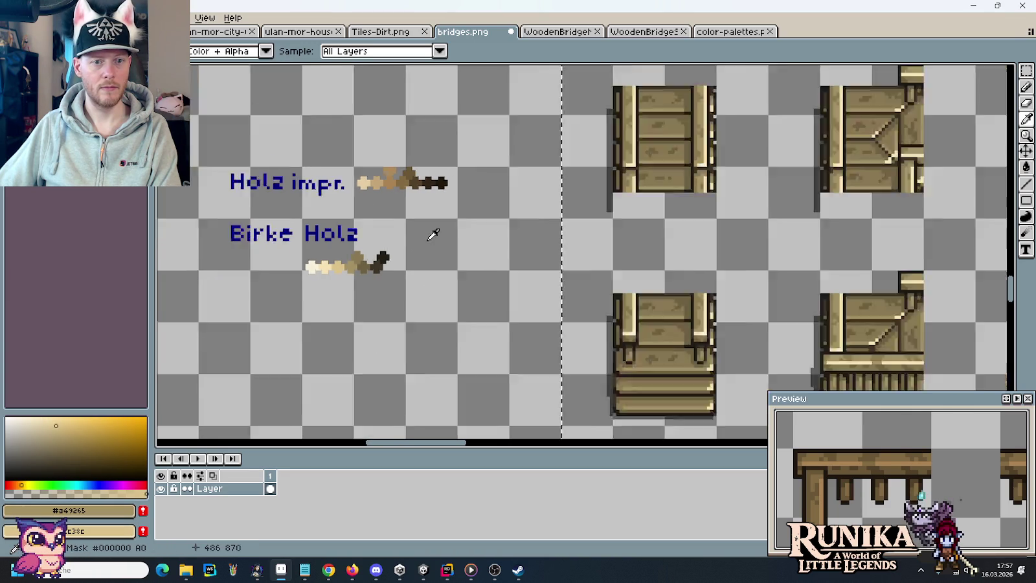
{"action": "left_click_drag", "start_coordinate": [583, 228], "coordinate": [418, 226]}
{"action": "key", "text": "e"}
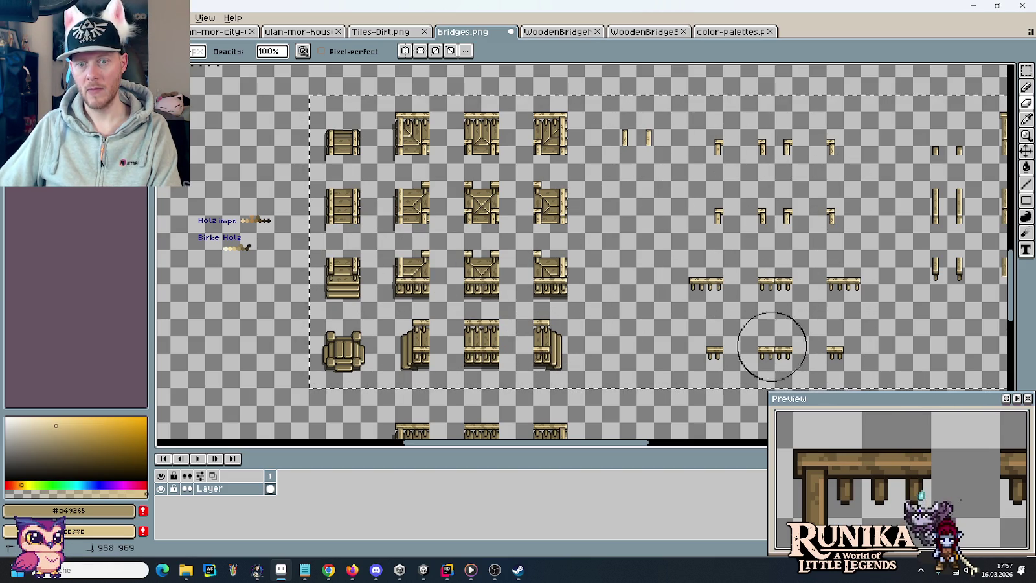
{"action": "scroll", "coordinate": [685, 207], "scroll_direction": "right", "scroll_amount": 5}
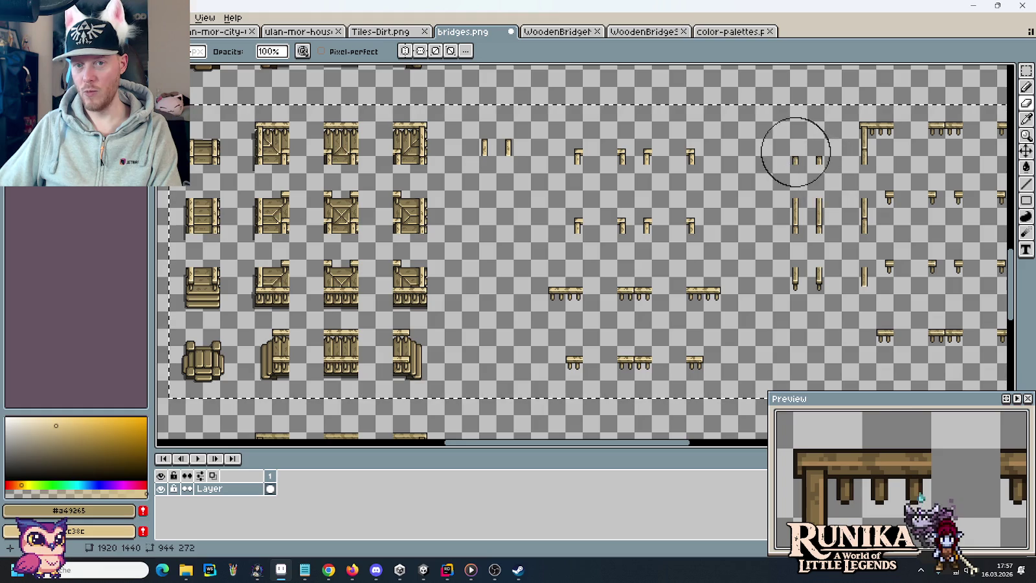
{"action": "scroll", "coordinate": [777, 188], "scroll_direction": "right", "scroll_amount": 5}
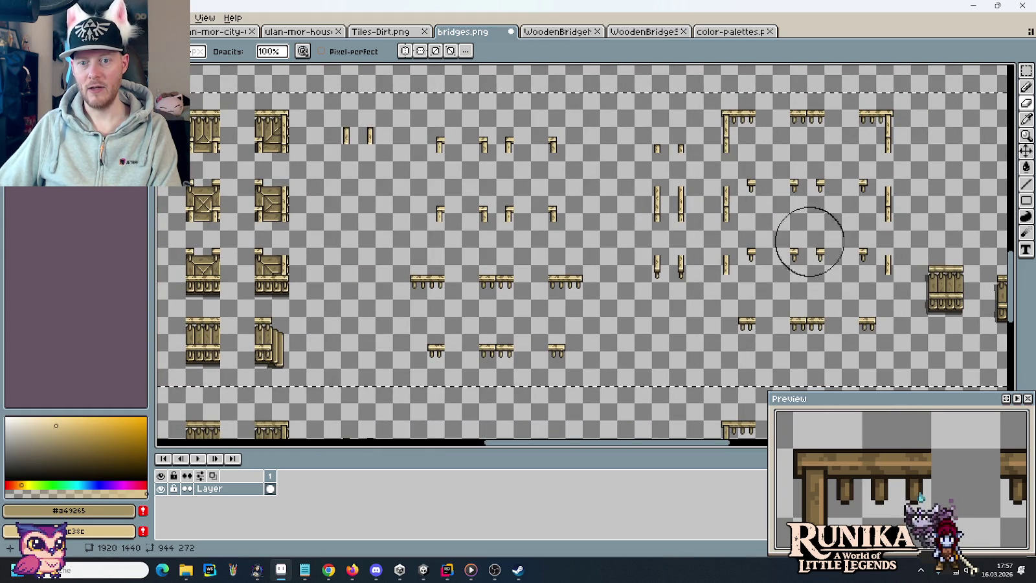
{"action": "scroll", "coordinate": [809, 241], "scroll_direction": "right", "scroll_amount": 4}
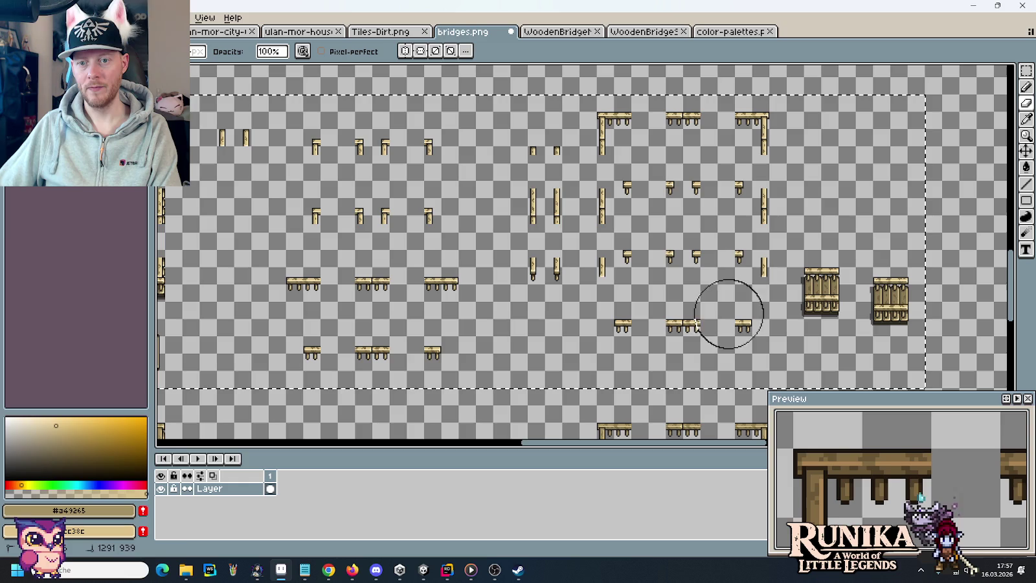
{"action": "scroll", "coordinate": [641, 278], "scroll_direction": "left", "scroll_amount": 20}
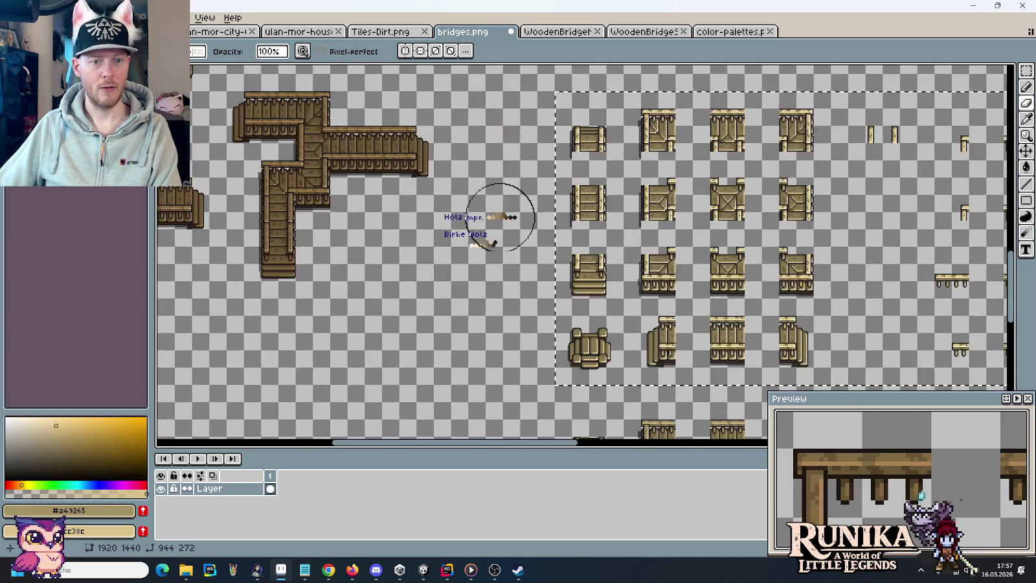
{"action": "scroll", "coordinate": [493, 244], "scroll_direction": "up", "scroll_amount": 3}
Step: Pan across the sheet to inspect the bridge tiles
{"action": "key", "text": "i"}
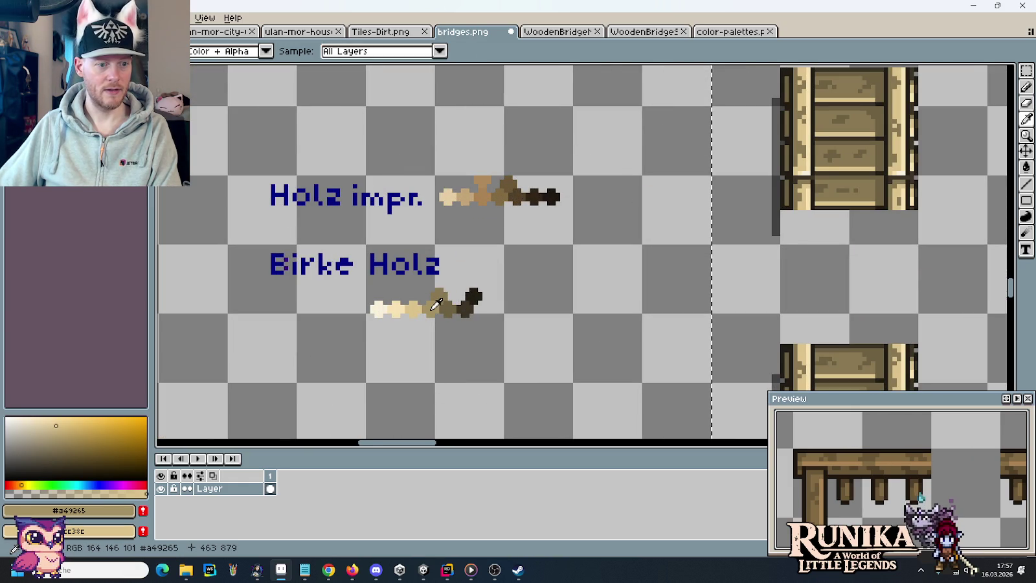
{"action": "scroll", "coordinate": [446, 300], "scroll_direction": "down", "scroll_amount": 4}
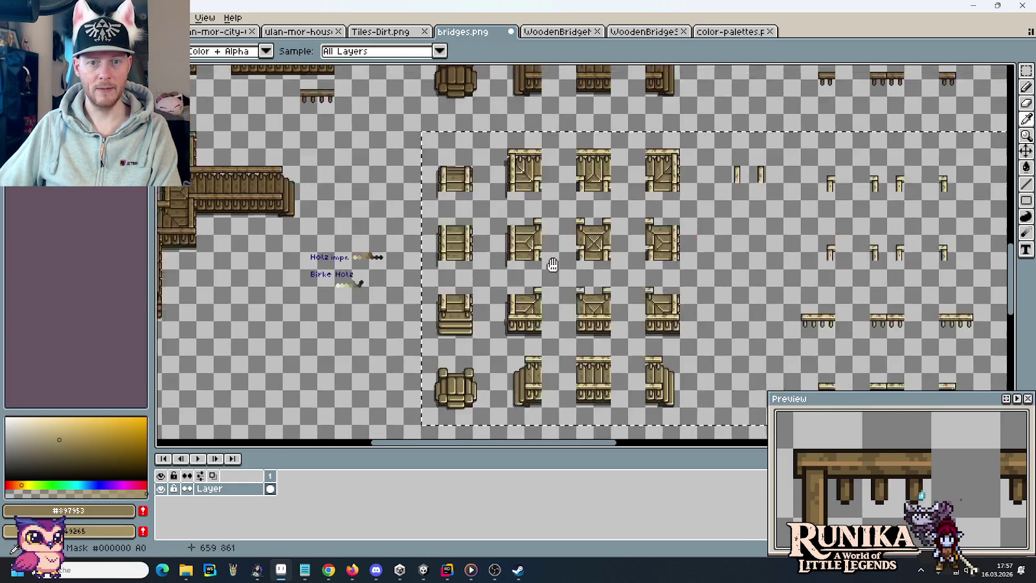
{"action": "left_click_drag", "start_coordinate": [552, 265], "coordinate": [525, 260]}
{"action": "key", "text": "b"}
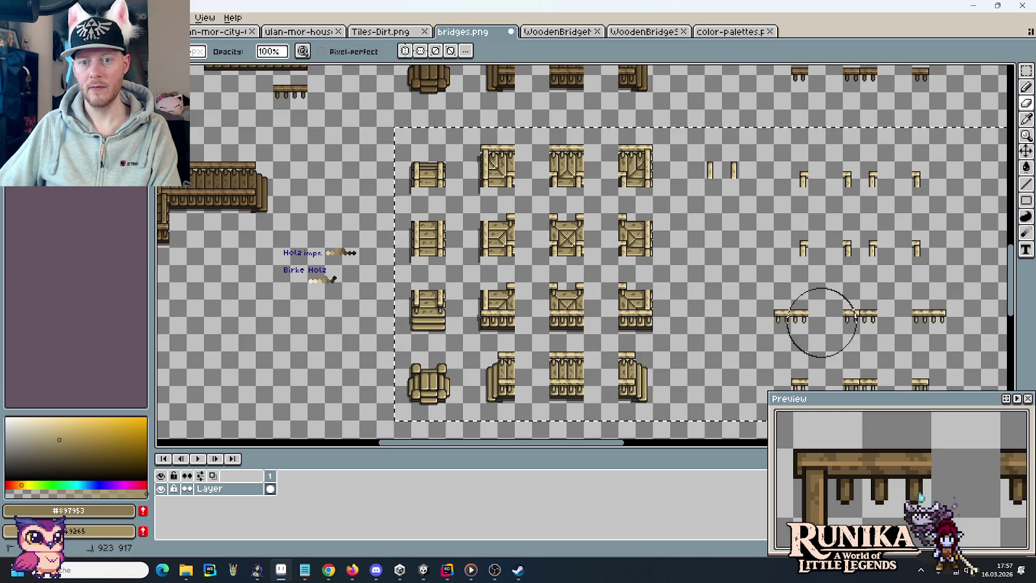
{"action": "mouse_move", "coordinate": [925, 300]}
{"action": "left_mouse_down"}
{"action": "mouse_move", "coordinate": [833, 278]}
{"action": "mouse_move", "coordinate": [450, 231]}
{"action": "left_mouse_up"}
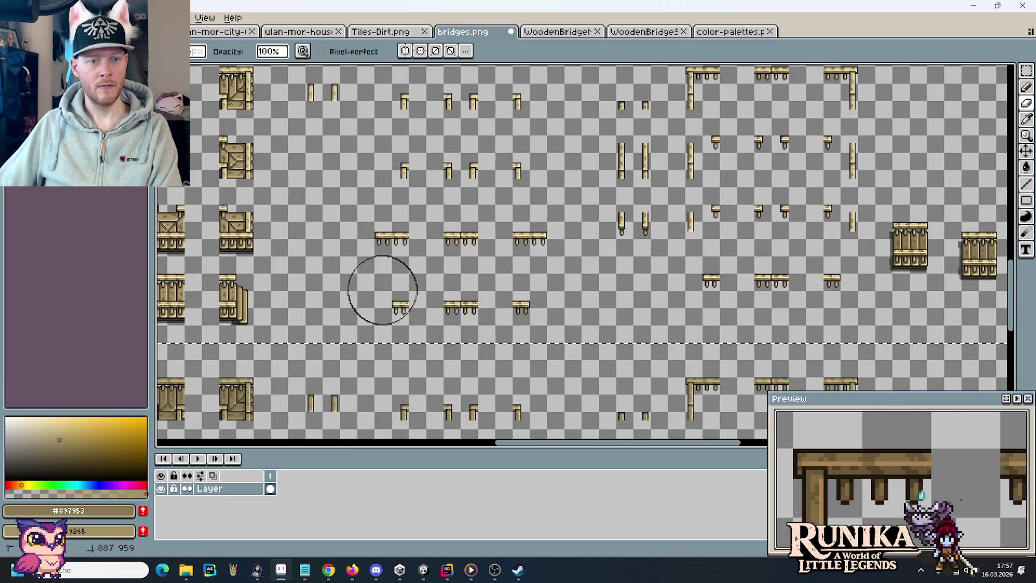
{"action": "scroll", "coordinate": [532, 250], "scroll_direction": "up", "scroll_amount": 2}
{"action": "scroll", "coordinate": [532, 250], "scroll_direction": "right", "scroll_amount": 2}
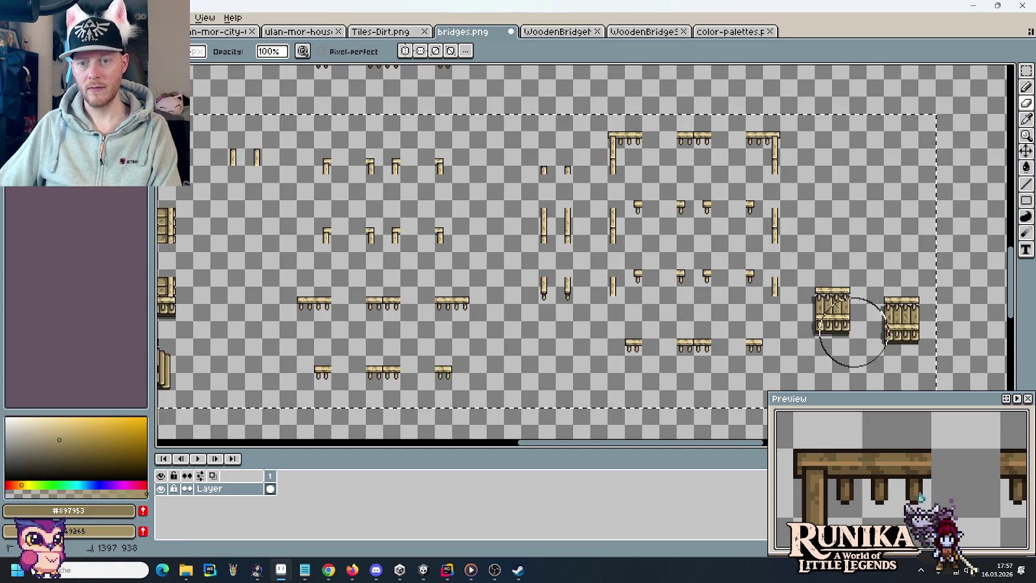
{"action": "scroll", "coordinate": [331, 267], "scroll_direction": "up", "scroll_amount": 4}
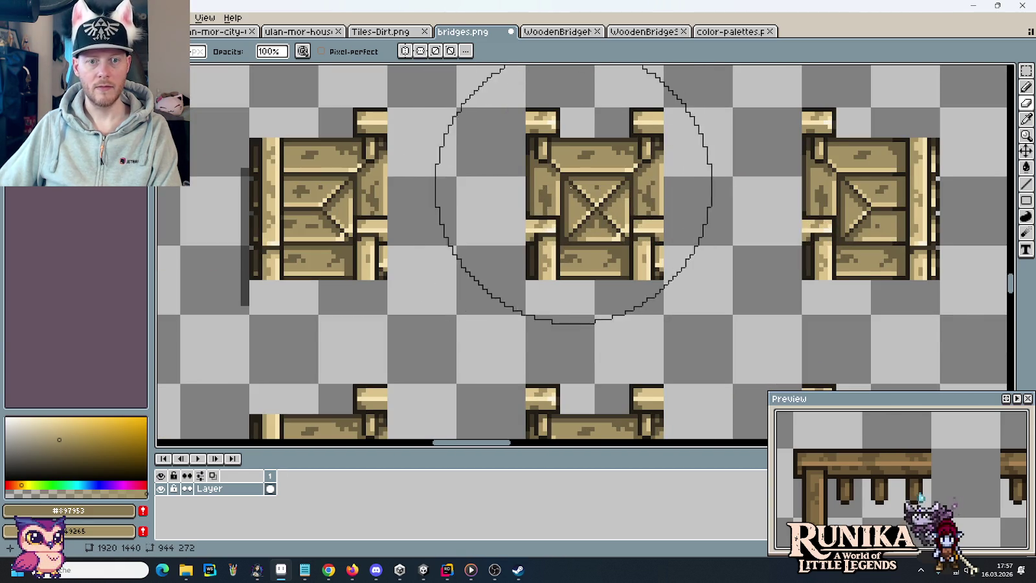
Step: Sample the dark birch brown #6f6143 from the Birke Holz palette as the main colour
{"action": "key", "text": "i"}
{"action": "scroll", "coordinate": [544, 201], "scroll_direction": "down", "scroll_amount": 1}
{"action": "scroll", "coordinate": [693, 224], "scroll_direction": "left", "scroll_amount": 5}
{"action": "scroll", "coordinate": [426, 256], "scroll_direction": "up", "scroll_amount": 1}
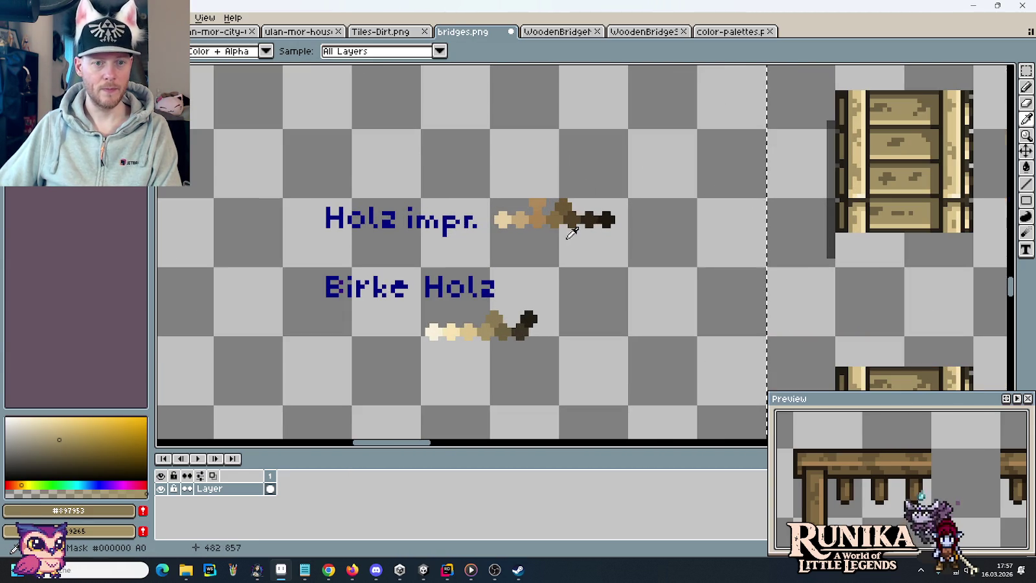
{"action": "left_click", "coordinate": [507, 326]}
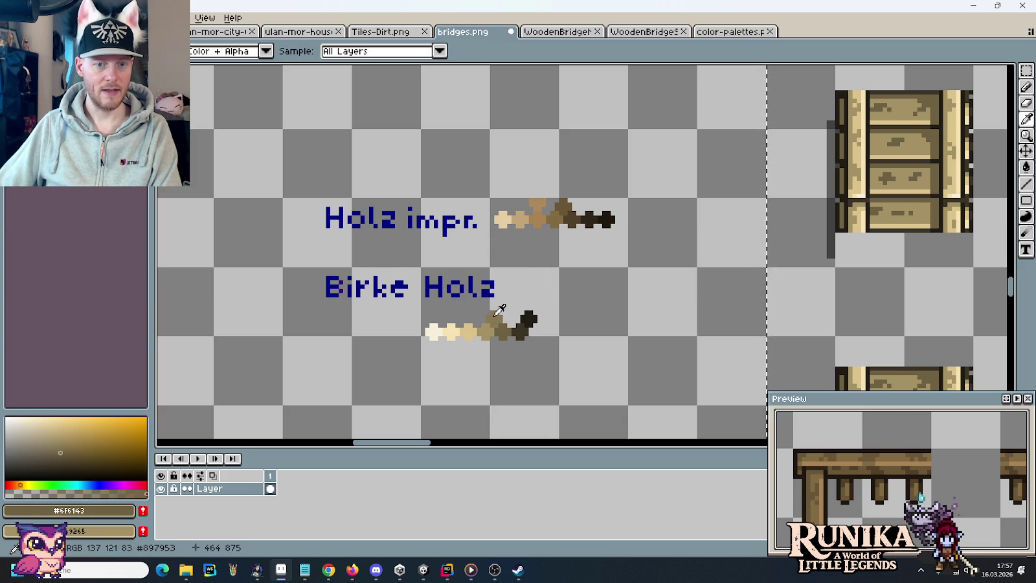
{"action": "scroll", "coordinate": [500, 310], "scroll_direction": "down", "scroll_amount": 2}
{"action": "scroll", "coordinate": [499, 310], "scroll_direction": "right", "scroll_amount": 3}
{"action": "scroll", "coordinate": [664, 309], "scroll_direction": "down", "scroll_amount": 1}
{"action": "scroll", "coordinate": [663, 308], "scroll_direction": "right", "scroll_amount": 1}
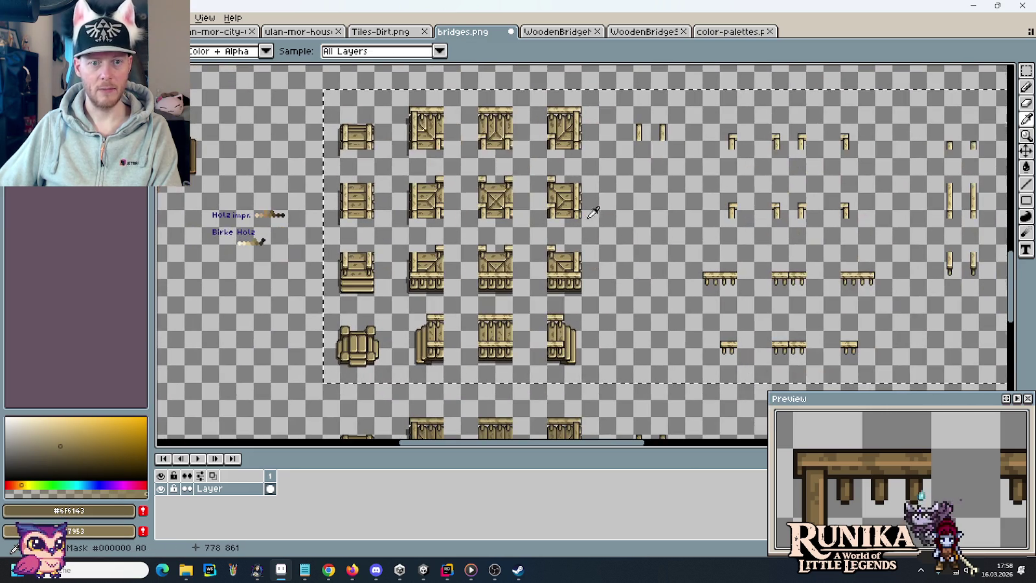
{"action": "key", "text": "e"}
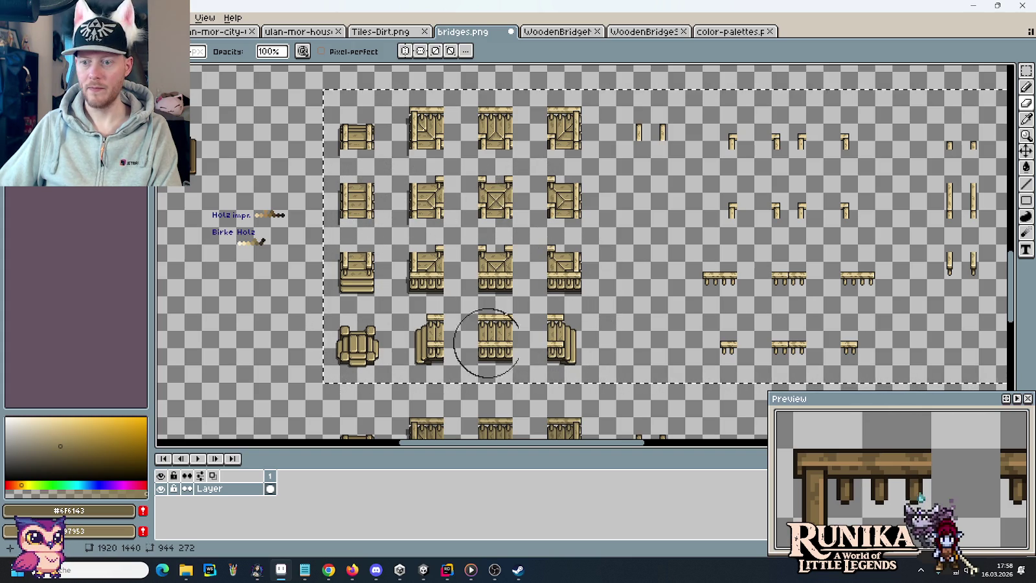
{"action": "left_click_drag", "start_coordinate": [671, 246], "coordinate": [467, 262]}
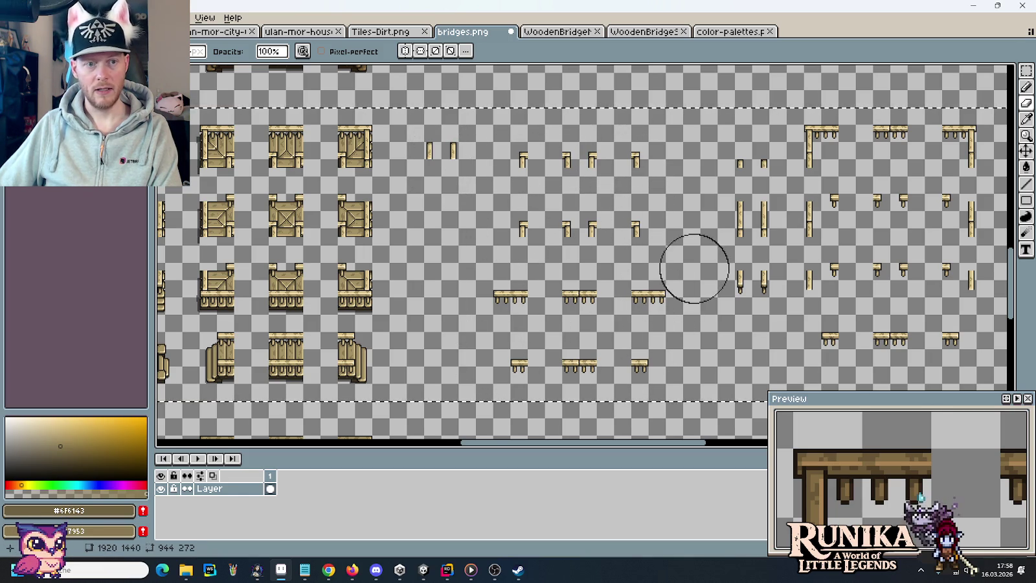
{"action": "left_click_drag", "start_coordinate": [693, 266], "coordinate": [476, 266]}
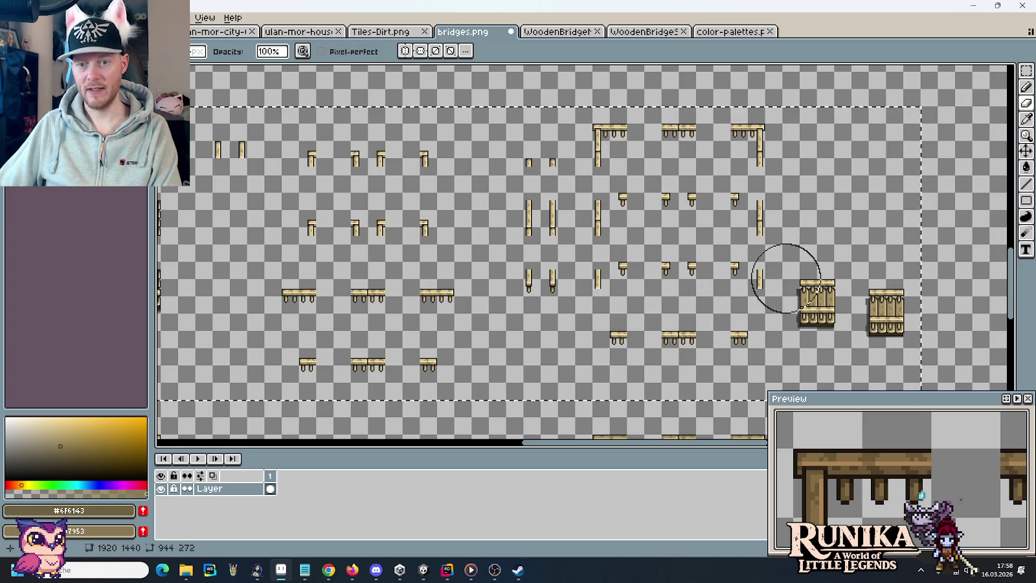
Step: After a few trial marquees, select the 64×64 grid cell around the right wooden railing piece
{"action": "key", "text": "m"}
{"action": "scroll", "coordinate": [786, 346], "scroll_direction": "up", "scroll_amount": 2}
{"action": "scroll", "coordinate": [628, 351], "scroll_direction": "up", "scroll_amount": 1}
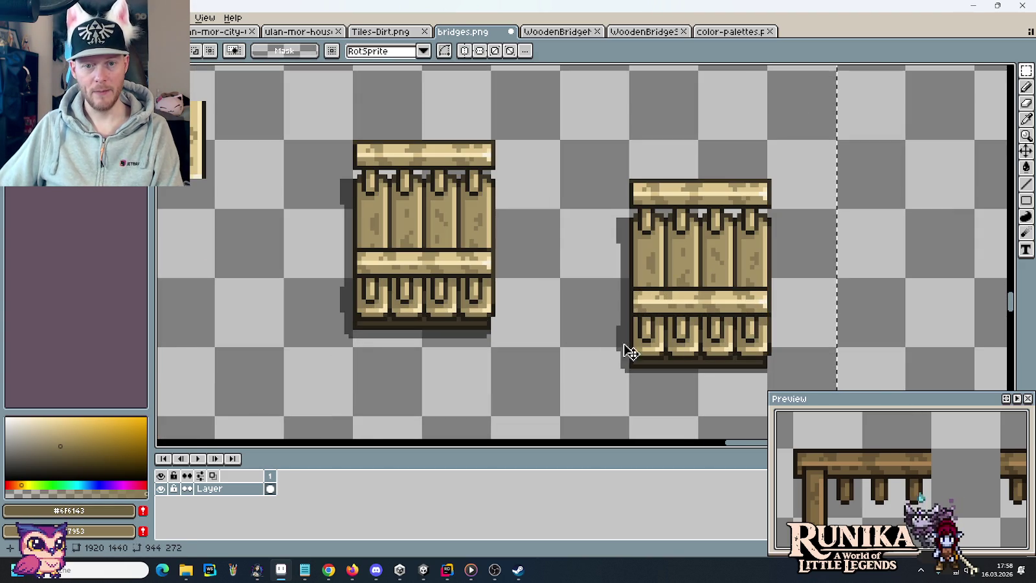
{"action": "left_click_drag", "start_coordinate": [611, 376], "coordinate": [602, 259]}
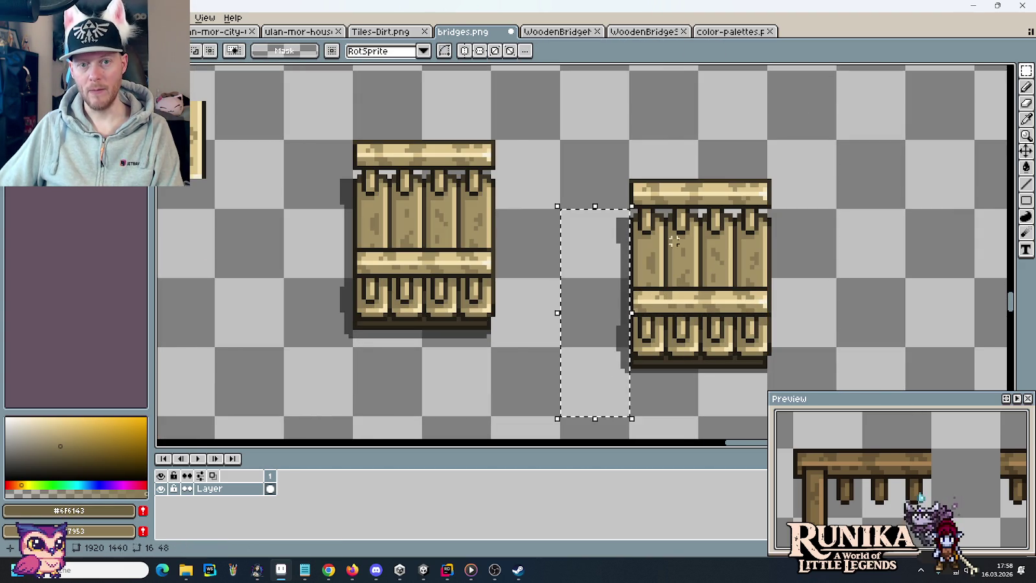
{"action": "mouse_move", "coordinate": [679, 167]}
{"action": "left_mouse_down"}
{"action": "mouse_move", "coordinate": [765, 206]}
{"action": "mouse_move", "coordinate": [674, 258]}
{"action": "left_mouse_up"}
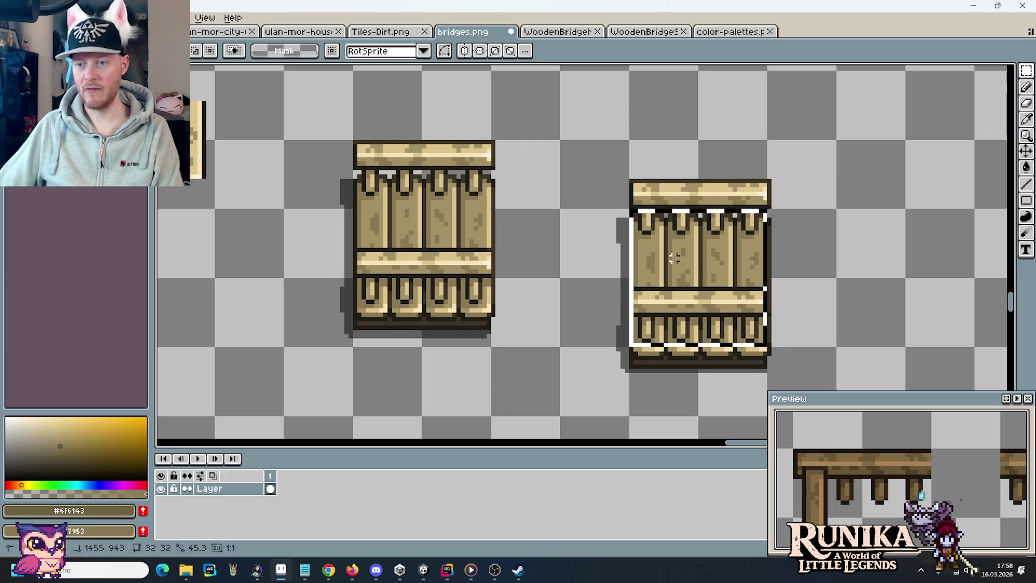
{"action": "mouse_move", "coordinate": [751, 395]}
{"action": "left_mouse_down"}
{"action": "mouse_move", "coordinate": [669, 382]}
{"action": "mouse_move", "coordinate": [653, 392]}
{"action": "left_mouse_up"}
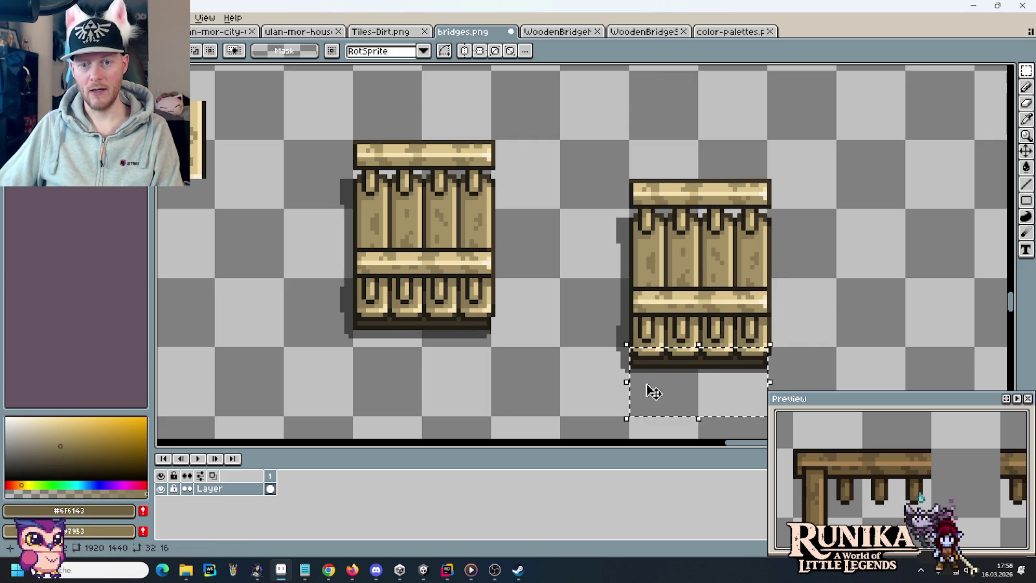
{"action": "mouse_move", "coordinate": [802, 351]}
{"action": "left_mouse_down"}
{"action": "mouse_move", "coordinate": [805, 250]}
{"action": "mouse_move", "coordinate": [781, 358]}
{"action": "mouse_move", "coordinate": [777, 204]}
{"action": "mouse_move", "coordinate": [780, 212]}
{"action": "left_mouse_up"}
{"action": "mouse_move", "coordinate": [587, 181]}
{"action": "left_mouse_down"}
{"action": "mouse_move", "coordinate": [745, 364]}
{"action": "mouse_move", "coordinate": [781, 363]}
{"action": "left_mouse_up"}
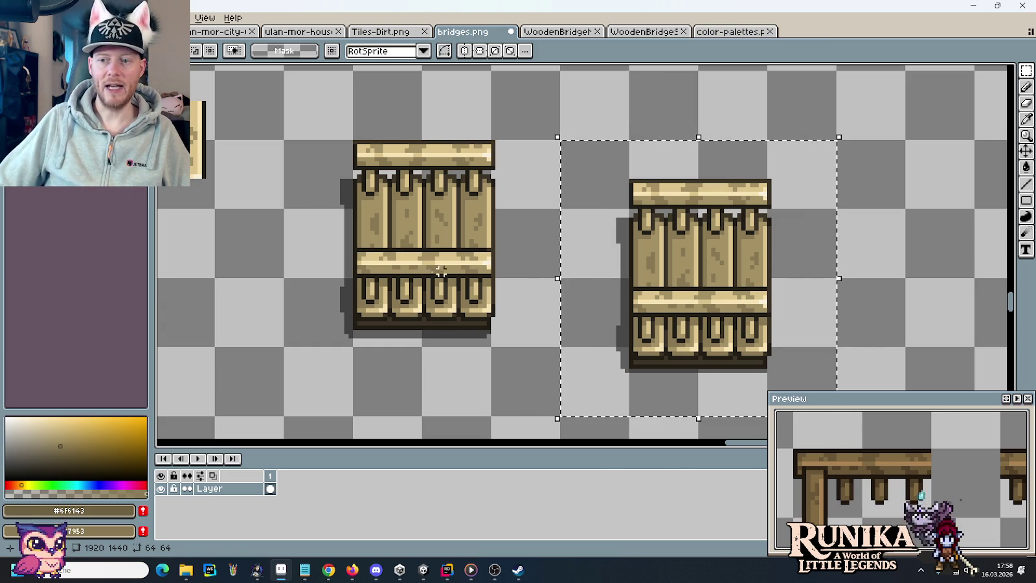
{"action": "scroll", "coordinate": [641, 288], "scroll_direction": "down", "scroll_amount": 3}
{"action": "scroll", "coordinate": [642, 288], "scroll_direction": "down", "scroll_amount": 1}
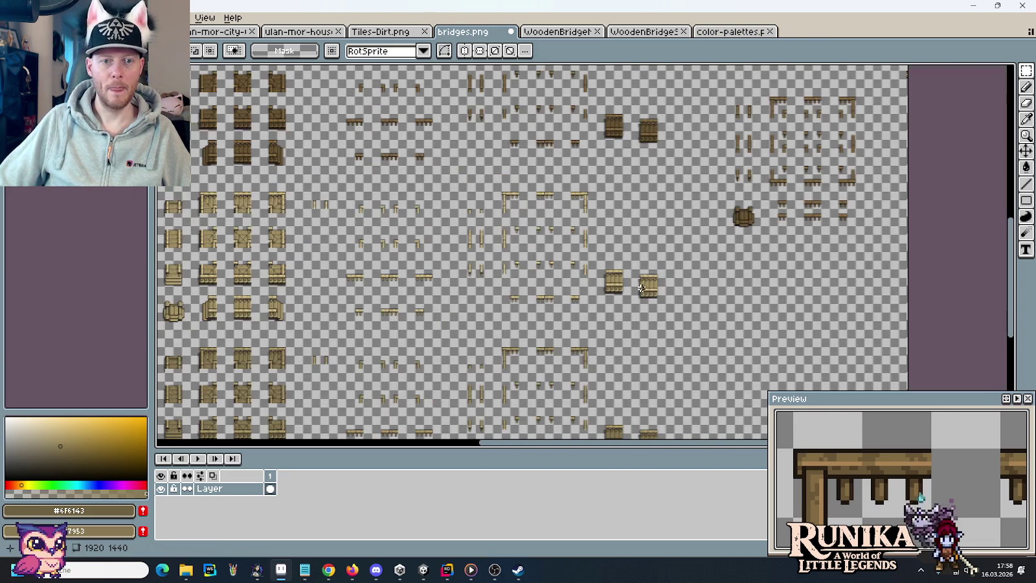
Step: Locate the birch bridge tiles and copy a row of three further left
{"action": "left_click_drag", "start_coordinate": [485, 278], "coordinate": [634, 272]}
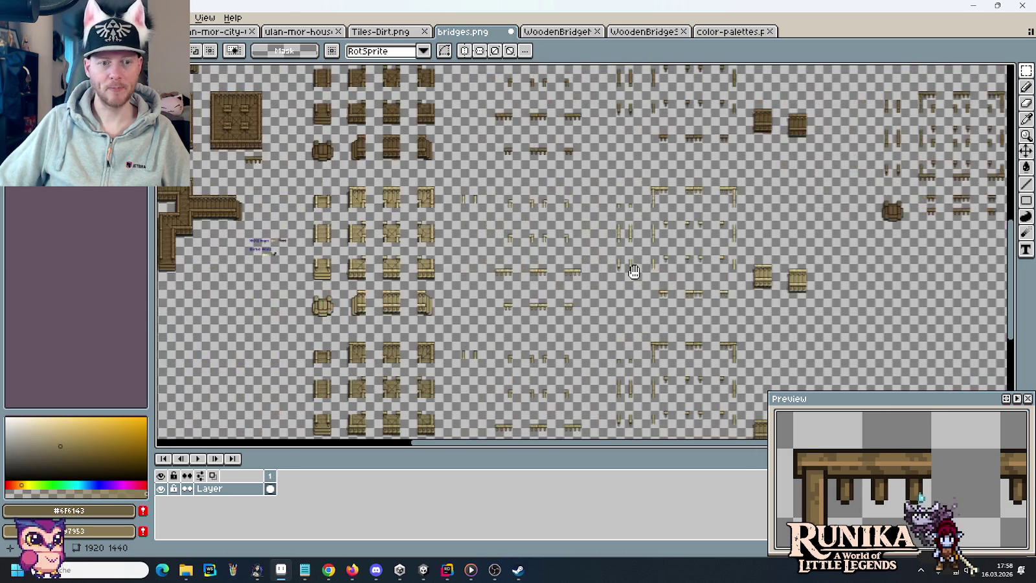
{"action": "left_click_drag", "start_coordinate": [536, 296], "coordinate": [643, 277]}
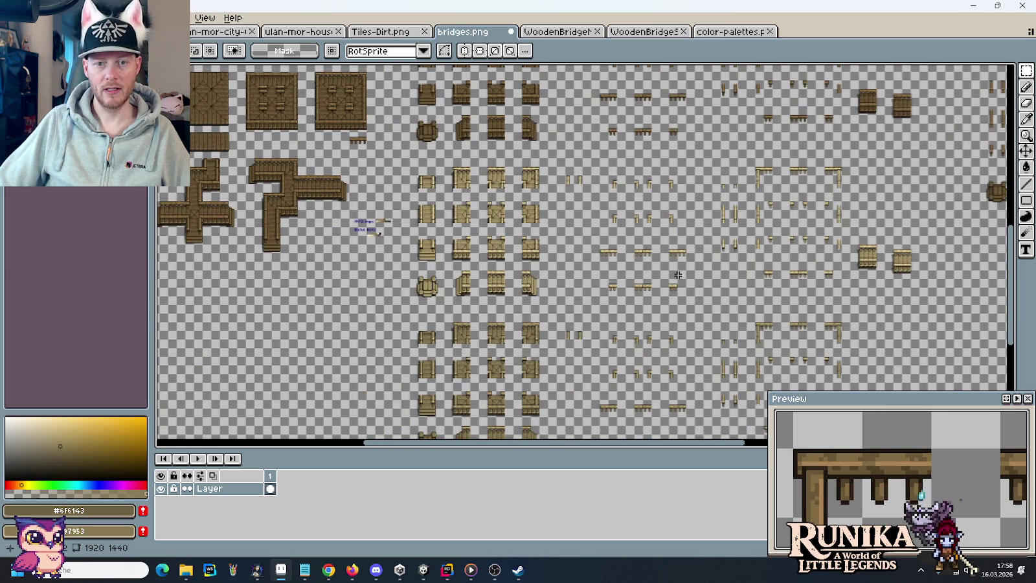
{"action": "left_click_drag", "start_coordinate": [557, 292], "coordinate": [680, 224]}
{"action": "scroll", "coordinate": [674, 221], "scroll_direction": "up", "scroll_amount": 1}
{"action": "scroll", "coordinate": [532, 285], "scroll_direction": "up", "scroll_amount": 1}
{"action": "left_click_drag", "start_coordinate": [529, 278], "coordinate": [572, 175]}
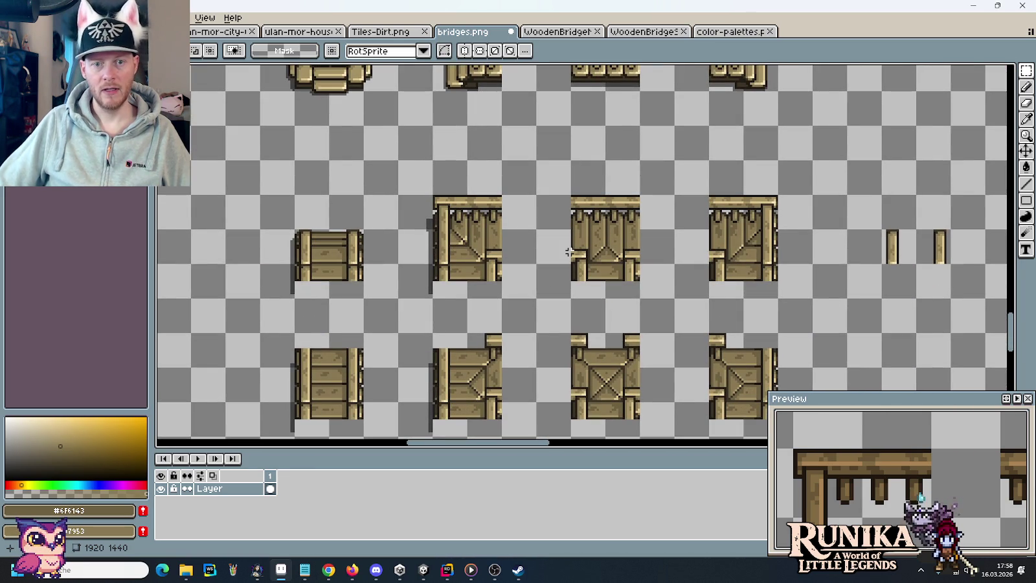
{"action": "scroll", "coordinate": [474, 162], "scroll_direction": "down", "scroll_amount": 5}
{"action": "mouse_move", "coordinate": [509, 152]}
{"action": "left_mouse_down"}
{"action": "mouse_move", "coordinate": [509, 207]}
{"action": "mouse_move", "coordinate": [489, 262]}
{"action": "left_mouse_up"}
{"action": "scroll", "coordinate": [508, 207], "scroll_direction": "up", "scroll_amount": 2}
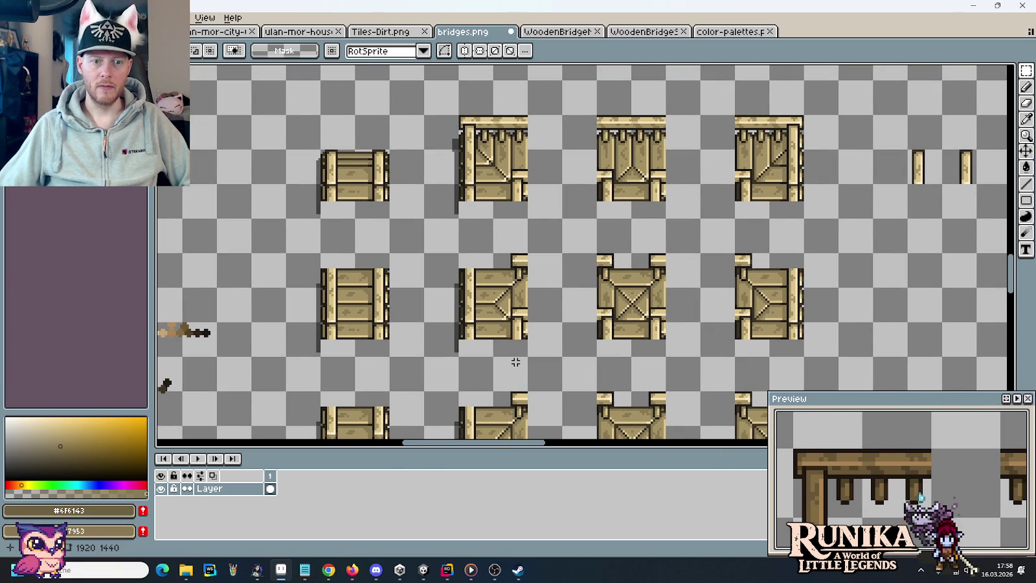
{"action": "scroll", "coordinate": [515, 362], "scroll_direction": "down", "scroll_amount": 3}
{"action": "scroll", "coordinate": [543, 185], "scroll_direction": "up", "scroll_amount": 3}
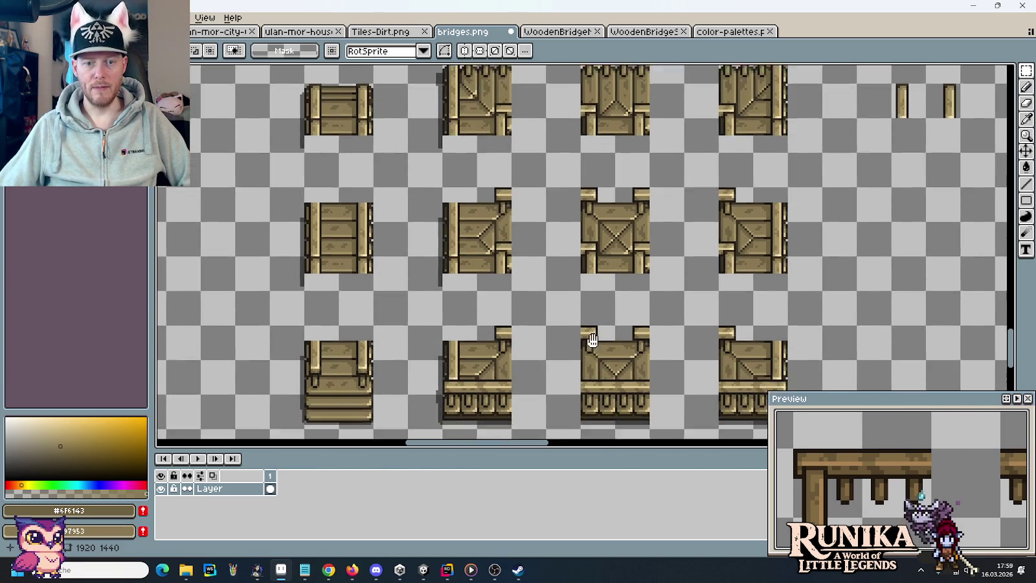
{"action": "left_click_drag", "start_coordinate": [588, 343], "coordinate": [571, 218]}
{"action": "scroll", "coordinate": [571, 217], "scroll_direction": "up", "scroll_amount": 5}
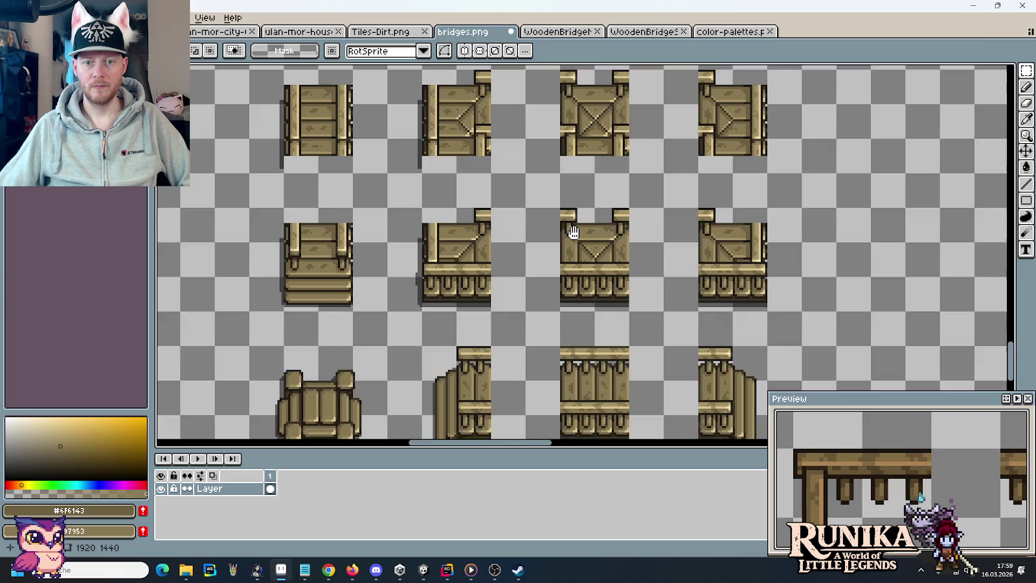
{"action": "scroll", "coordinate": [580, 310], "scroll_direction": "up", "scroll_amount": 1}
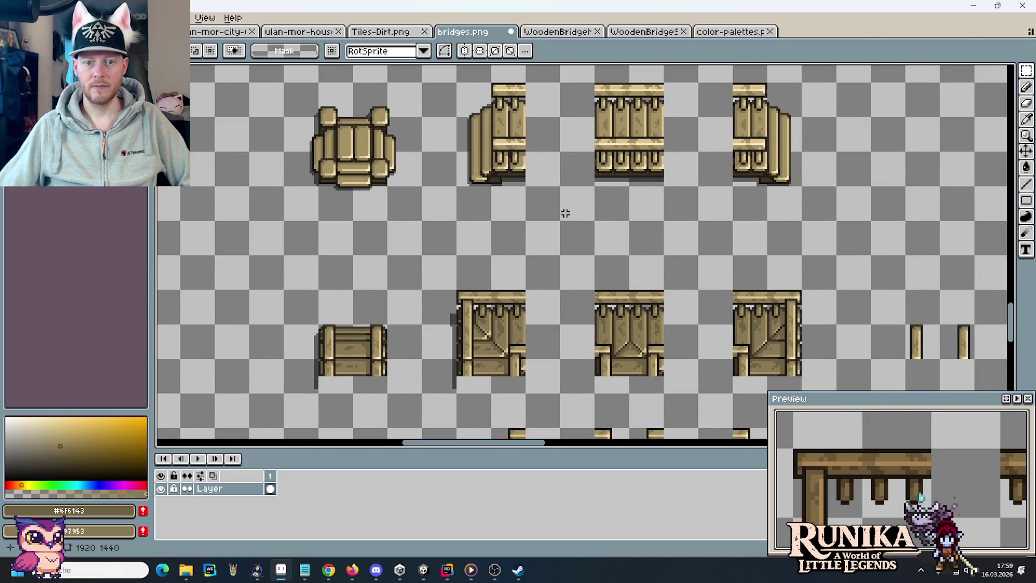
{"action": "scroll", "coordinate": [557, 166], "scroll_direction": "down", "scroll_amount": 4}
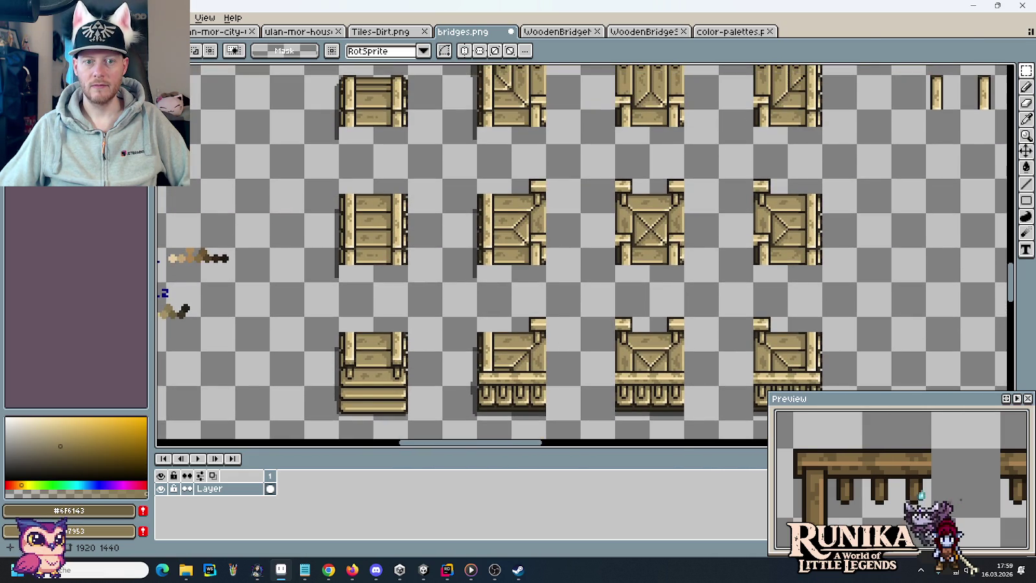
{"action": "scroll", "coordinate": [564, 280], "scroll_direction": "up", "scroll_amount": 2}
{"action": "scroll", "coordinate": [566, 290], "scroll_direction": "down", "scroll_amount": 1}
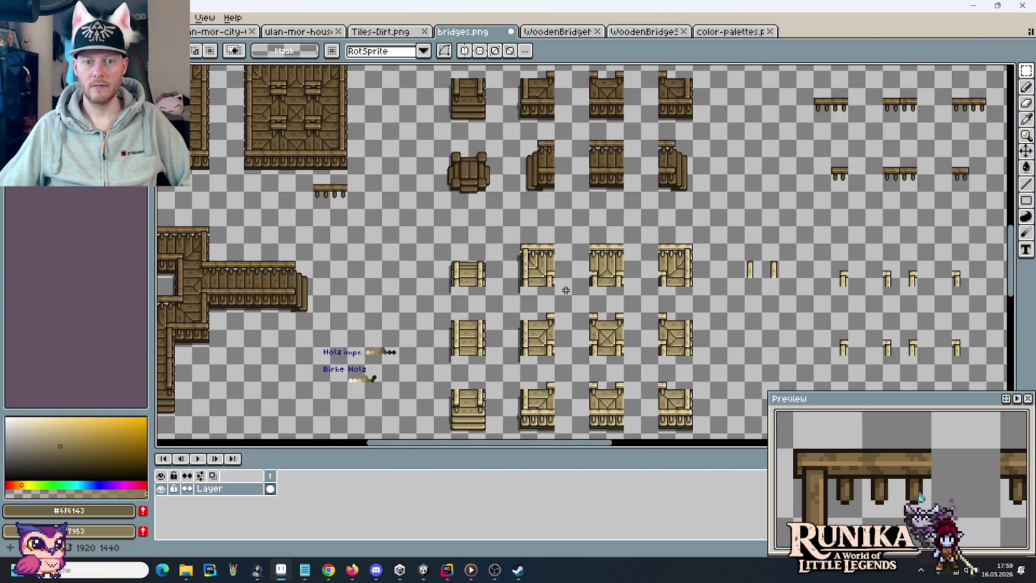
{"action": "scroll", "coordinate": [574, 332], "scroll_direction": "down", "scroll_amount": 3}
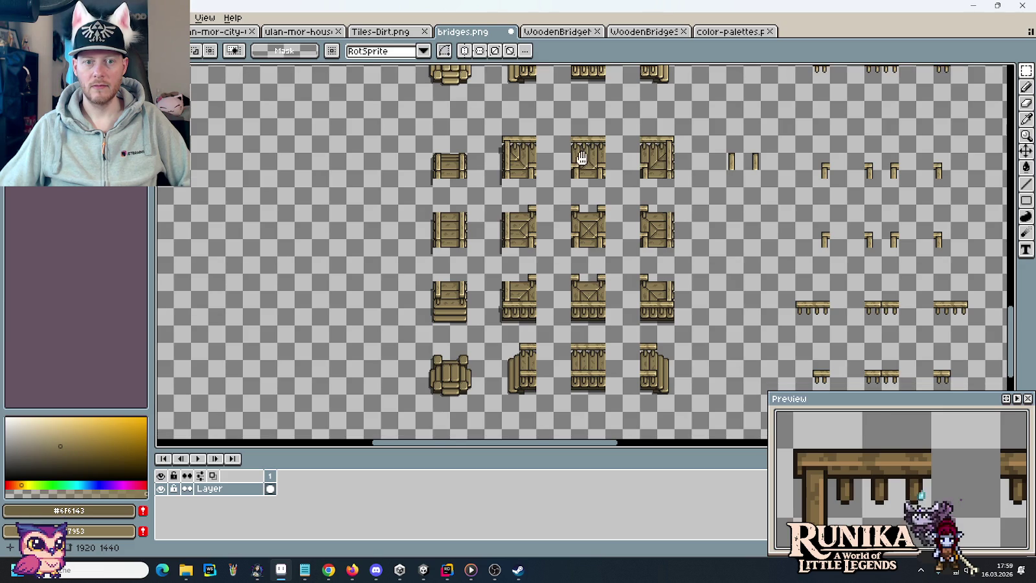
{"action": "mouse_move", "coordinate": [581, 158]}
{"action": "left_mouse_down"}
{"action": "mouse_move", "coordinate": [596, 69]}
{"action": "mouse_move", "coordinate": [596, 162]}
{"action": "left_mouse_up"}
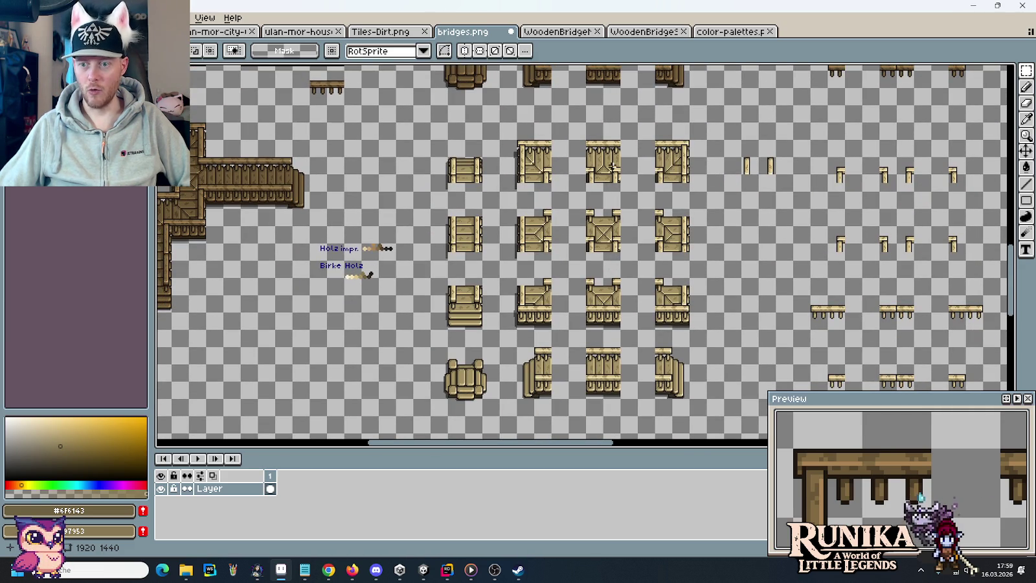
{"action": "left_click_drag", "start_coordinate": [631, 368], "coordinate": [620, 189]}
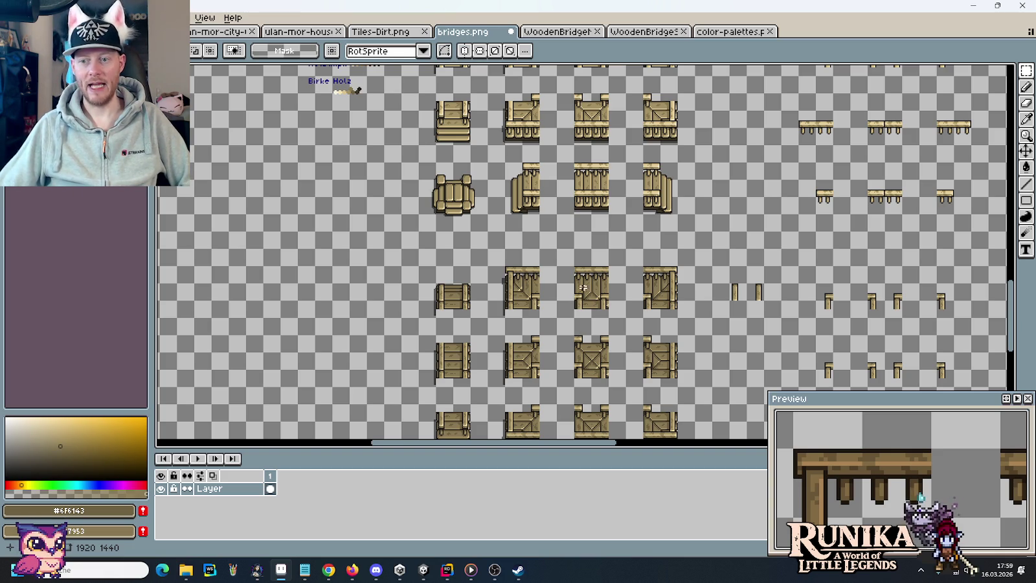
{"action": "left_click_drag", "start_coordinate": [572, 201], "coordinate": [561, 375]}
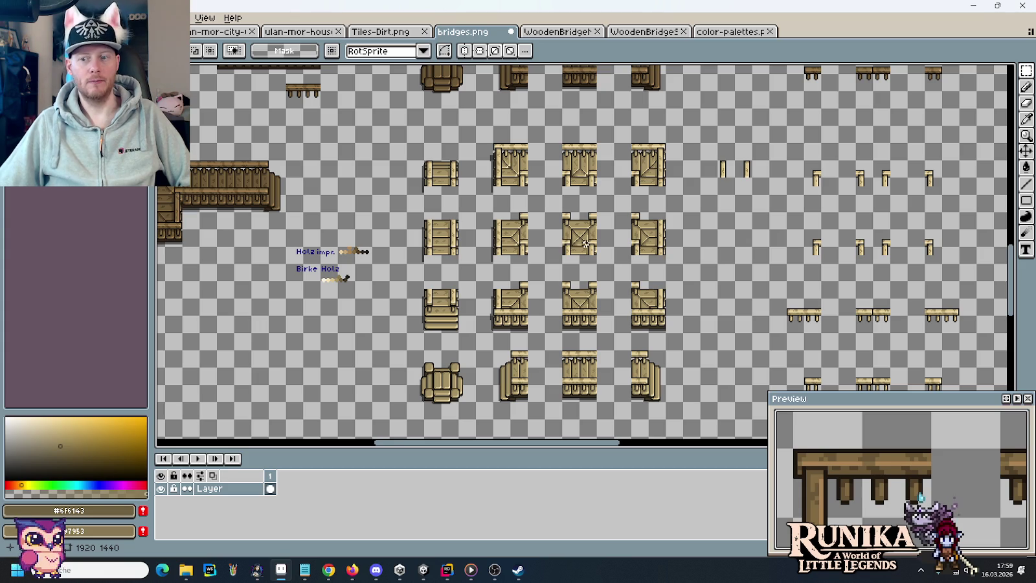
{"action": "scroll", "coordinate": [542, 330], "scroll_direction": "down", "scroll_amount": 5}
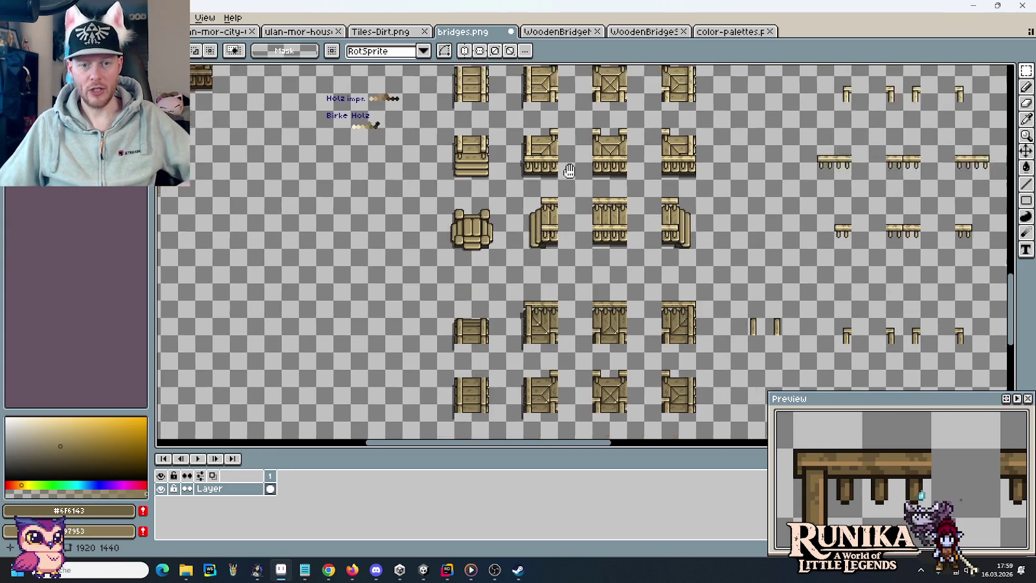
{"action": "mouse_move", "coordinate": [696, 240]}
{"action": "left_mouse_down"}
{"action": "mouse_move", "coordinate": [608, 183]}
{"action": "mouse_move", "coordinate": [523, 180]}
{"action": "left_mouse_up"}
{"action": "mouse_move", "coordinate": [579, 203]}
{"action": "left_mouse_down"}
{"action": "mouse_move", "coordinate": [275, 222]}
{"action": "mouse_move", "coordinate": [436, 179]}
{"action": "left_mouse_up"}
Step: Join the copied left and right bridge end pieces onto the middle span
{"action": "scroll", "coordinate": [262, 188], "scroll_direction": "up", "scroll_amount": 2}
{"action": "mouse_move", "coordinate": [276, 165]}
{"action": "left_mouse_down"}
{"action": "mouse_move", "coordinate": [405, 301]}
{"action": "mouse_move", "coordinate": [405, 335]}
{"action": "left_mouse_up"}
{"action": "left_click_drag", "start_coordinate": [389, 300], "coordinate": [458, 301]}
{"action": "mouse_move", "coordinate": [661, 296]}
{"action": "left_mouse_down"}
{"action": "mouse_move", "coordinate": [677, 331]}
{"action": "mouse_move", "coordinate": [613, 197]}
{"action": "left_mouse_up"}
{"action": "left_click_drag", "start_coordinate": [648, 226], "coordinate": [579, 226]}
{"action": "left_click", "coordinate": [692, 268]}
Step: Copy the three right bridge tiles in the bottom row further left
{"action": "scroll", "coordinate": [693, 269], "scroll_direction": "down", "scroll_amount": 5}
{"action": "scroll", "coordinate": [711, 294], "scroll_direction": "right", "scroll_amount": 5}
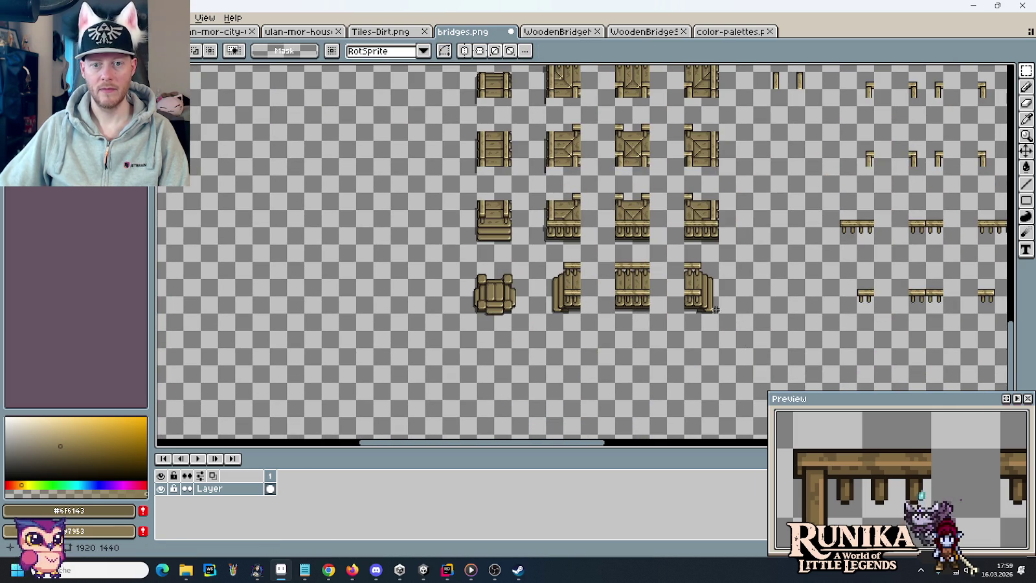
{"action": "left_click_drag", "start_coordinate": [720, 333], "coordinate": [544, 260]}
{"action": "mouse_move", "coordinate": [619, 303]}
{"action": "left_mouse_down"}
{"action": "mouse_move", "coordinate": [155, 446]}
{"action": "mouse_move", "coordinate": [461, 234]}
{"action": "left_mouse_up"}
{"action": "key", "text": "Return"}
{"action": "scroll", "coordinate": [343, 194], "scroll_direction": "up", "scroll_amount": 4}
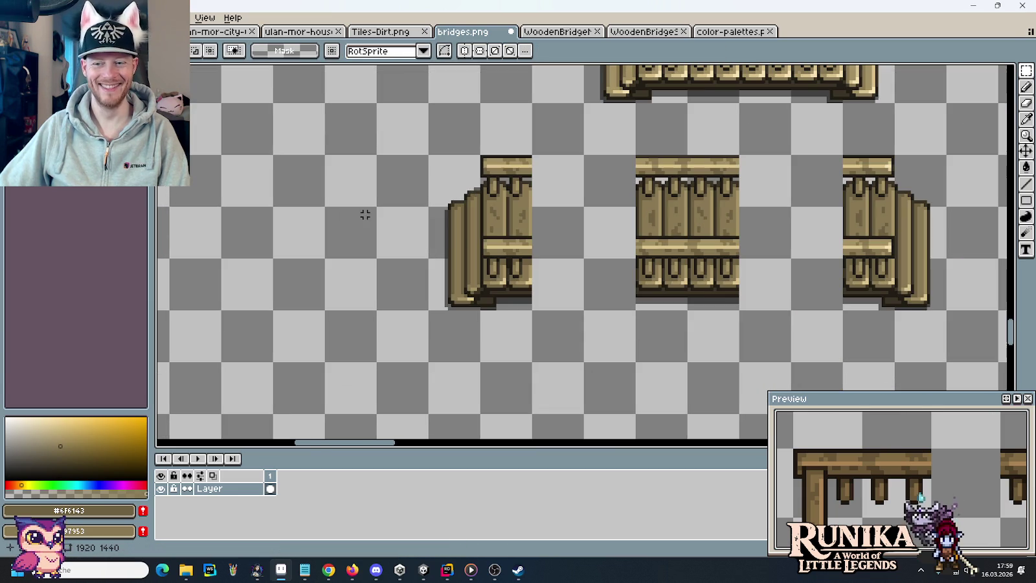
Step: Join the left end piece onto the middle span to finish the long bridge
{"action": "mouse_move", "coordinate": [384, 185]}
{"action": "left_mouse_down"}
{"action": "mouse_move", "coordinate": [483, 253]}
{"action": "mouse_move", "coordinate": [516, 316]}
{"action": "mouse_move", "coordinate": [613, 319]}
{"action": "left_mouse_up"}
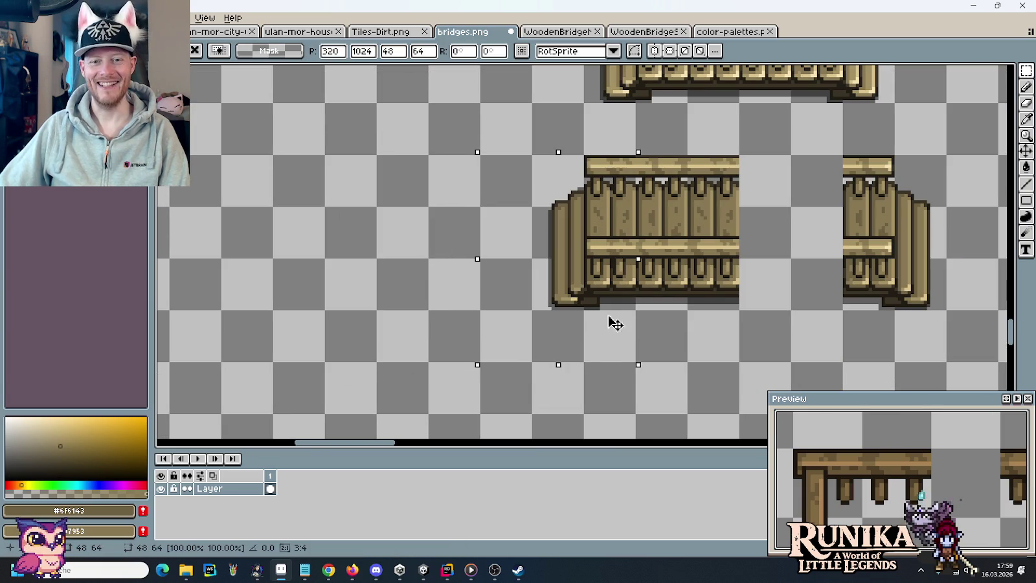
{"action": "mouse_move", "coordinate": [924, 337]}
{"action": "left_mouse_down"}
{"action": "mouse_move", "coordinate": [885, 195]}
{"action": "mouse_move", "coordinate": [777, 185]}
{"action": "left_mouse_up"}
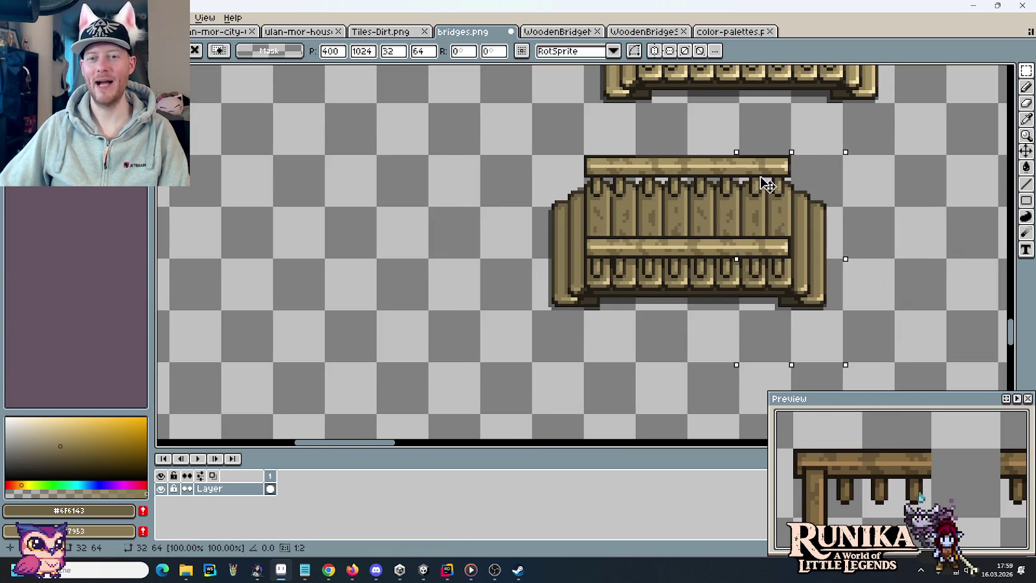
{"action": "scroll", "coordinate": [483, 213], "scroll_direction": "down", "scroll_amount": 5}
Step: Paste two copies of the sand-and-water river tile beside the bridges and stack them
{"action": "left_click_drag", "start_coordinate": [598, 160], "coordinate": [505, 350]}
{"action": "scroll", "coordinate": [588, 140], "scroll_direction": "up", "scroll_amount": 3}
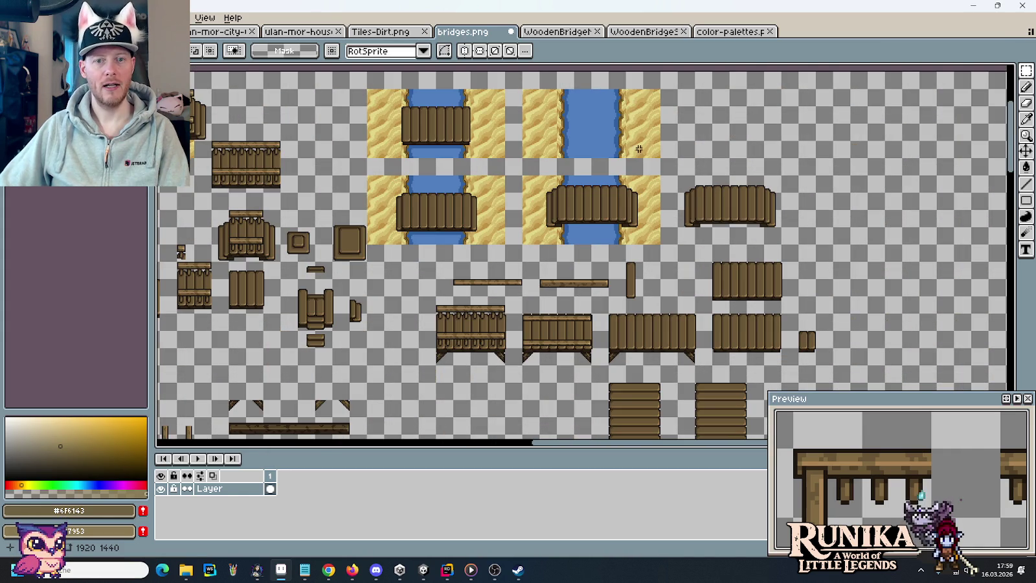
{"action": "mouse_move", "coordinate": [645, 144]}
{"action": "left_mouse_down"}
{"action": "mouse_move", "coordinate": [654, 153]}
{"action": "mouse_move", "coordinate": [522, 89]}
{"action": "left_mouse_up"}
{"action": "scroll", "coordinate": [697, 187], "scroll_direction": "down", "scroll_amount": 3}
{"action": "scroll", "coordinate": [567, 249], "scroll_direction": "up", "scroll_amount": 5}
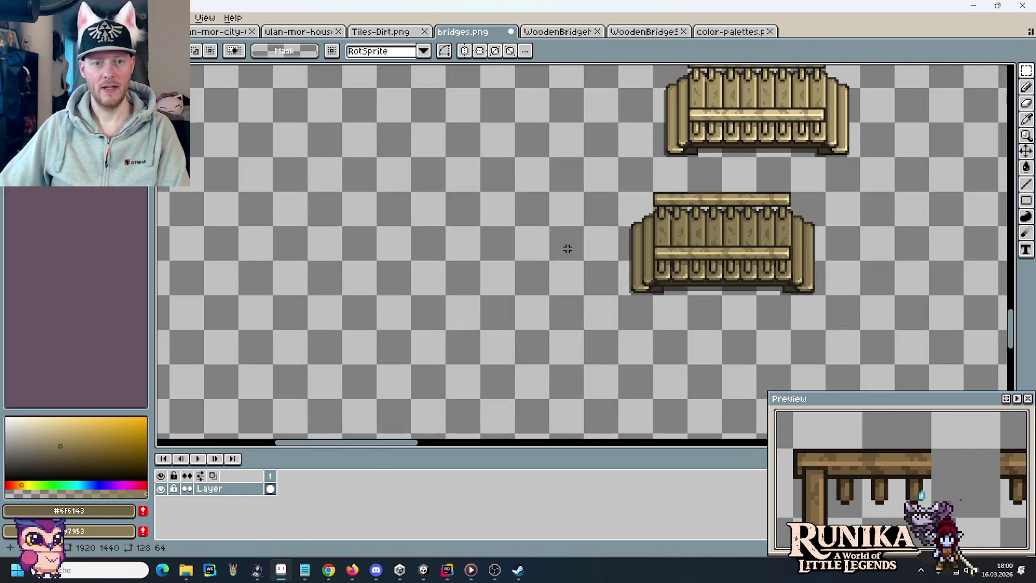
{"action": "key", "text": "ctrl+v"}
{"action": "mouse_move", "coordinate": [606, 264]}
{"action": "left_mouse_down"}
{"action": "mouse_move", "coordinate": [470, 215]}
{"action": "mouse_move", "coordinate": [491, 378]}
{"action": "mouse_move", "coordinate": [530, 337]}
{"action": "left_mouse_up"}
{"action": "key", "text": "ctrl+v"}
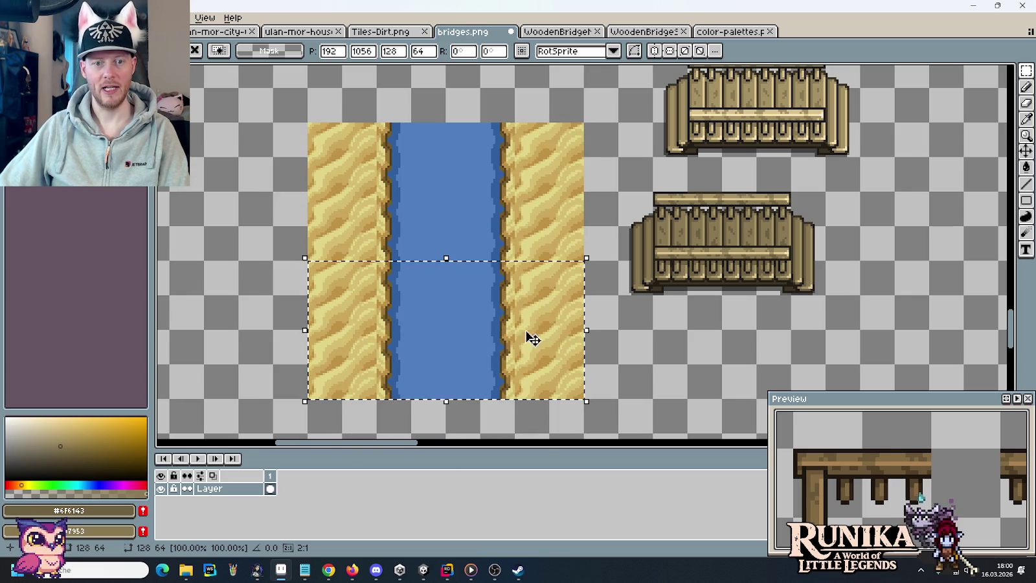
{"action": "mouse_move", "coordinate": [893, 158]}
{"action": "left_mouse_down"}
{"action": "mouse_move", "coordinate": [881, 138]}
{"action": "mouse_move", "coordinate": [667, 67]}
{"action": "left_mouse_up"}
Step: Place both assembled birch bridges across the stacked river tiles
{"action": "mouse_move", "coordinate": [819, 150]}
{"action": "left_mouse_down"}
{"action": "mouse_move", "coordinate": [629, 182]}
{"action": "mouse_move", "coordinate": [509, 222]}
{"action": "mouse_move", "coordinate": [508, 257]}
{"action": "left_mouse_up"}
{"action": "key", "text": "m"}
{"action": "mouse_move", "coordinate": [859, 360]}
{"action": "left_mouse_down"}
{"action": "mouse_move", "coordinate": [825, 327]}
{"action": "mouse_move", "coordinate": [648, 236]}
{"action": "left_mouse_up"}
{"action": "scroll", "coordinate": [719, 282], "scroll_direction": "down", "scroll_amount": 3}
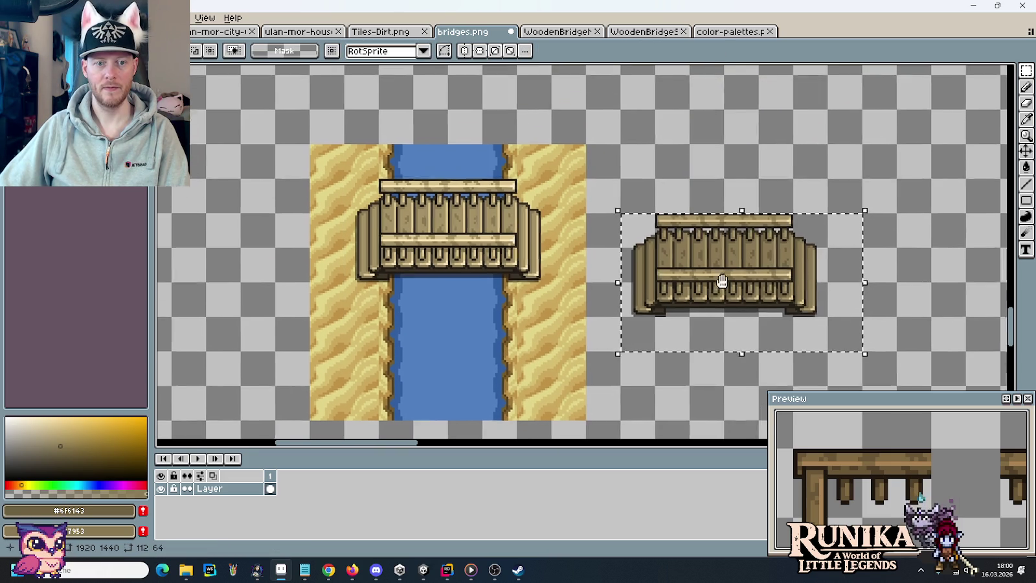
{"action": "left_click_drag", "start_coordinate": [786, 233], "coordinate": [520, 300]}
{"action": "key", "text": "Return"}
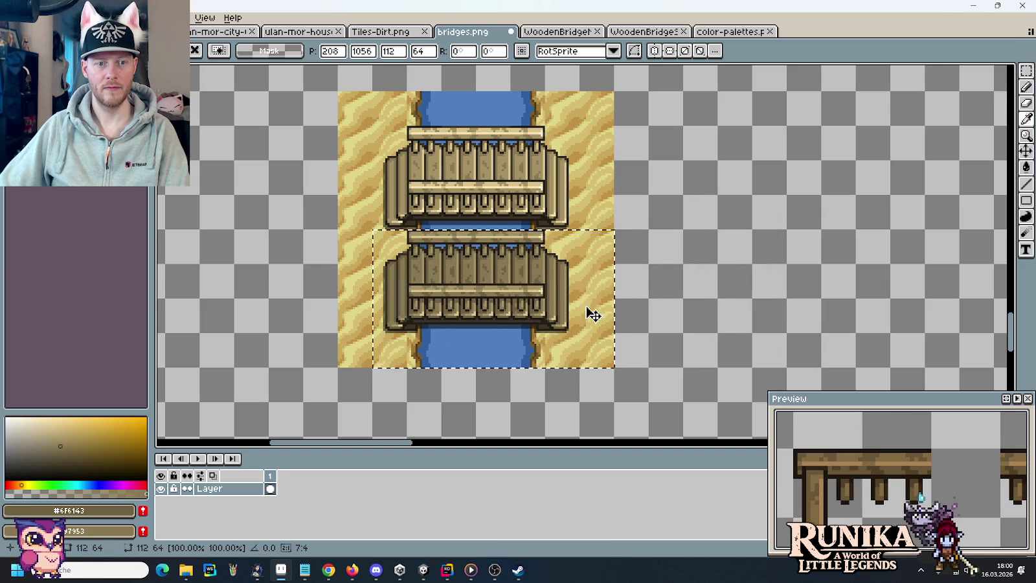
{"action": "left_click", "coordinate": [701, 298]}
{"action": "scroll", "coordinate": [610, 271], "scroll_direction": "down", "scroll_amount": 5}
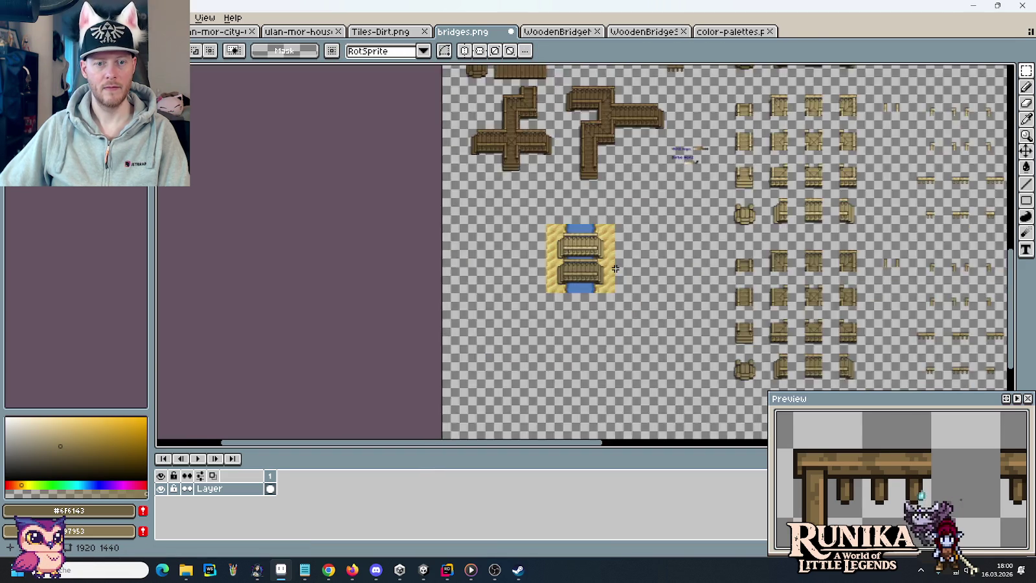
Step: Paste another river tile above the bridges to extend the test river upward
{"action": "scroll", "coordinate": [622, 150], "scroll_direction": "up", "scroll_amount": 3}
{"action": "scroll", "coordinate": [623, 149], "scroll_direction": "up", "scroll_amount": 3}
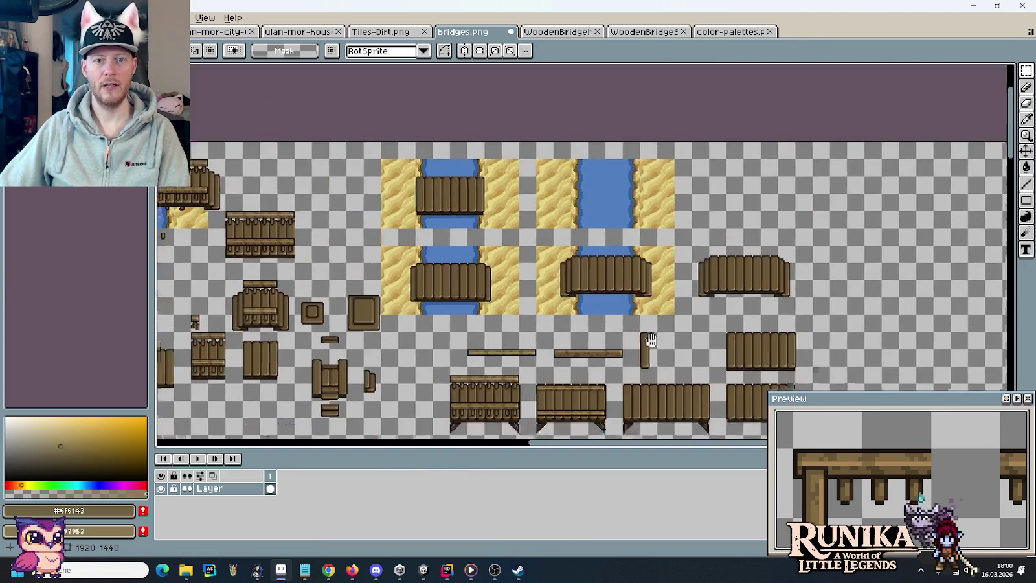
{"action": "mouse_move", "coordinate": [673, 233]}
{"action": "left_mouse_down"}
{"action": "mouse_move", "coordinate": [590, 175]}
{"action": "mouse_move", "coordinate": [550, 182]}
{"action": "left_mouse_up"}
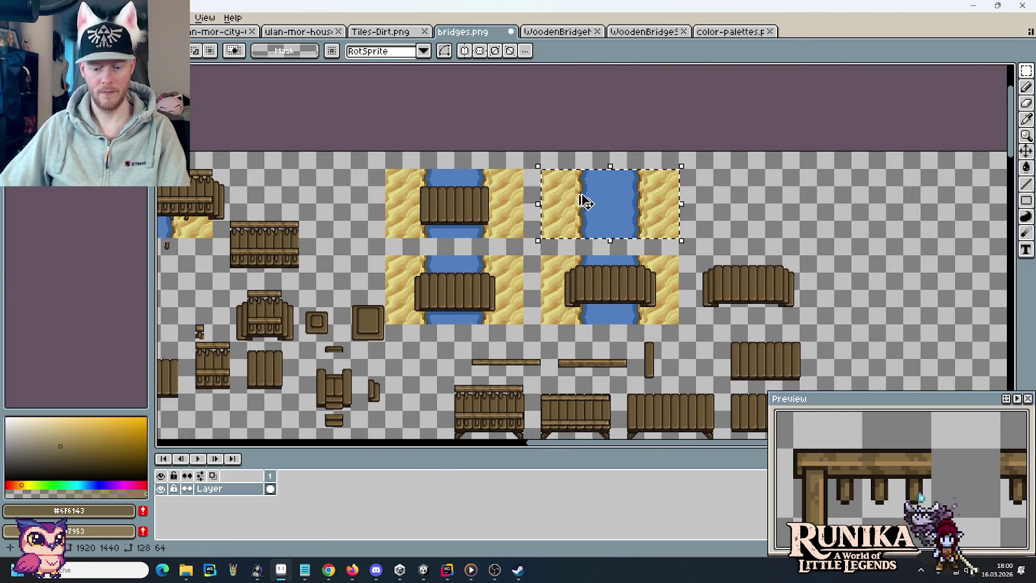
{"action": "scroll", "coordinate": [550, 182], "scroll_direction": "down", "scroll_amount": 3}
{"action": "scroll", "coordinate": [597, 276], "scroll_direction": "up", "scroll_amount": 2}
{"action": "scroll", "coordinate": [598, 276], "scroll_direction": "up", "scroll_amount": 3}
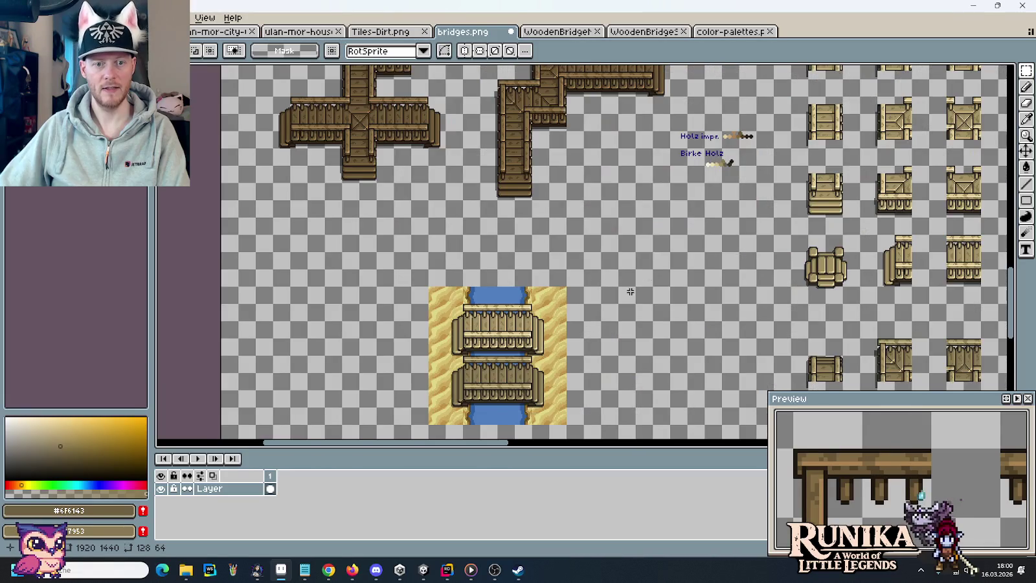
{"action": "scroll", "coordinate": [583, 305], "scroll_direction": "up", "scroll_amount": 1}
{"action": "scroll", "coordinate": [583, 305], "scroll_direction": "up", "scroll_amount": 4}
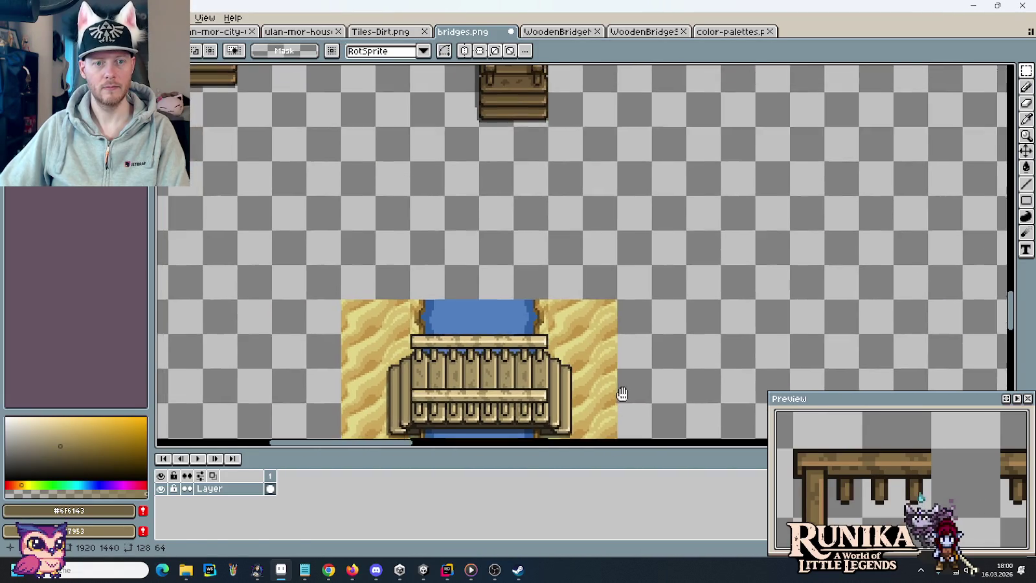
{"action": "key", "text": "ctrl+v"}
{"action": "left_click_drag", "start_coordinate": [609, 294], "coordinate": [508, 271]}
{"action": "key", "text": "Return"}
Step: Assemble a new bridge from three birch tiles by joining its pieces together
{"action": "scroll", "coordinate": [759, 253], "scroll_direction": "down", "scroll_amount": 4}
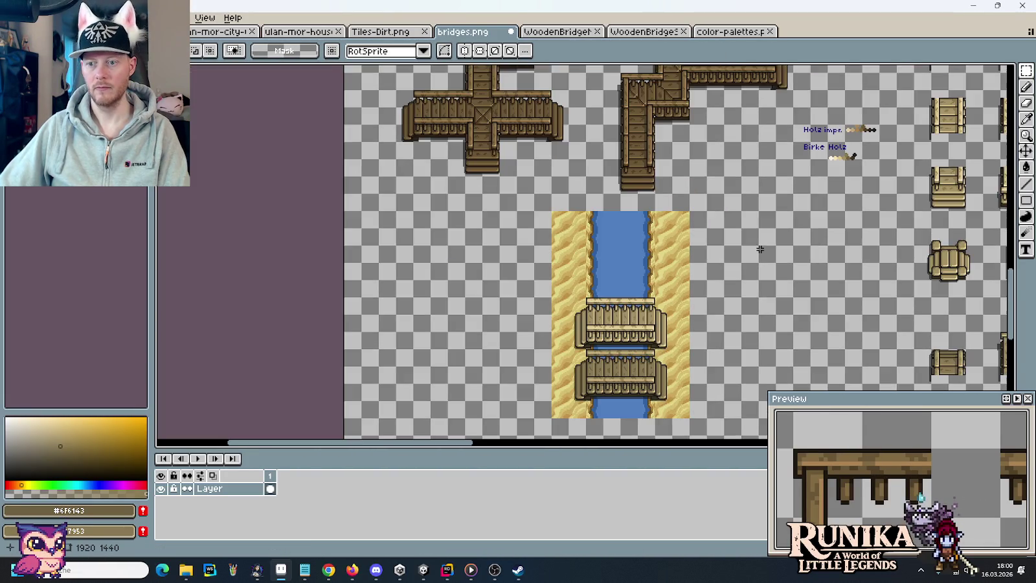
{"action": "scroll", "coordinate": [631, 327], "scroll_direction": "up", "scroll_amount": 1}
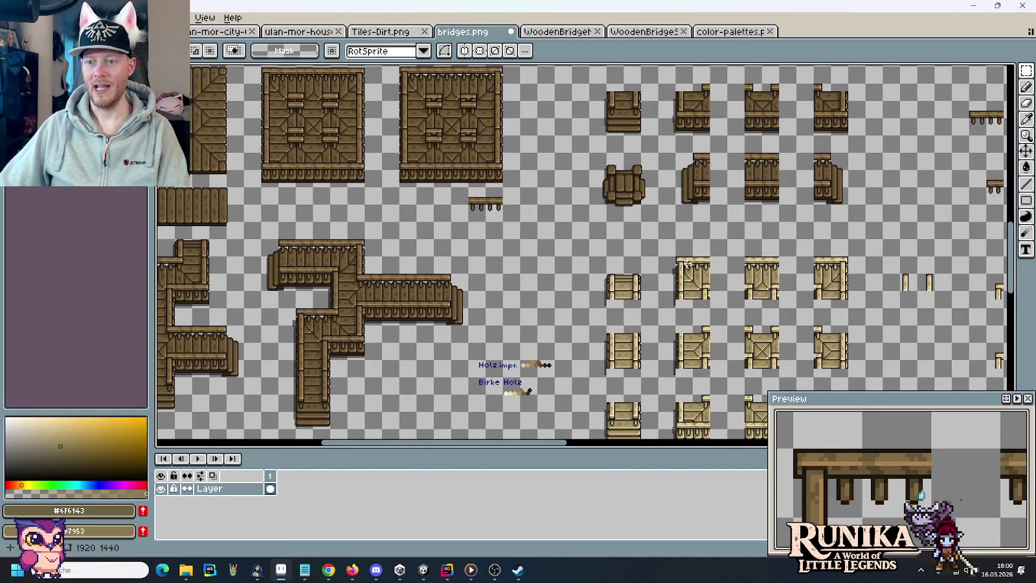
{"action": "mouse_move", "coordinate": [865, 221]}
{"action": "left_mouse_down"}
{"action": "mouse_move", "coordinate": [676, 153]}
{"action": "mouse_move", "coordinate": [696, 195]}
{"action": "mouse_move", "coordinate": [410, 421]}
{"action": "mouse_move", "coordinate": [409, 302]}
{"action": "left_mouse_up"}
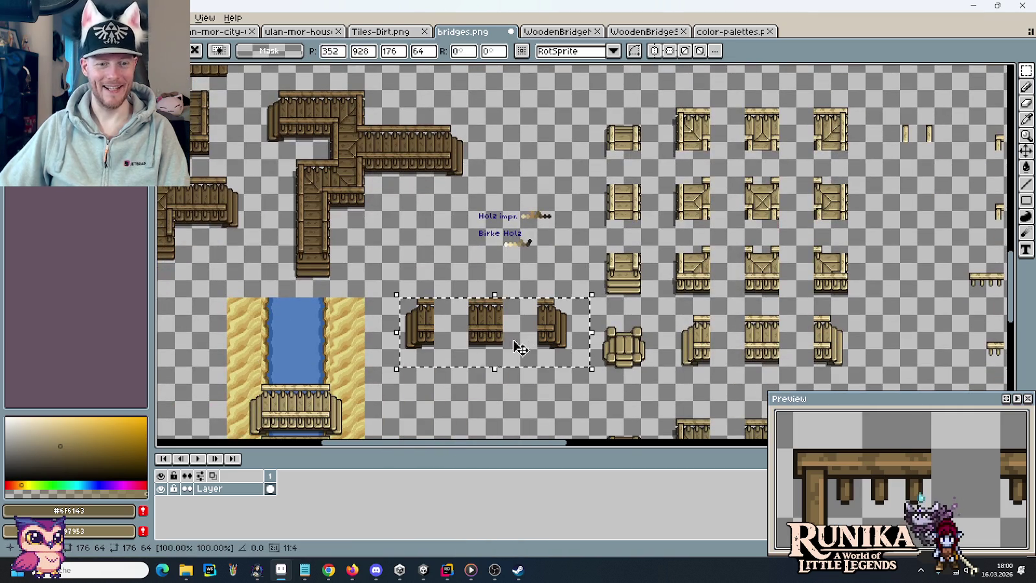
{"action": "scroll", "coordinate": [567, 372], "scroll_direction": "up", "scroll_amount": 2}
{"action": "mouse_move", "coordinate": [576, 364]}
{"action": "left_mouse_down"}
{"action": "mouse_move", "coordinate": [409, 226]}
{"action": "mouse_move", "coordinate": [370, 226]}
{"action": "left_mouse_up"}
{"action": "left_click_drag", "start_coordinate": [575, 268], "coordinate": [509, 268]}
{"action": "mouse_move", "coordinate": [546, 365]}
{"action": "left_mouse_down"}
{"action": "mouse_move", "coordinate": [511, 296]}
{"action": "mouse_move", "coordinate": [442, 226]}
{"action": "left_mouse_up"}
{"action": "left_click_drag", "start_coordinate": [483, 278], "coordinate": [414, 278]}
Step: Place the new bridge on the river between the two existing bridges
{"action": "left_click_drag", "start_coordinate": [318, 296], "coordinate": [705, 241]}
{"action": "mouse_move", "coordinate": [625, 272]}
{"action": "left_mouse_down"}
{"action": "mouse_move", "coordinate": [722, 208]}
{"action": "mouse_move", "coordinate": [828, 174]}
{"action": "left_mouse_up"}
{"action": "mouse_move", "coordinate": [779, 208]}
{"action": "left_mouse_down"}
{"action": "mouse_move", "coordinate": [481, 248]}
{"action": "mouse_move", "coordinate": [482, 267]}
{"action": "mouse_move", "coordinate": [485, 240]}
{"action": "left_mouse_up"}
{"action": "left_click", "coordinate": [596, 267]}
{"action": "scroll", "coordinate": [596, 267], "scroll_direction": "down", "scroll_amount": 5}
{"action": "scroll", "coordinate": [578, 282], "scroll_direction": "up", "scroll_amount": 5}
{"action": "left_click_drag", "start_coordinate": [578, 283], "coordinate": [738, 192]}
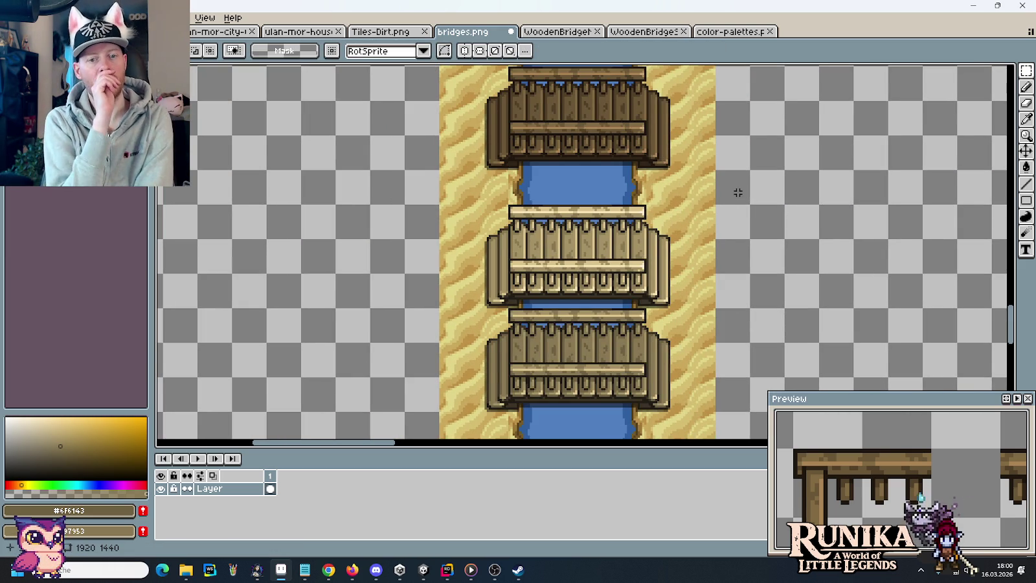
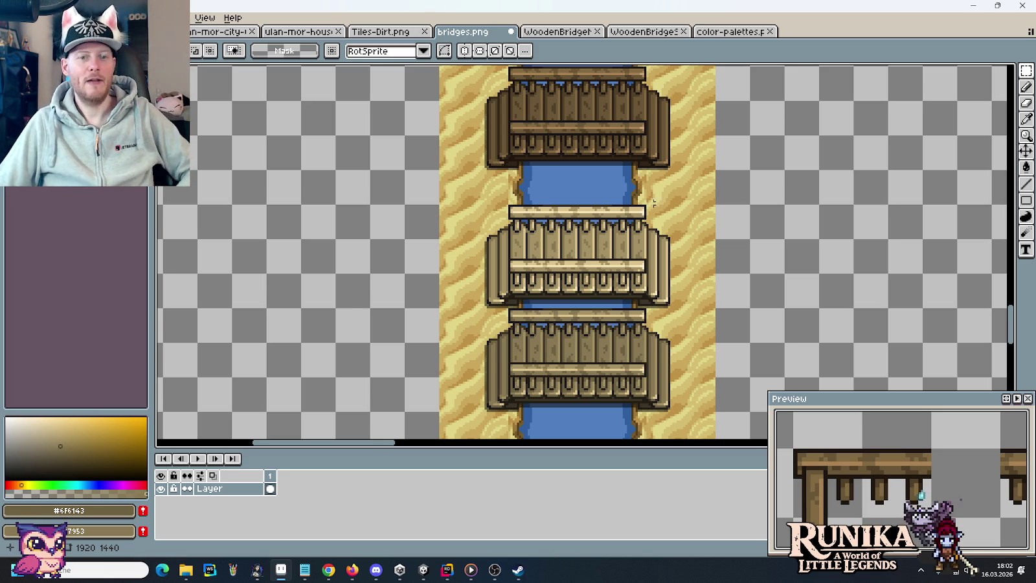
Step: Drag BirchTable.png from images › entities › furniture in File Explorer into Aseprite to open it
{"action": "mouse_move", "coordinate": [198, 569]}
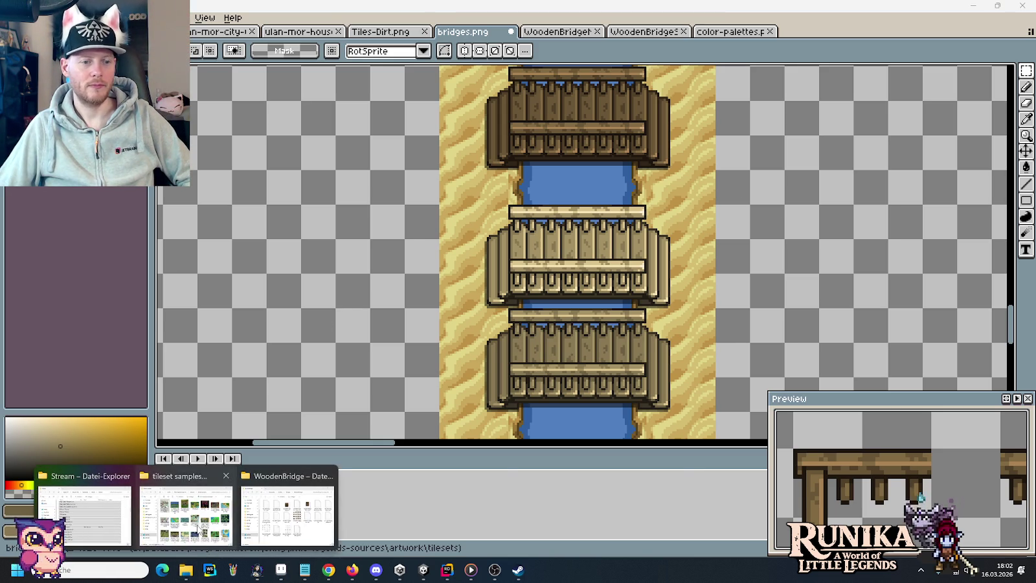
{"action": "left_click", "coordinate": [186, 515]}
{"action": "left_click", "coordinate": [505, 156]}
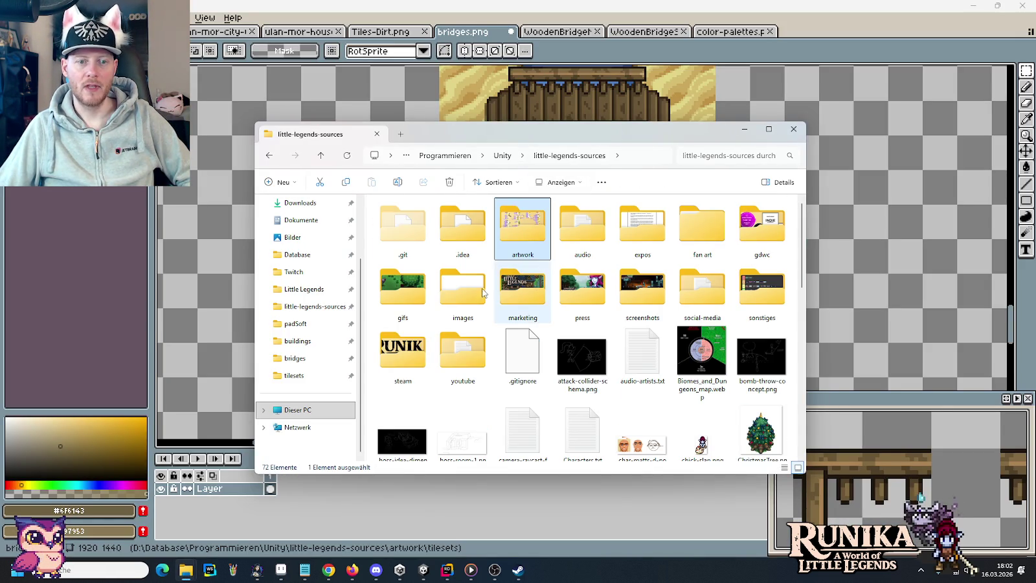
{"action": "double_click", "coordinate": [457, 292]}
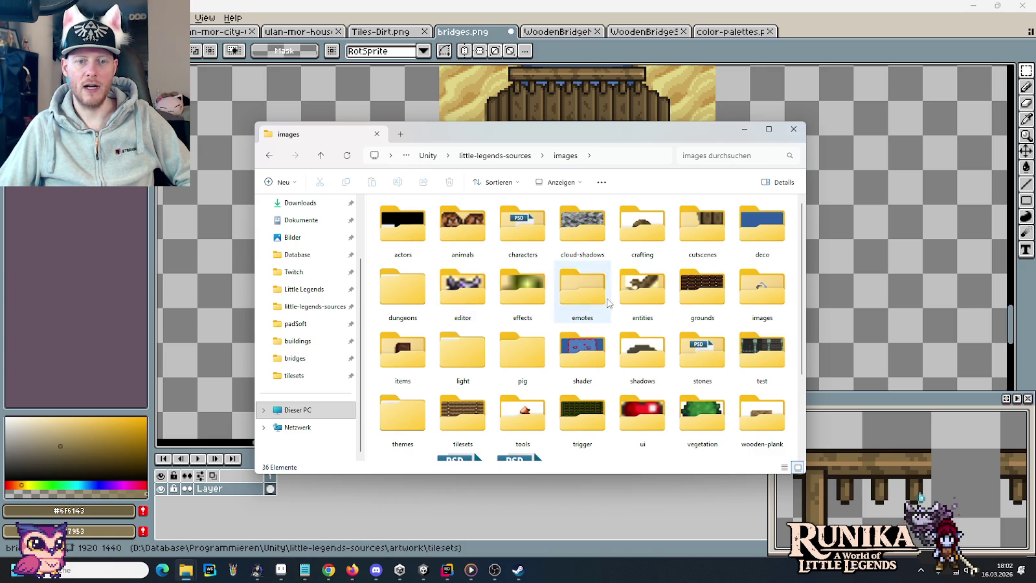
{"action": "double_click", "coordinate": [641, 292]}
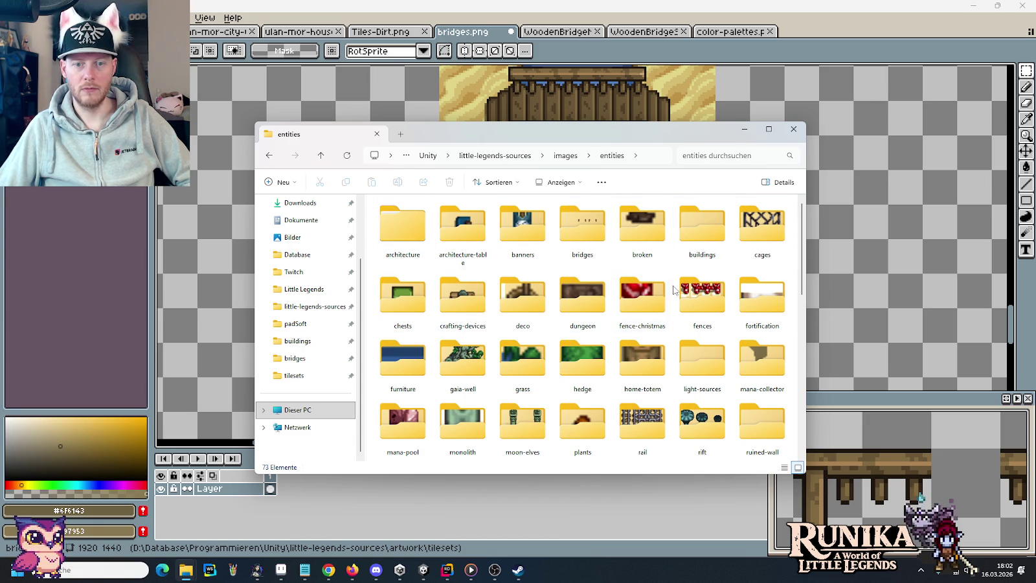
{"action": "double_click", "coordinate": [403, 353]}
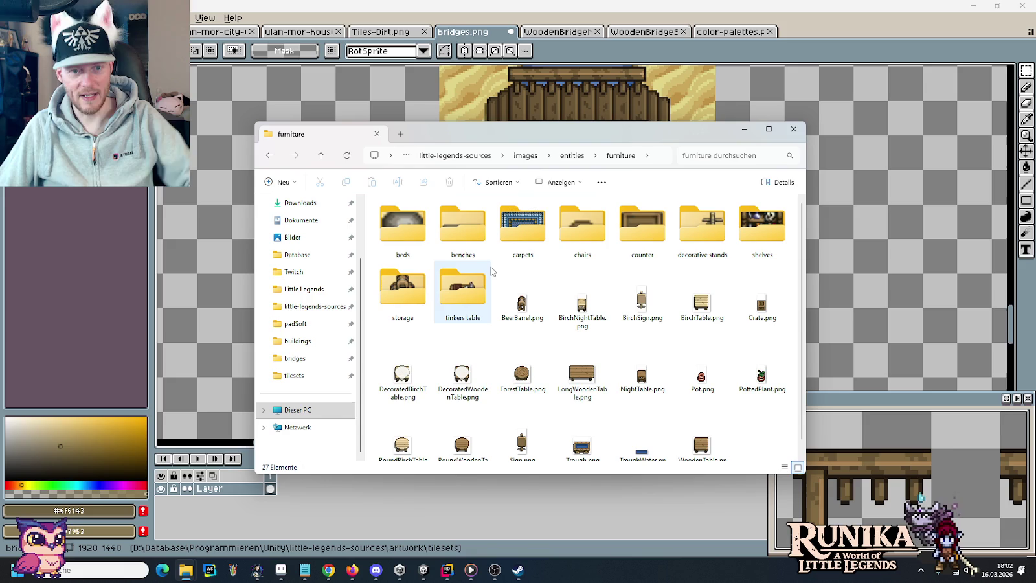
{"action": "left_click_drag", "start_coordinate": [703, 295], "coordinate": [907, 247]}
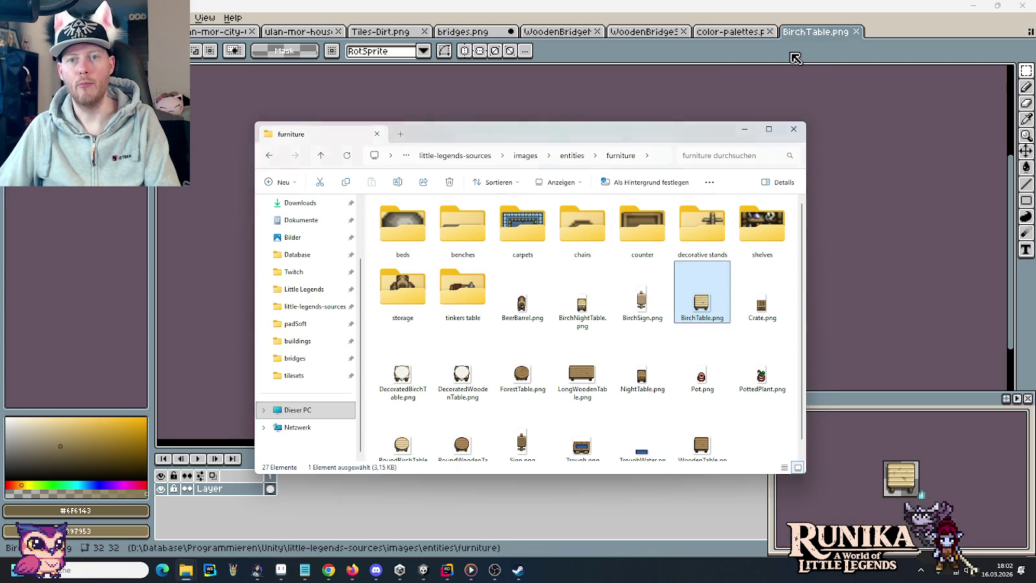
Step: Close BirchTable and paste the birch table into bridges.png, right of the three bridges
{"action": "left_click", "coordinate": [863, 31]}
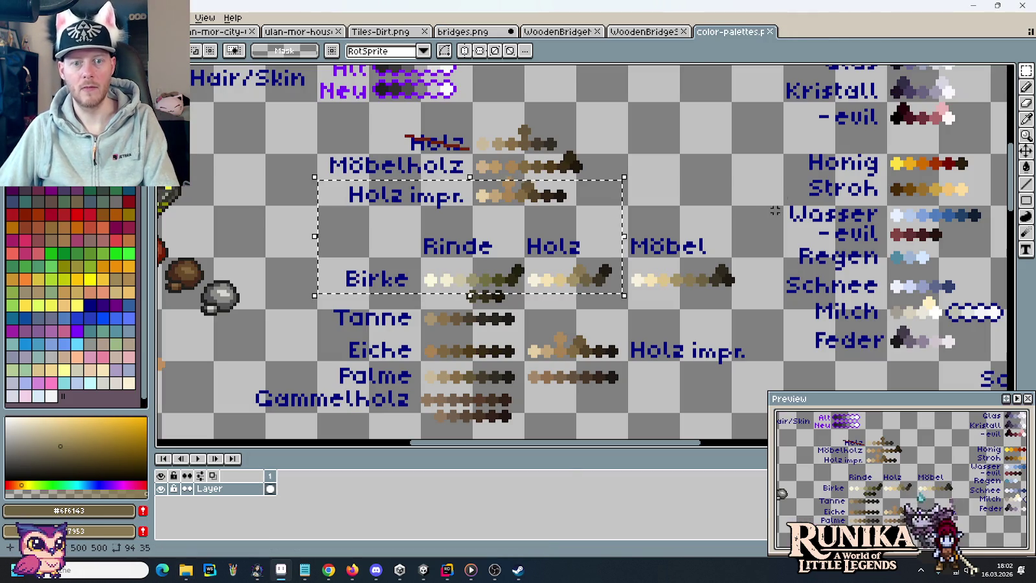
{"action": "left_click", "coordinate": [462, 32]}
{"action": "key", "text": "ctrl+v"}
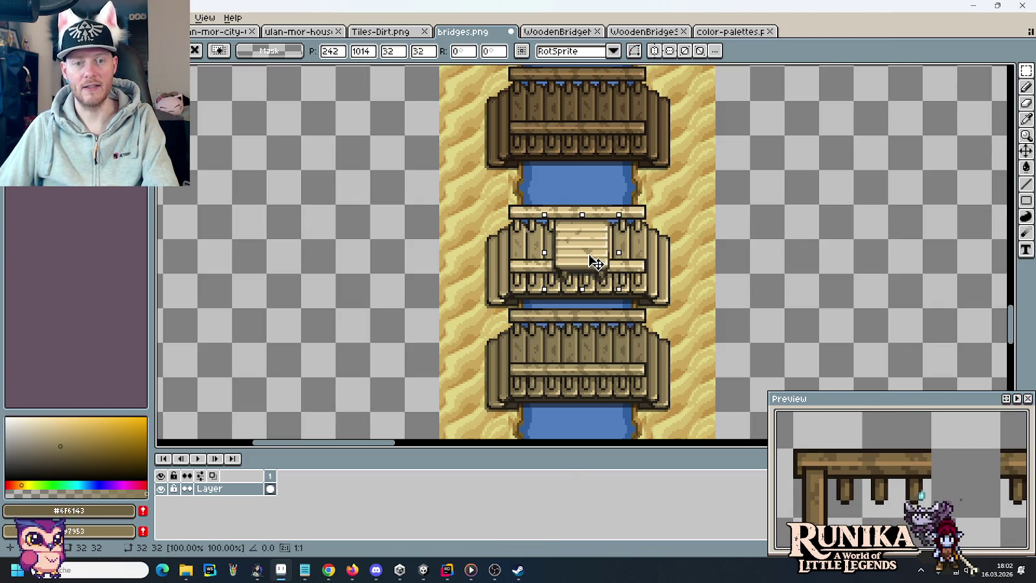
{"action": "mouse_move", "coordinate": [595, 262]}
{"action": "left_mouse_down"}
{"action": "mouse_move", "coordinate": [629, 275]}
{"action": "mouse_move", "coordinate": [655, 240]}
{"action": "mouse_move", "coordinate": [770, 278]}
{"action": "mouse_move", "coordinate": [794, 261]}
{"action": "left_mouse_up"}
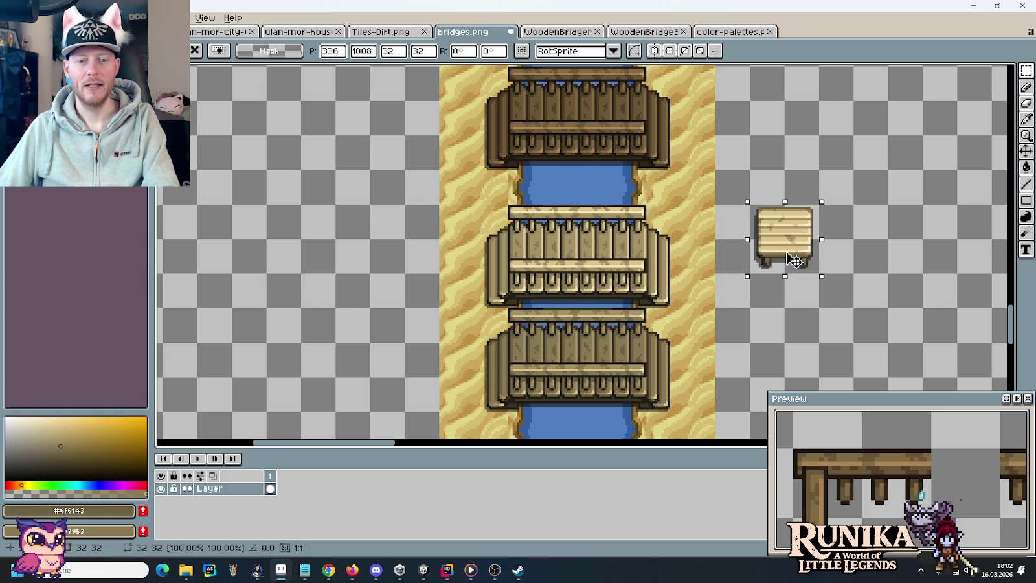
{"action": "left_click", "coordinate": [770, 315]}
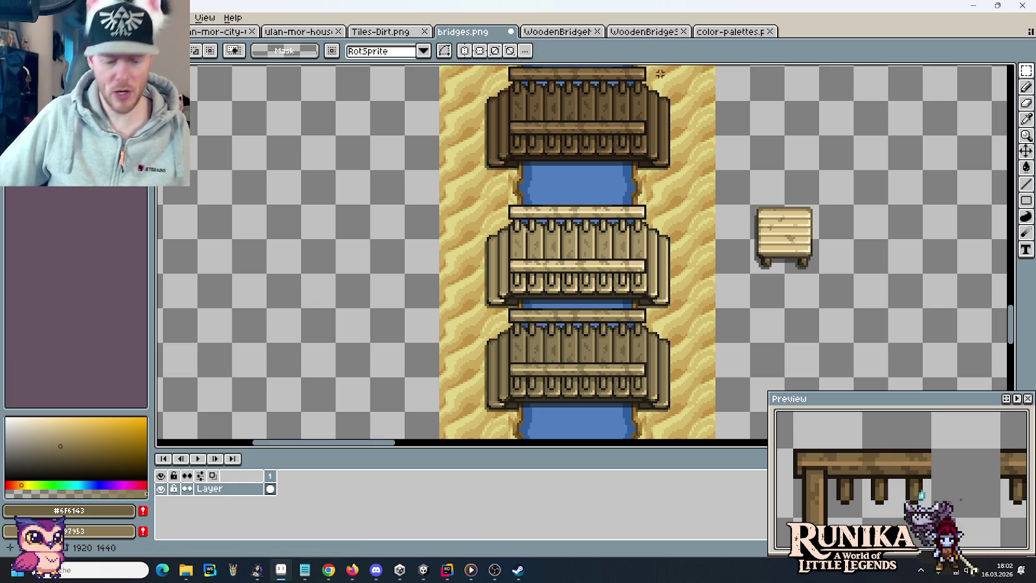
Step: Save bridges.png, then copy the birch bridge tiles into a new 256×256 sprite
{"action": "key", "text": "ctrl+s"}
{"action": "scroll", "coordinate": [680, 136], "scroll_direction": "down", "scroll_amount": 2}
{"action": "mouse_move", "coordinate": [790, 146]}
{"action": "left_mouse_down"}
{"action": "mouse_move", "coordinate": [565, 213]}
{"action": "mouse_move", "coordinate": [474, 216]}
{"action": "left_mouse_up"}
{"action": "left_click_drag", "start_coordinate": [791, 179], "coordinate": [593, 293]}
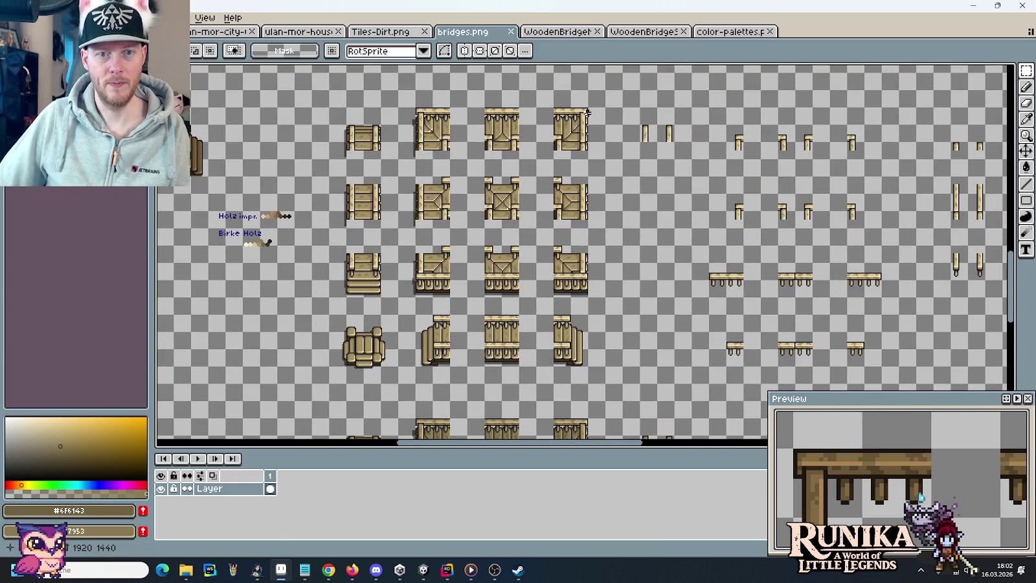
{"action": "mouse_move", "coordinate": [605, 108]}
{"action": "left_mouse_down"}
{"action": "mouse_move", "coordinate": [345, 353]}
{"action": "mouse_move", "coordinate": [330, 382]}
{"action": "left_mouse_up"}
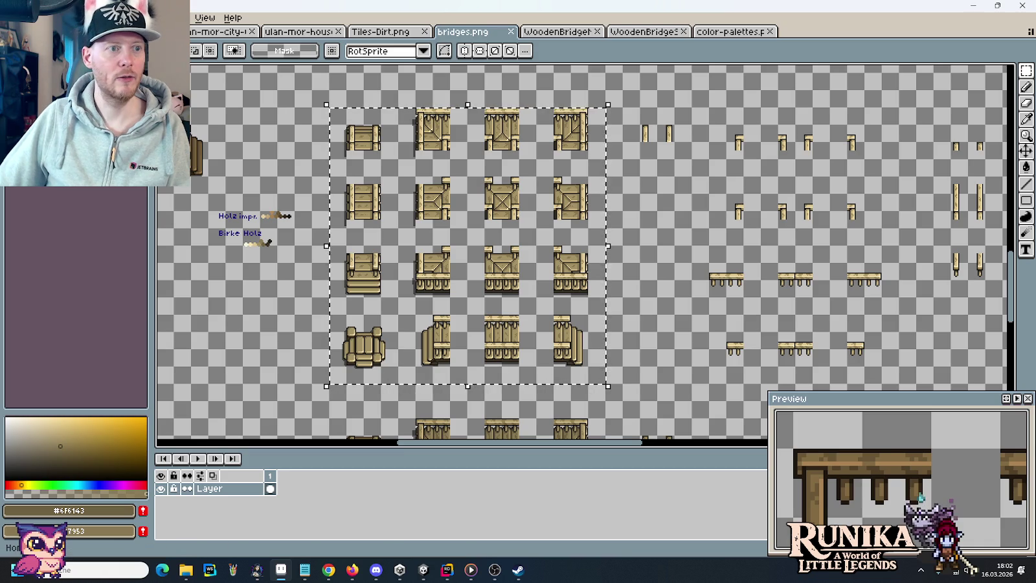
{"action": "key", "text": "ctrl+c"}
{"action": "key", "text": "ctrl+n"}
{"action": "left_click", "coordinate": [476, 402]}
{"action": "key", "text": "ctrl+v"}
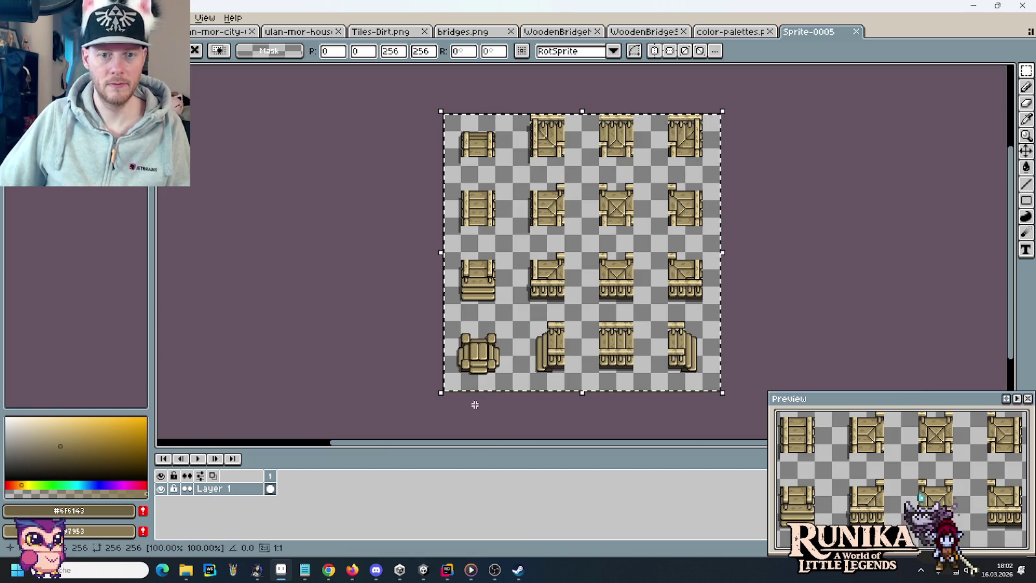
Step: Save the new sprite as BirchBridge.png in images › entities › bridges
{"action": "key", "text": "ctrl+s"}
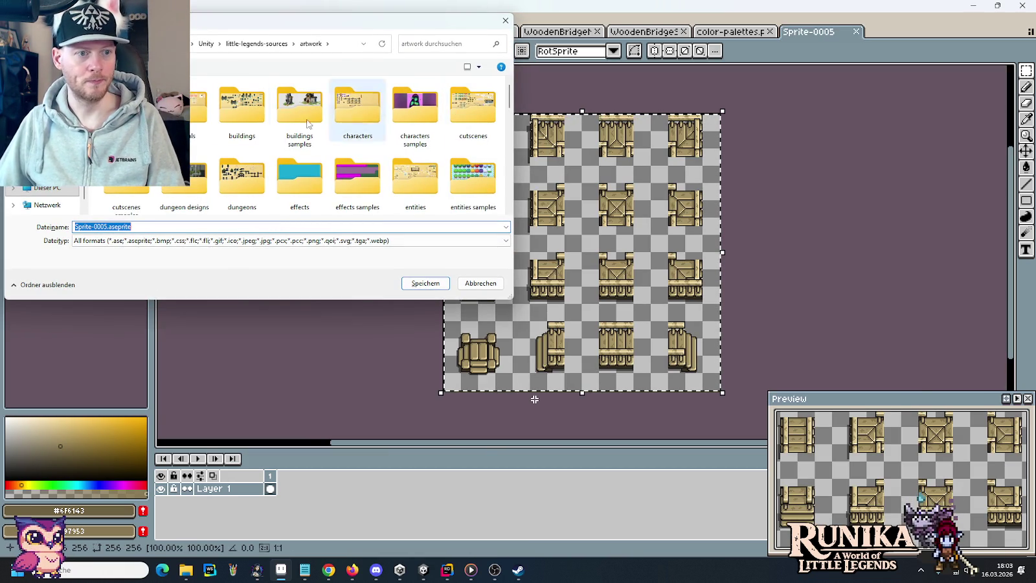
{"action": "left_click", "coordinate": [256, 43]}
{"action": "double_click", "coordinate": [379, 178]}
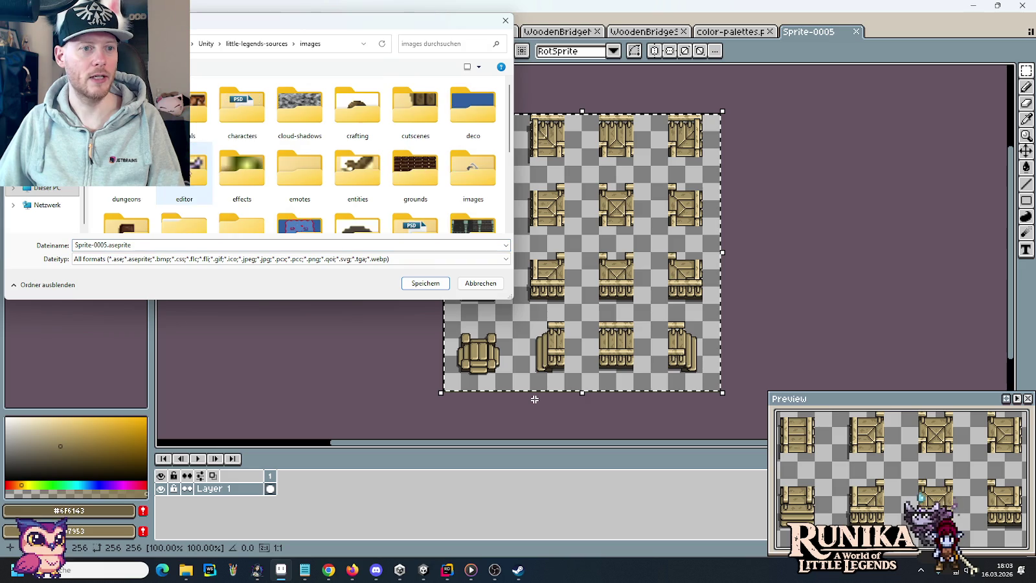
{"action": "double_click", "coordinate": [380, 179]}
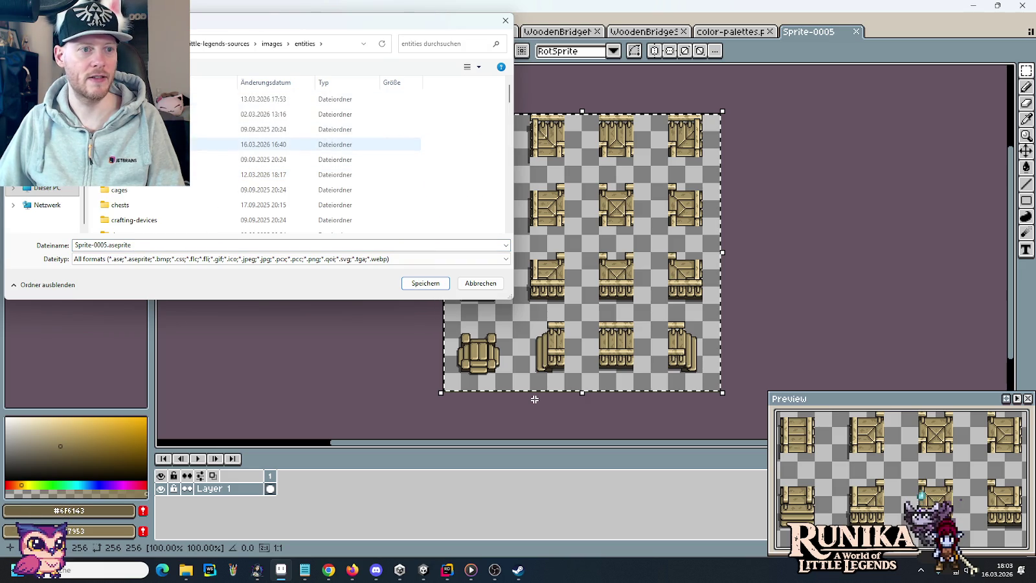
{"action": "double_click", "coordinate": [363, 143]}
{"action": "left_click", "coordinate": [245, 110]}
{"action": "left_click", "coordinate": [102, 226]}
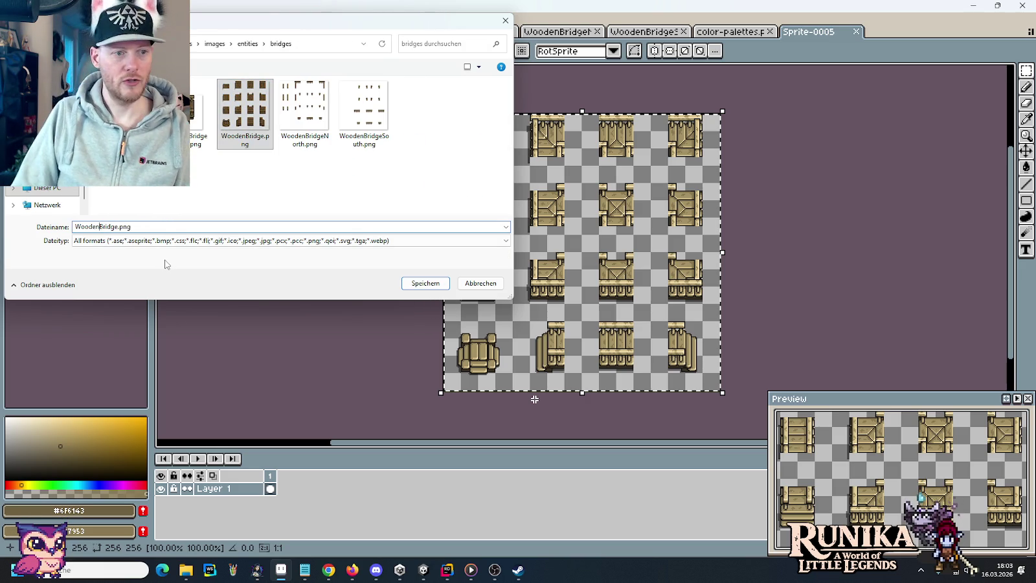
{"action": "key", "text": "ctrl+shift+Left"}
{"action": "type", "text": "Birch"}
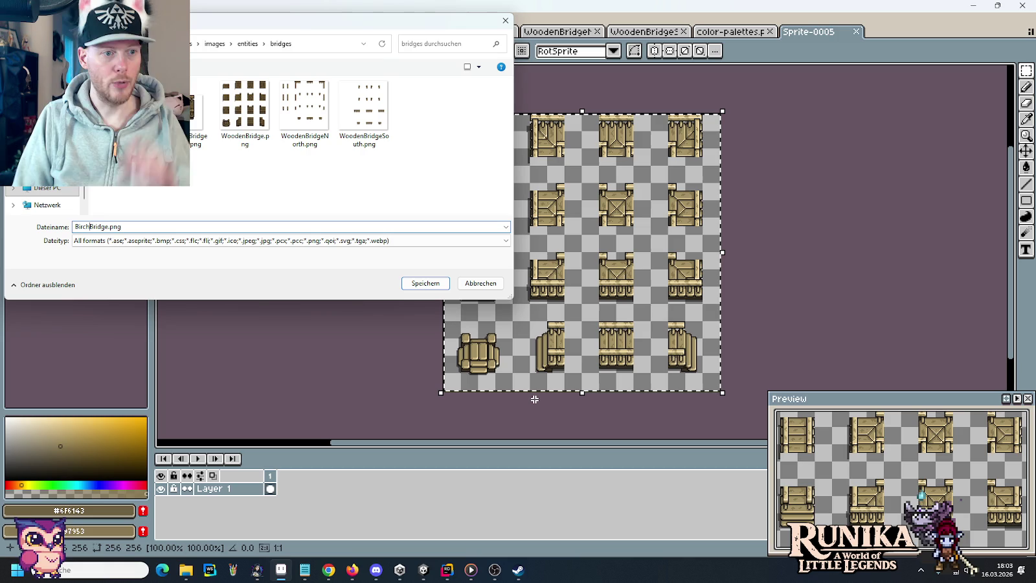
{"action": "key", "text": "Return"}
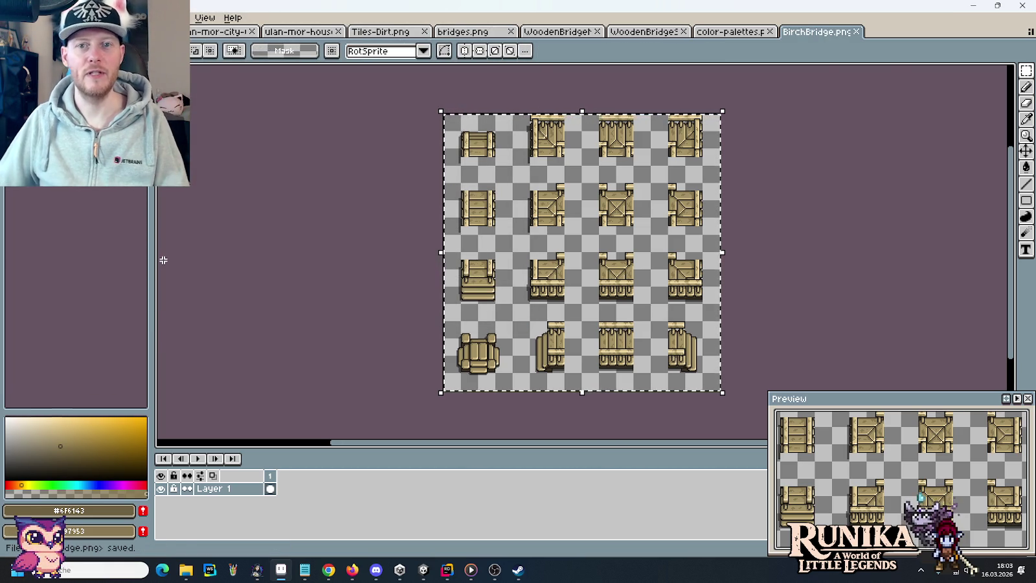
Step: Close the colour palette and both WoodenBridge documents, then select the birch posts and rails in bridges.png
{"action": "left_click", "coordinate": [728, 32]}
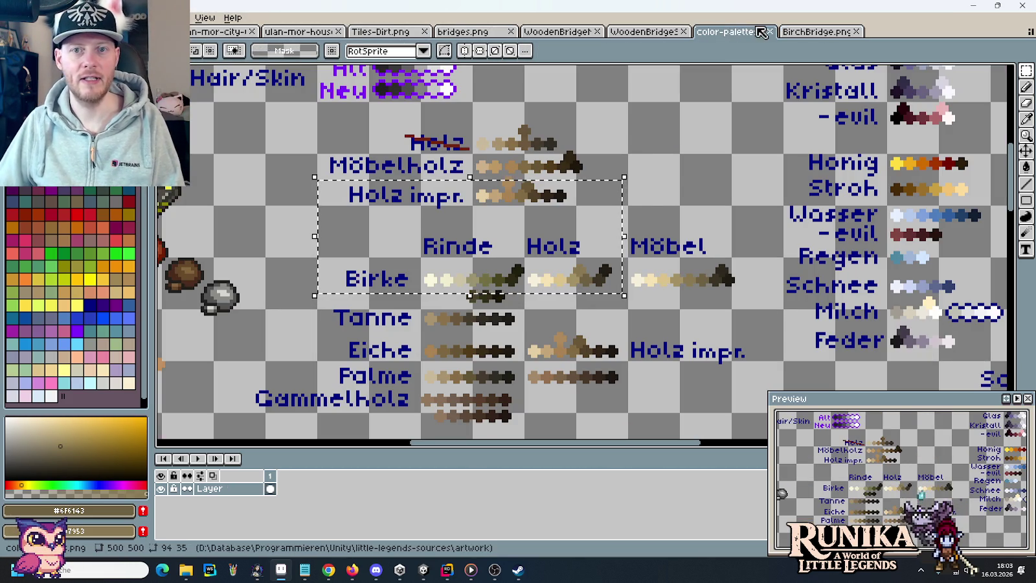
{"action": "left_click", "coordinate": [770, 32]}
{"action": "left_click", "coordinate": [660, 33]}
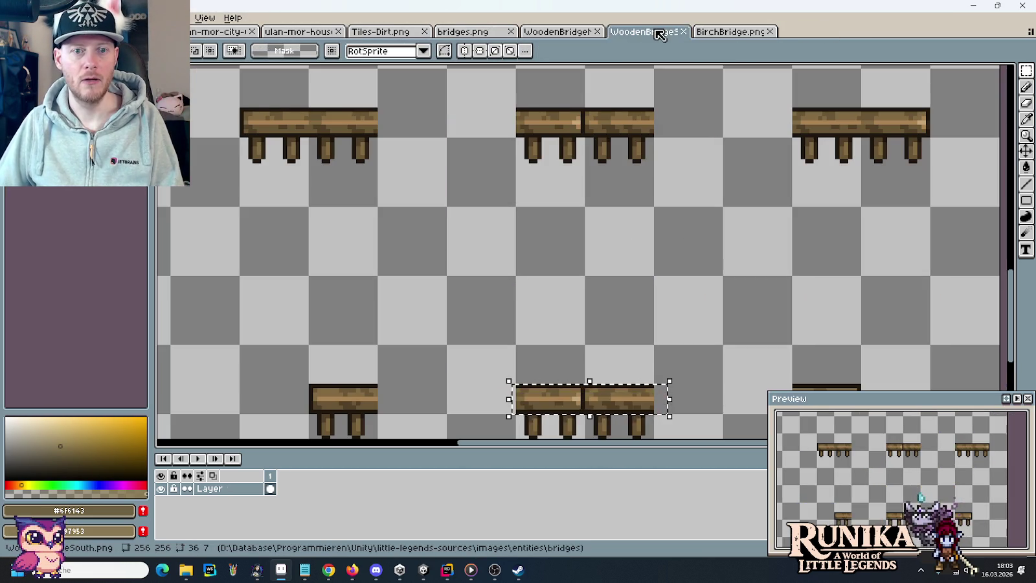
{"action": "left_click", "coordinate": [688, 32]}
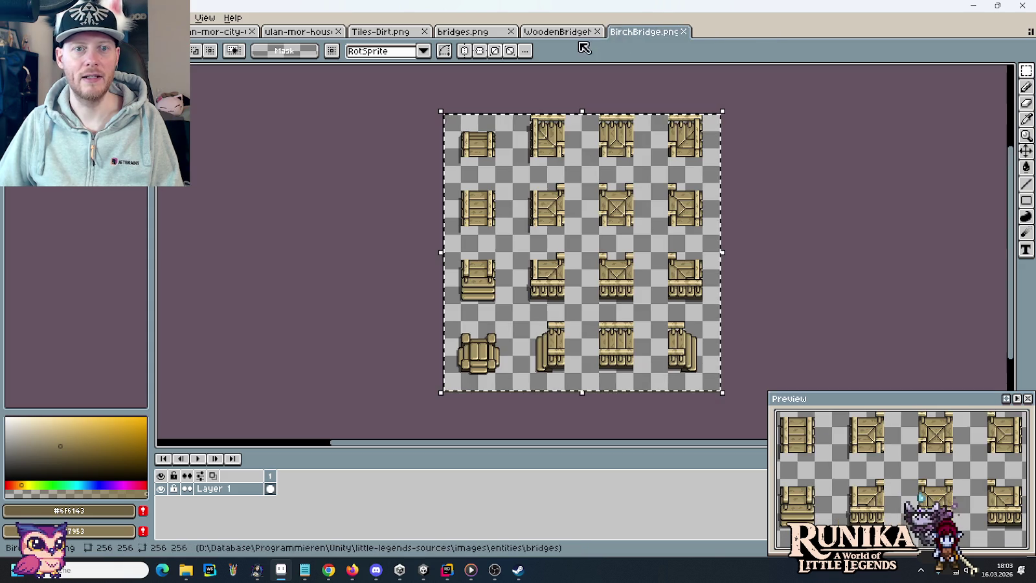
{"action": "left_click", "coordinate": [597, 32]}
{"action": "mouse_move", "coordinate": [606, 127]}
{"action": "left_mouse_down"}
{"action": "mouse_move", "coordinate": [511, 121]}
{"action": "mouse_move", "coordinate": [809, 117]}
{"action": "mouse_move", "coordinate": [803, 123]}
{"action": "mouse_move", "coordinate": [807, 111]}
{"action": "mouse_move", "coordinate": [824, 131]}
{"action": "mouse_move", "coordinate": [612, 292]}
{"action": "mouse_move", "coordinate": [532, 391]}
{"action": "mouse_move", "coordinate": [540, 375]}
{"action": "left_mouse_up"}
{"action": "left_click", "coordinate": [815, 121]}
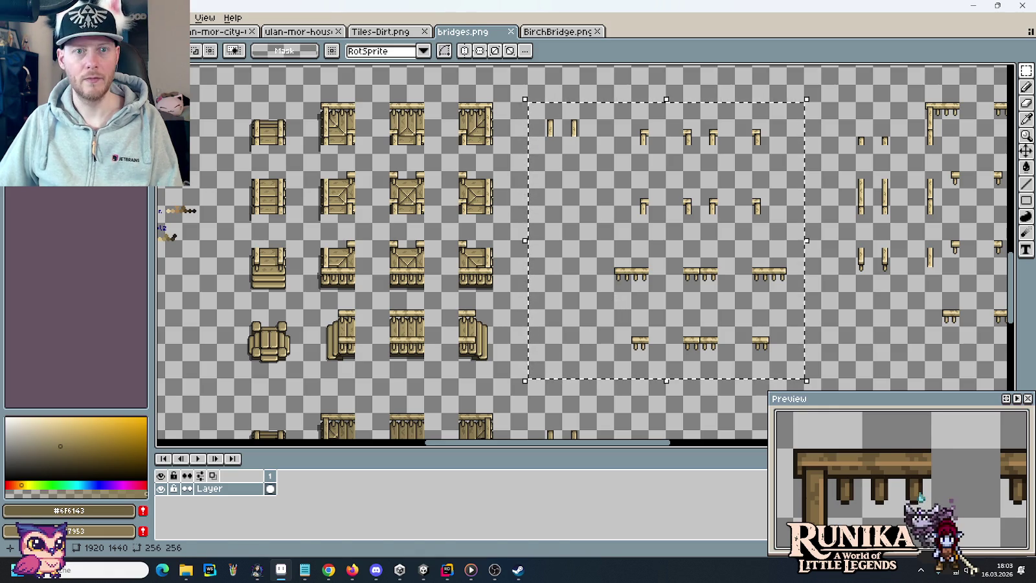
Step: Paste the birch posts and rails into BirchBridge.png and save it as BirchBridgeSouth.png
{"action": "left_click", "coordinate": [549, 32]}
{"action": "key", "text": "ctrl+v"}
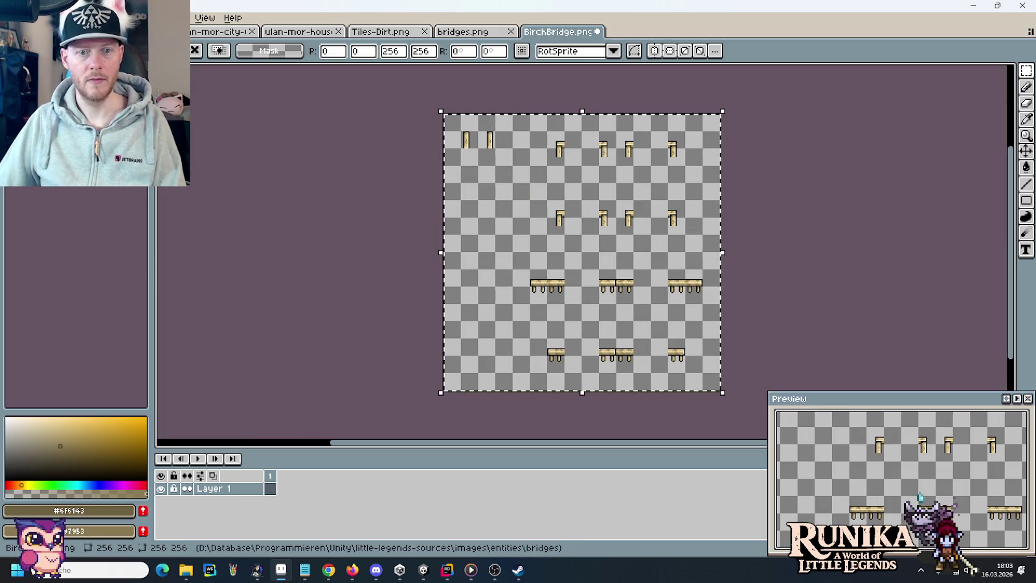
{"action": "key", "text": "ctrl+shift+s"}
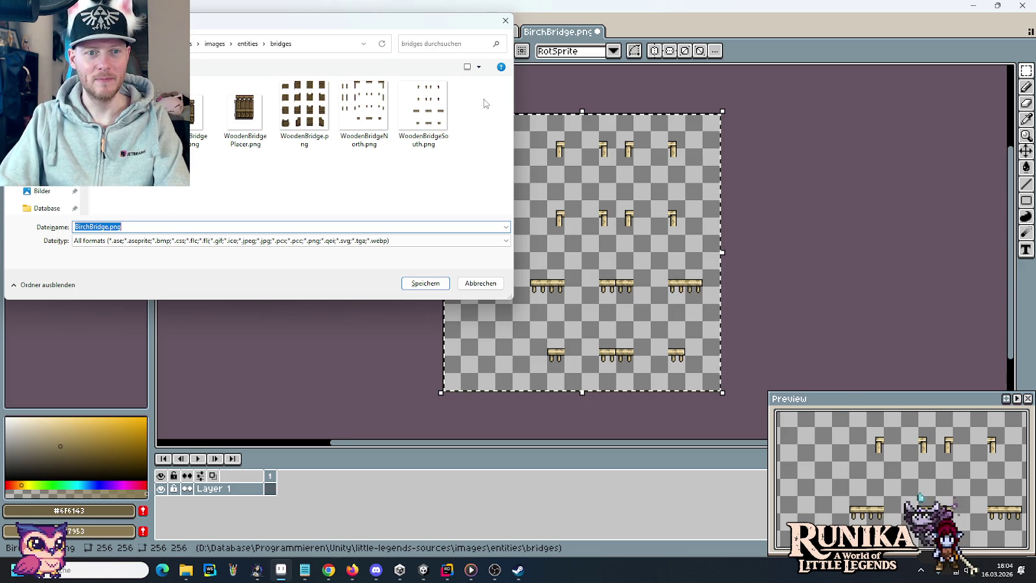
{"action": "left_click", "coordinate": [447, 116]}
{"action": "left_click", "coordinate": [101, 228]}
{"action": "left_click", "coordinate": [100, 227]}
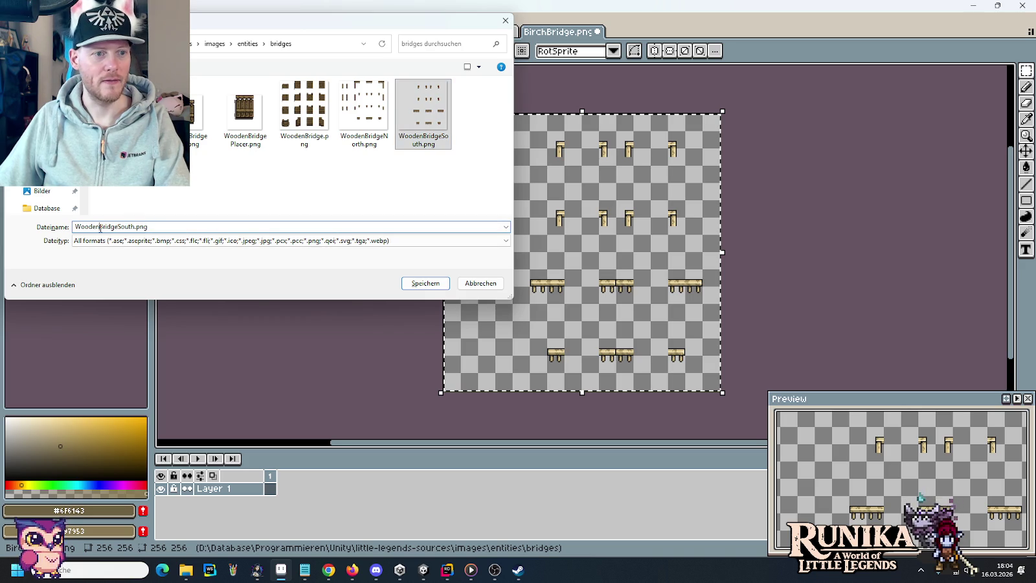
{"action": "type", "text": "Birch"}
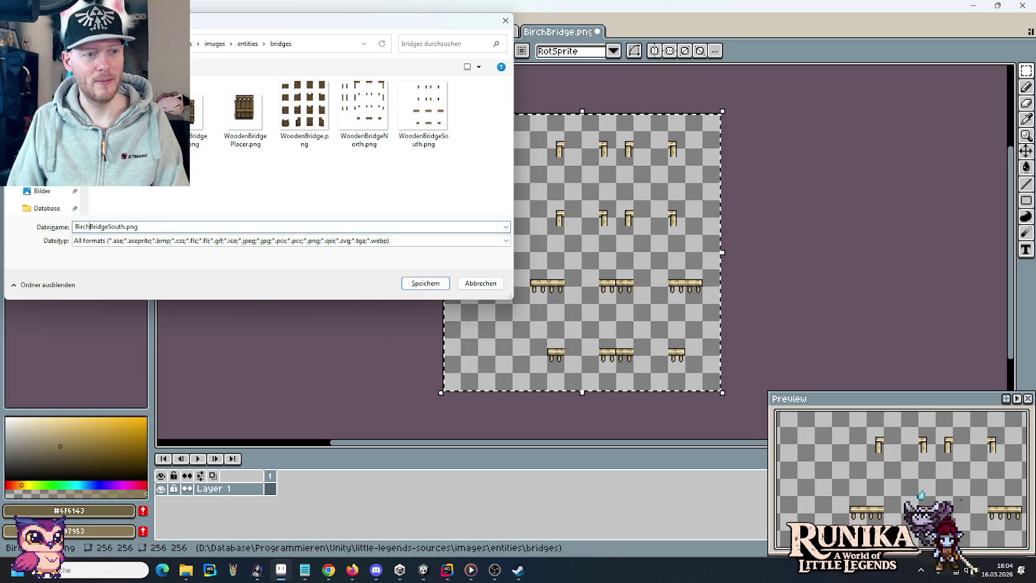
{"action": "key", "text": "Return"}
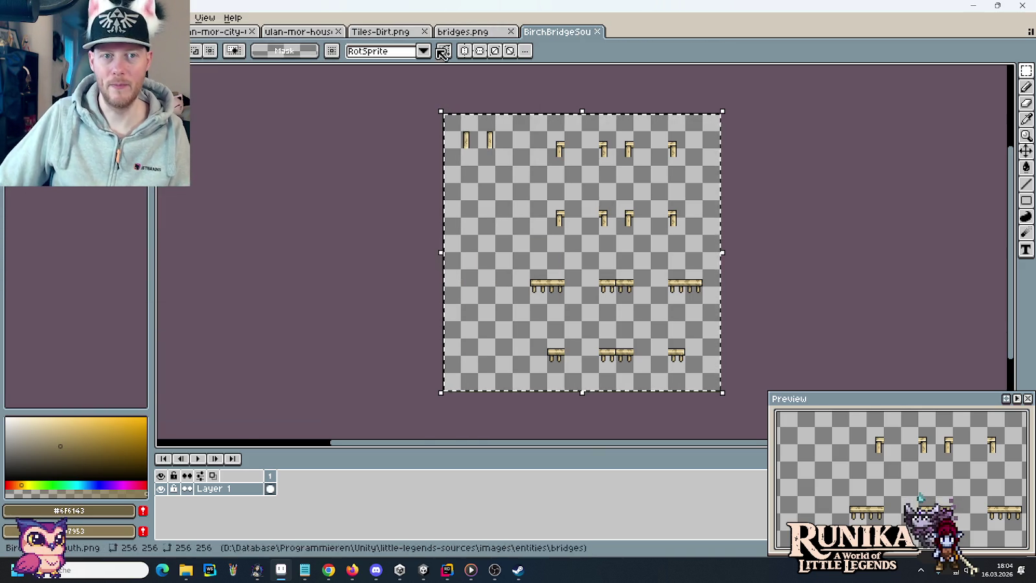
{"action": "left_click", "coordinate": [463, 31]}
{"action": "scroll", "coordinate": [710, 128], "scroll_direction": "right", "scroll_amount": 5}
{"action": "mouse_move", "coordinate": [717, 90]}
{"action": "left_mouse_down"}
{"action": "mouse_move", "coordinate": [644, 142]}
{"action": "mouse_move", "coordinate": [493, 330]}
{"action": "mouse_move", "coordinate": [443, 344]}
{"action": "mouse_move", "coordinate": [444, 358]}
{"action": "left_mouse_up"}
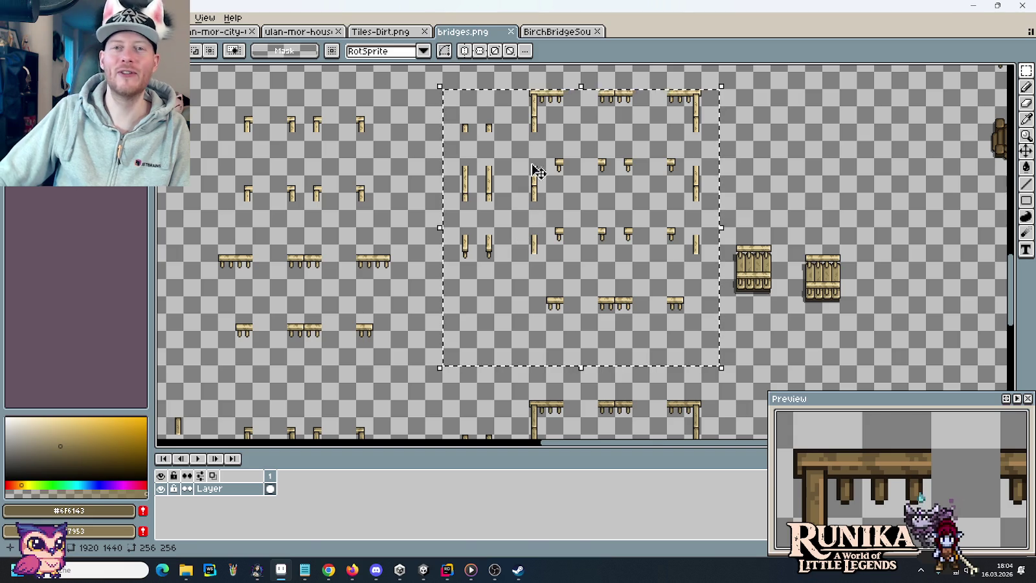
{"action": "left_click", "coordinate": [555, 34]}
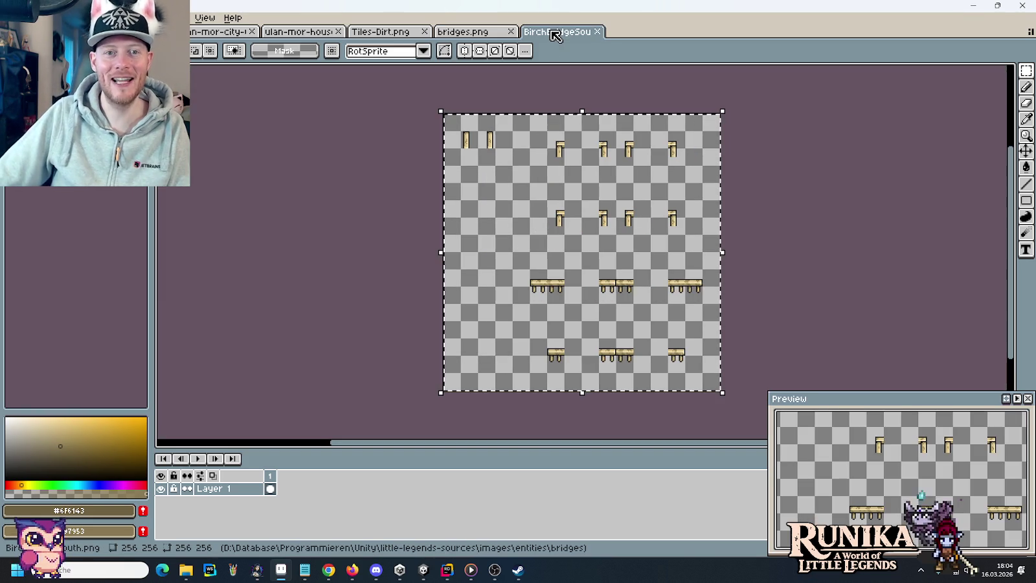
{"action": "key", "text": "ctrl+v"}
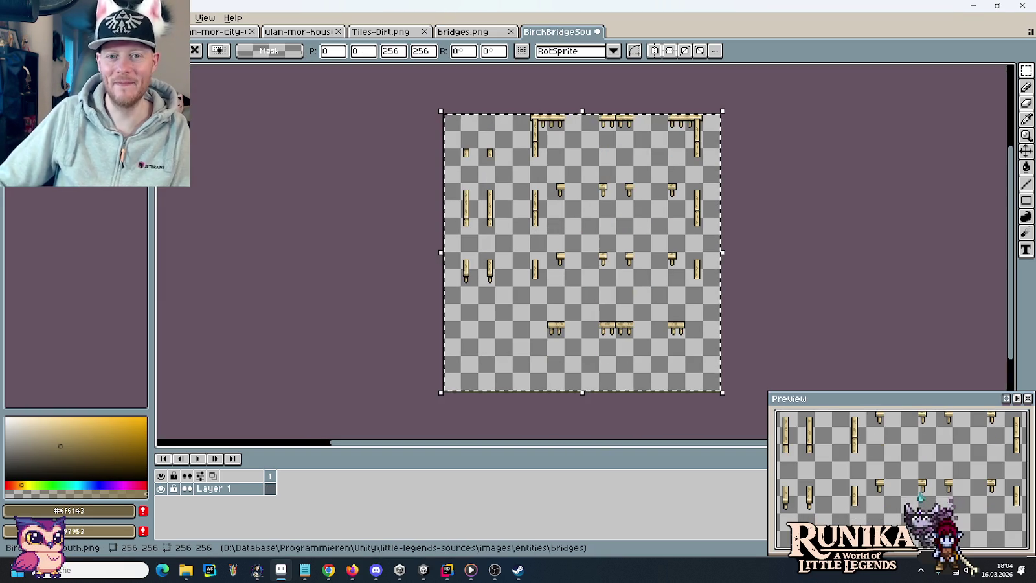
{"action": "left_click", "coordinate": [187, 570]}
{"action": "left_click", "coordinate": [390, 313]}
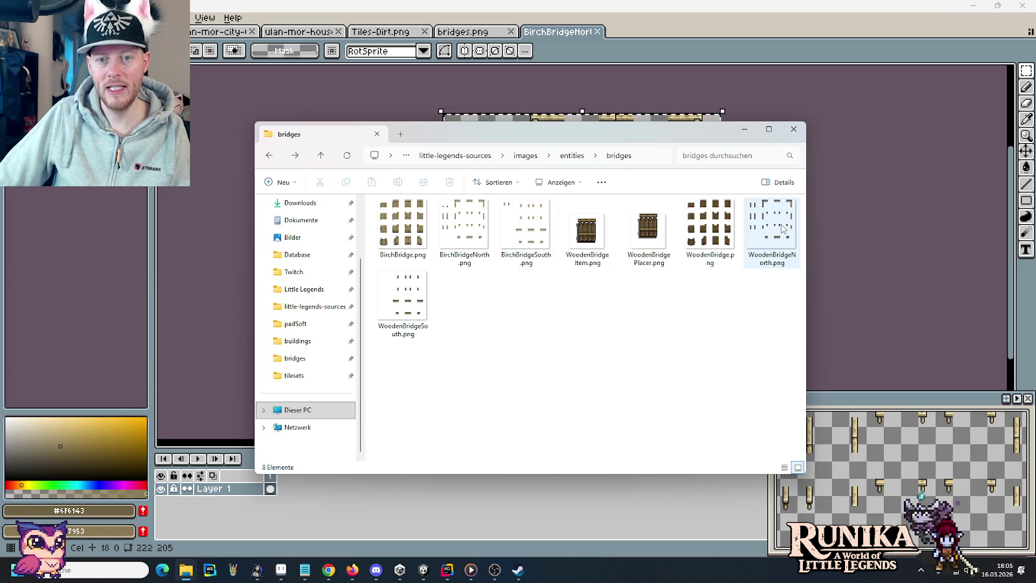
{"action": "left_click_drag", "start_coordinate": [780, 228], "coordinate": [780, 54]}
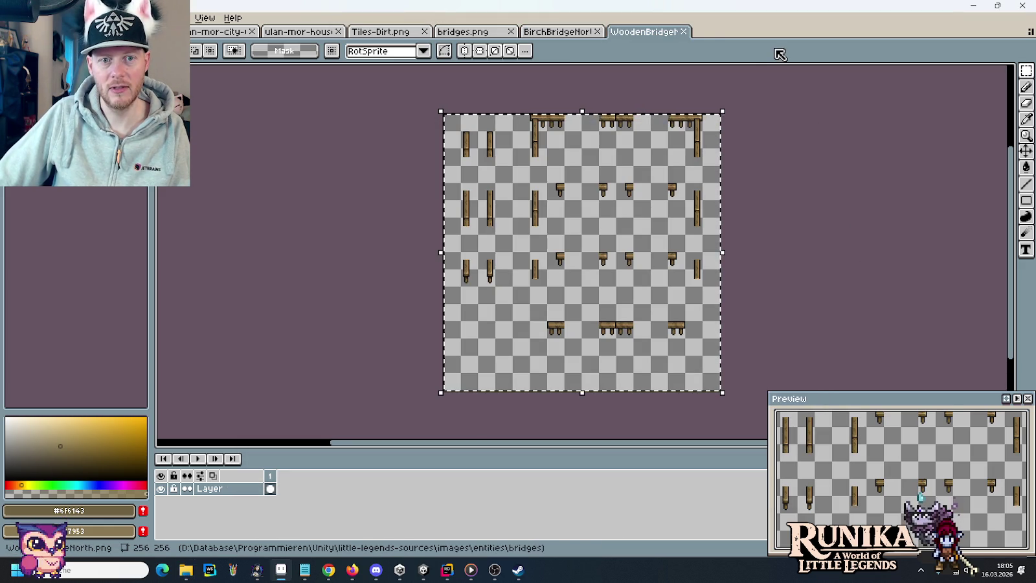
{"action": "left_click", "coordinate": [683, 31]}
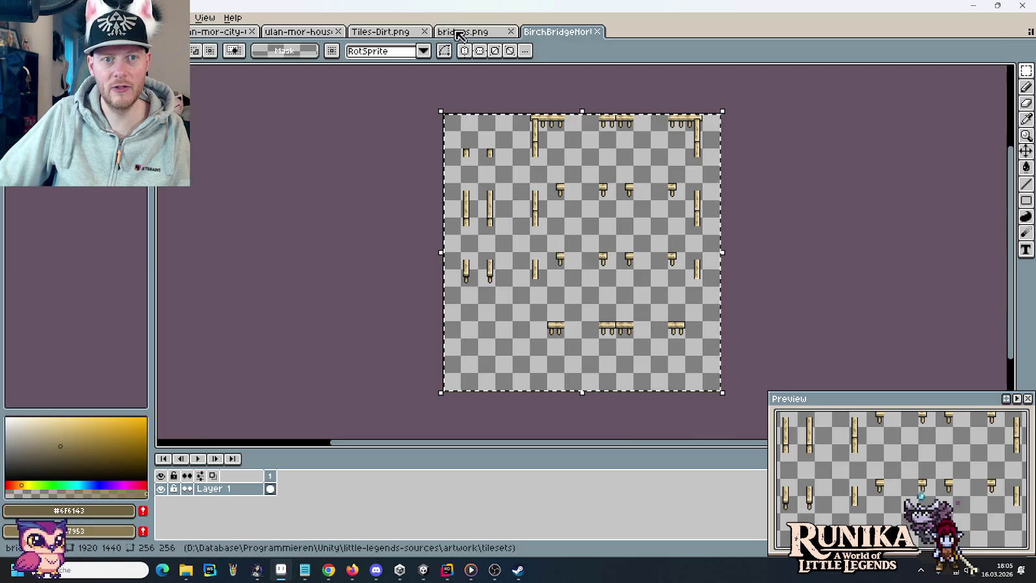
Step: Paste the copied bridge pieces into bridges.png and nudge them into place
{"action": "left_click", "coordinate": [457, 33]}
{"action": "scroll", "coordinate": [737, 304], "scroll_direction": "down", "scroll_amount": 3}
{"action": "scroll", "coordinate": [737, 304], "scroll_direction": "up", "scroll_amount": 4}
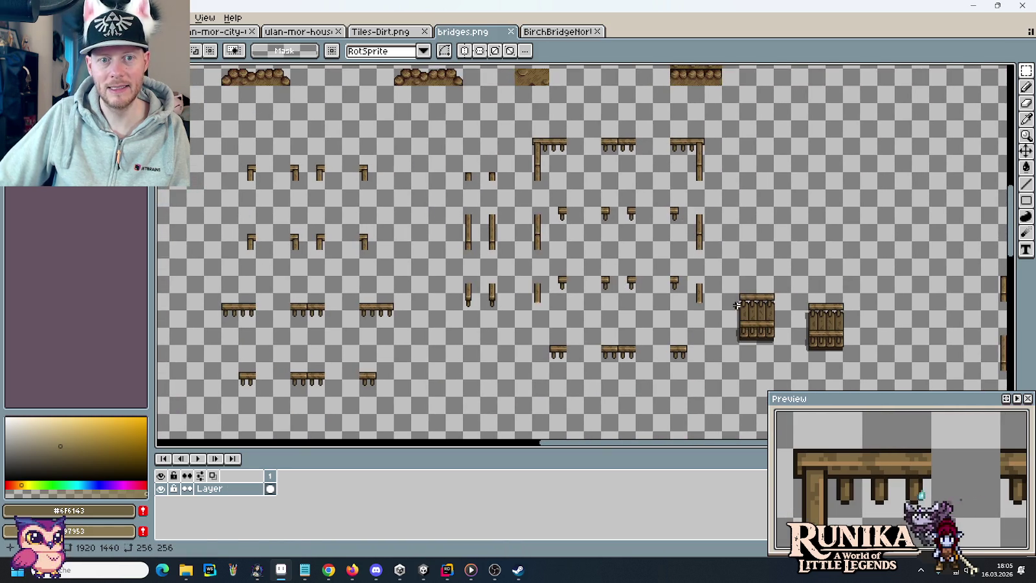
{"action": "key", "text": "ctrl+v"}
{"action": "mouse_move", "coordinate": [625, 243]}
{"action": "left_mouse_down"}
{"action": "mouse_move", "coordinate": [521, 234]}
{"action": "mouse_move", "coordinate": [522, 245]}
{"action": "mouse_move", "coordinate": [650, 213]}
{"action": "mouse_move", "coordinate": [597, 213]}
{"action": "mouse_move", "coordinate": [664, 215]}
{"action": "mouse_move", "coordinate": [626, 216]}
{"action": "left_mouse_up"}
Step: Move the tall post tile in bridges.png over beside the birch pieces
{"action": "scroll", "coordinate": [464, 188], "scroll_direction": "left", "scroll_amount": 5}
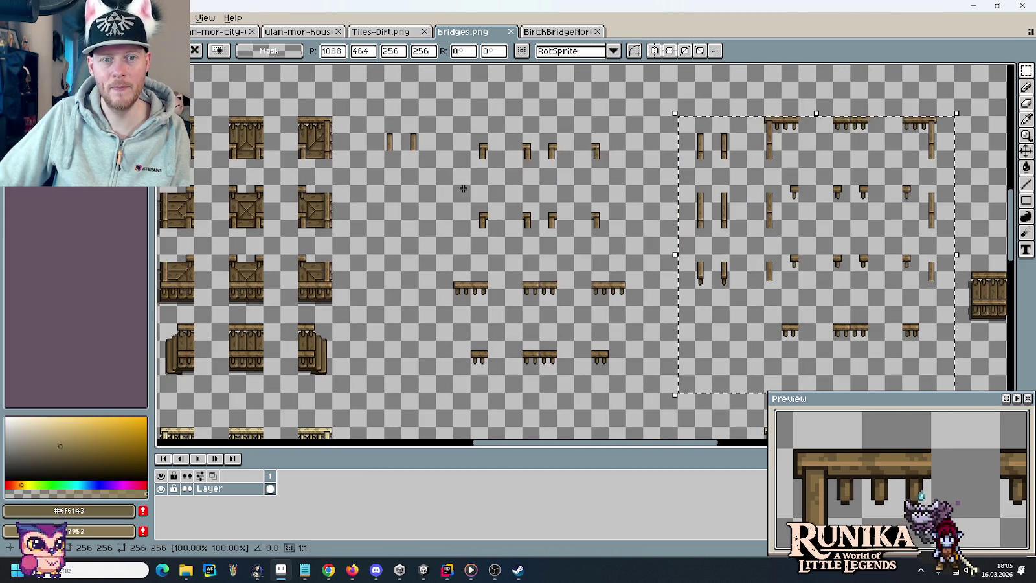
{"action": "left_click_drag", "start_coordinate": [437, 168], "coordinate": [396, 134]}
{"action": "left_click", "coordinate": [397, 134]}
{"action": "scroll", "coordinate": [389, 226], "scroll_direction": "down", "scroll_amount": 5}
{"action": "mouse_move", "coordinate": [382, 321]}
{"action": "left_mouse_down"}
{"action": "mouse_move", "coordinate": [370, 309]}
{"action": "mouse_move", "coordinate": [358, 236]}
{"action": "left_mouse_up"}
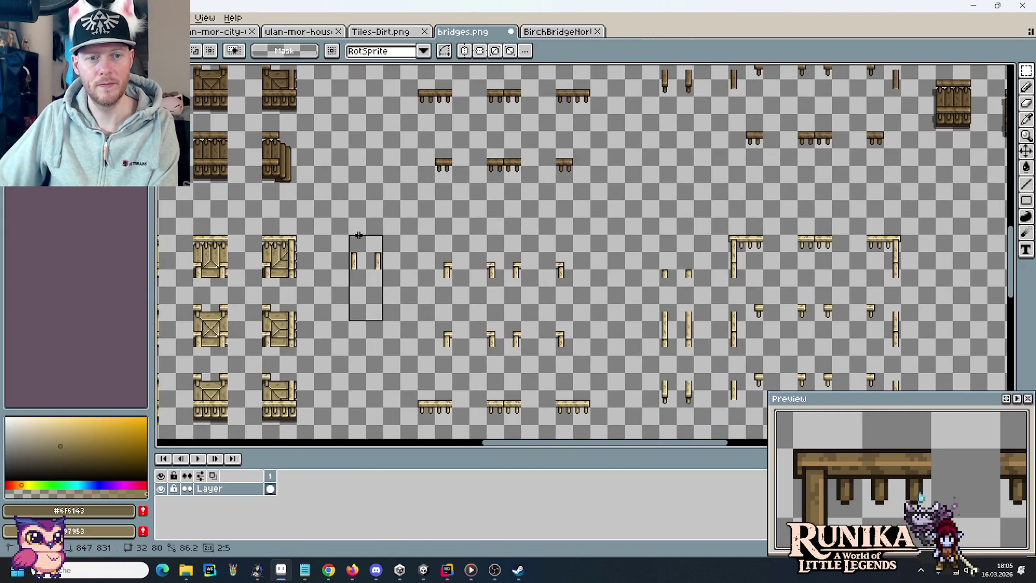
{"action": "left_click_drag", "start_coordinate": [373, 297], "coordinate": [685, 301]}
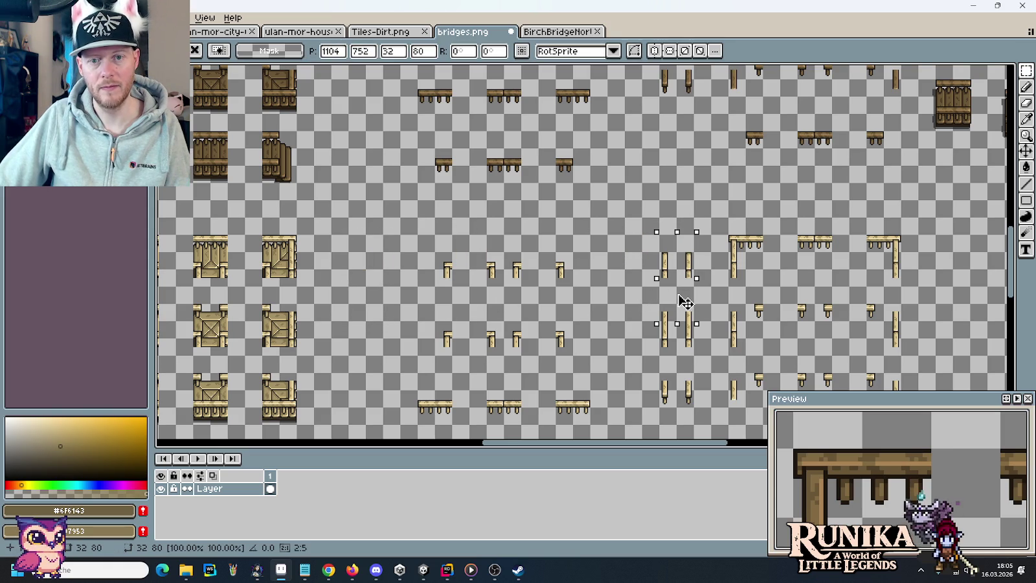
{"action": "left_click", "coordinate": [691, 301]}
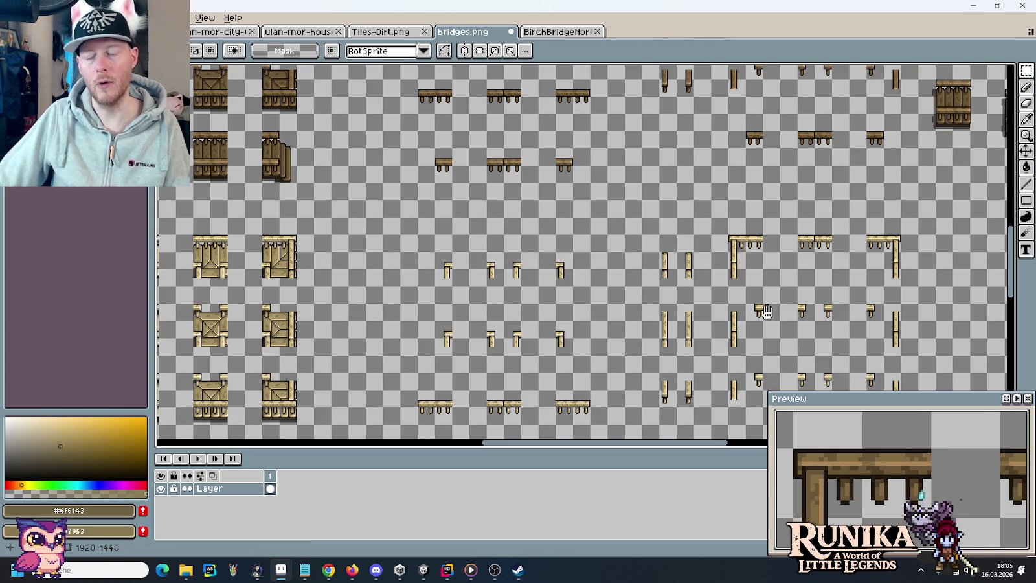
{"action": "scroll", "coordinate": [688, 287], "scroll_direction": "down", "scroll_amount": 1}
{"action": "scroll", "coordinate": [689, 287], "scroll_direction": "right", "scroll_amount": 3}
{"action": "left_click_drag", "start_coordinate": [634, 265], "coordinate": [561, 206]}
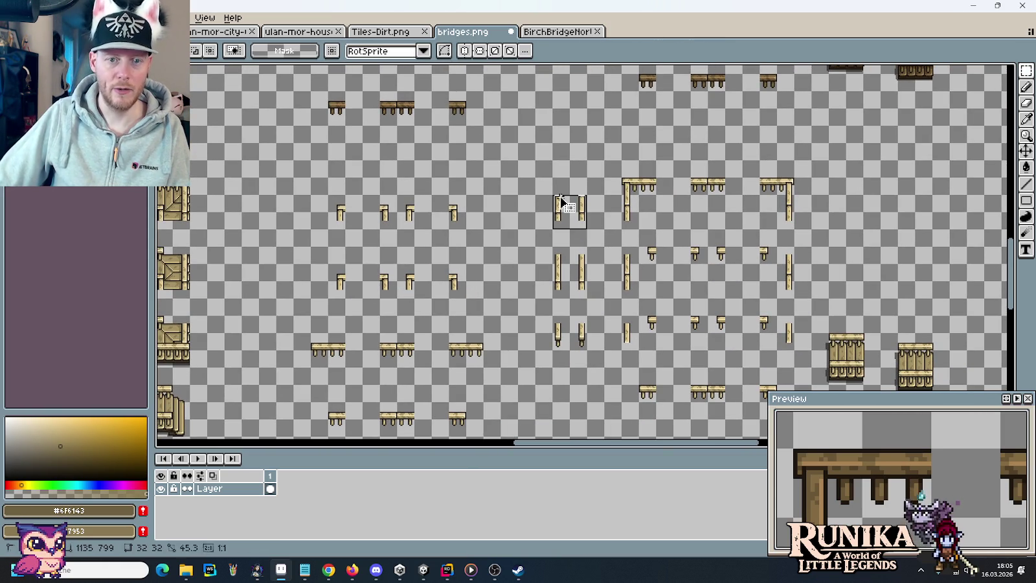
Step: Paste the post tile into BirchBridgeNorth's top-left corner, close that sprite, and return to File Explorer
{"action": "left_click", "coordinate": [546, 35]}
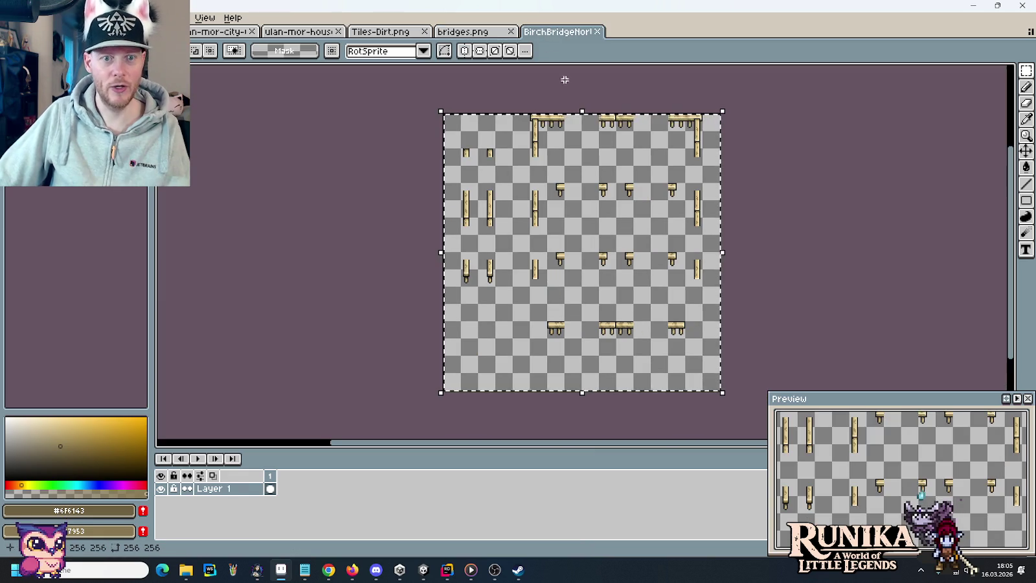
{"action": "key", "text": "ctrl+v"}
{"action": "mouse_move", "coordinate": [600, 264]}
{"action": "left_mouse_down"}
{"action": "mouse_move", "coordinate": [498, 144]}
{"action": "mouse_move", "coordinate": [484, 162]}
{"action": "mouse_move", "coordinate": [493, 167]}
{"action": "left_mouse_up"}
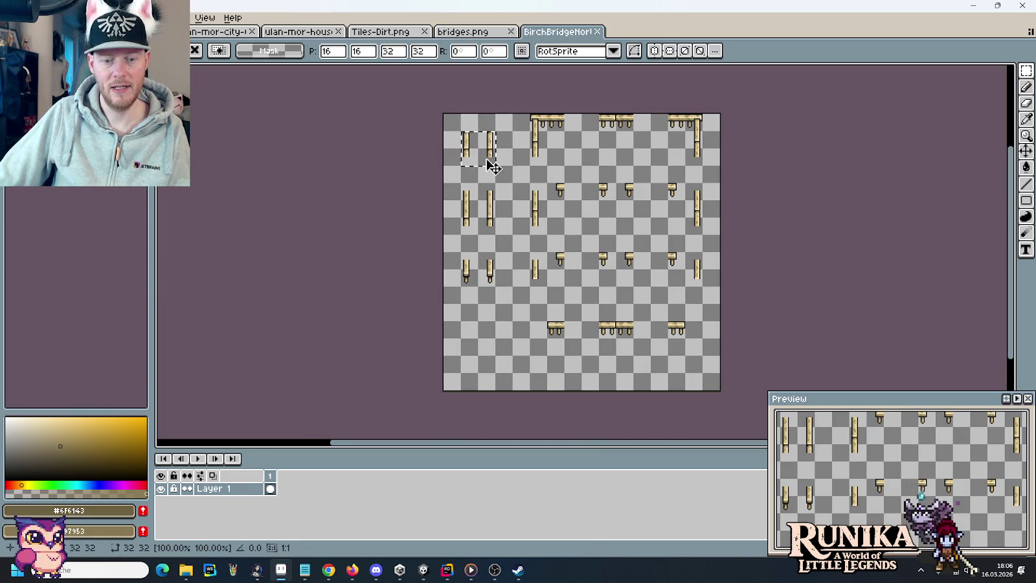
{"action": "key", "text": "Return"}
{"action": "left_click", "coordinate": [598, 31]}
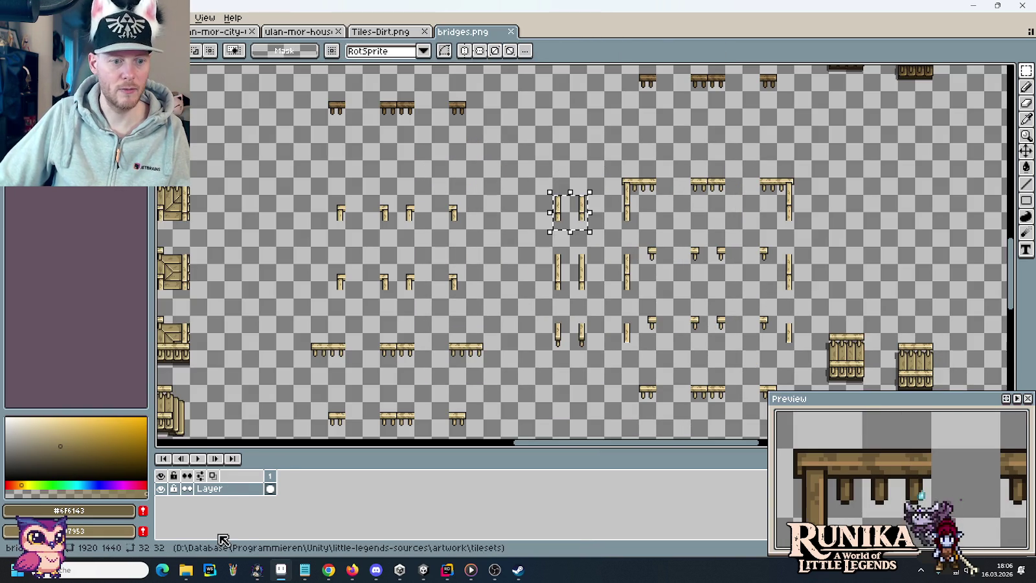
{"action": "mouse_move", "coordinate": [188, 572]}
{"action": "mouse_move", "coordinate": [655, 325]}
{"action": "left_mouse_down"}
{"action": "mouse_move", "coordinate": [554, 101]}
{"action": "mouse_move", "coordinate": [498, 195]}
{"action": "mouse_move", "coordinate": [523, 299]}
{"action": "mouse_move", "coordinate": [537, 237]}
{"action": "mouse_move", "coordinate": [472, 221]}
{"action": "left_mouse_up"}
{"action": "scroll", "coordinate": [391, 345], "scroll_direction": "up", "scroll_amount": 3}
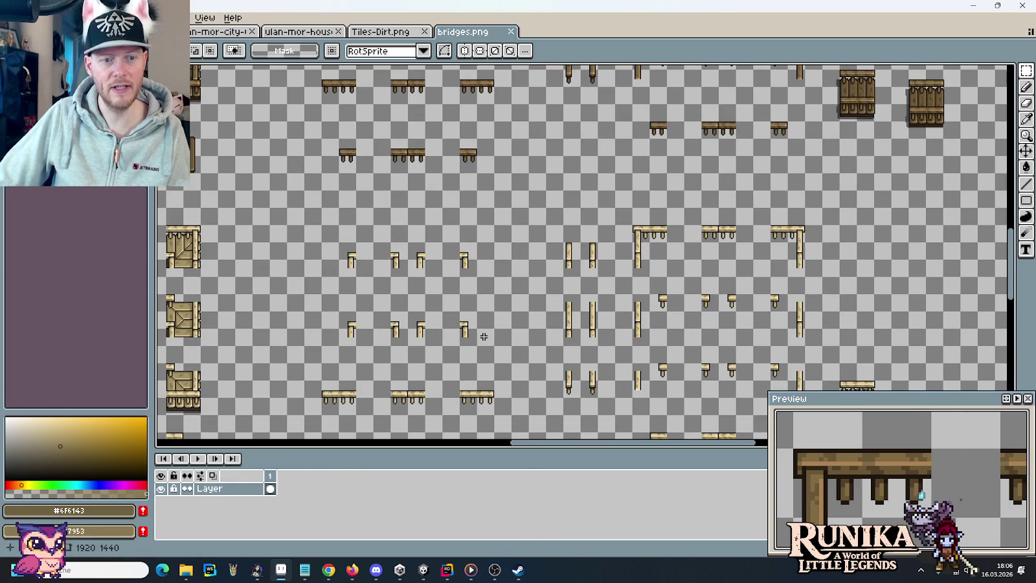
{"action": "key", "text": "alt+Tab"}
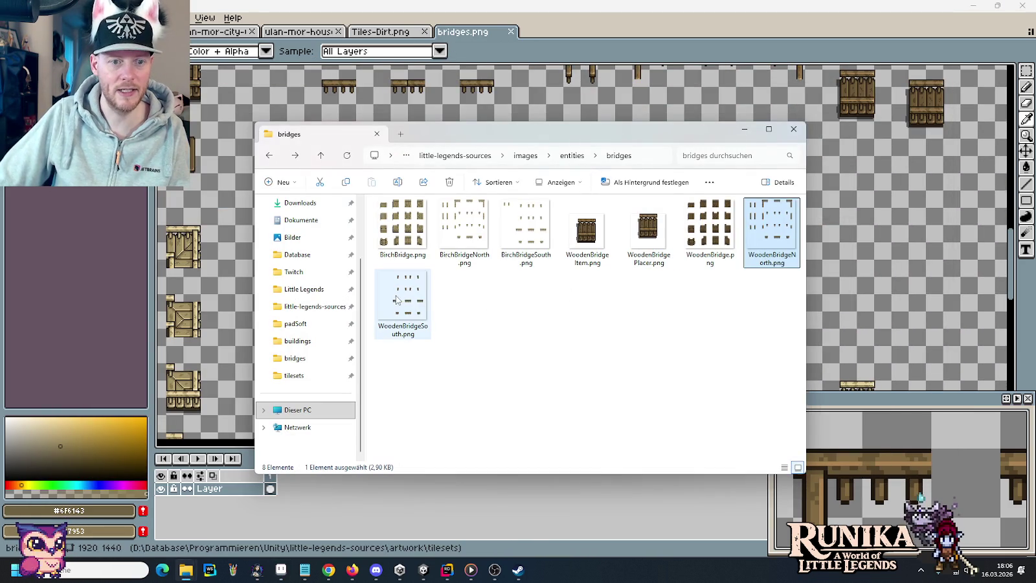
Step: Open BirchBridgeSouth.png and delete the two small pieces at its top-left
{"action": "double_click", "coordinate": [524, 230]}
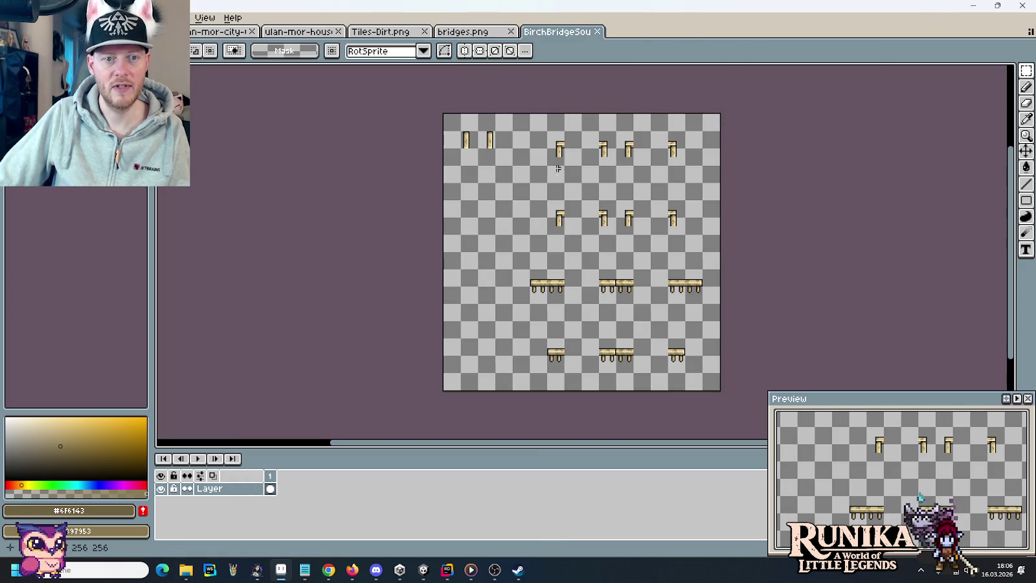
{"action": "left_click_drag", "start_coordinate": [526, 169], "coordinate": [405, 93]}
{"action": "key", "text": "Delete"}
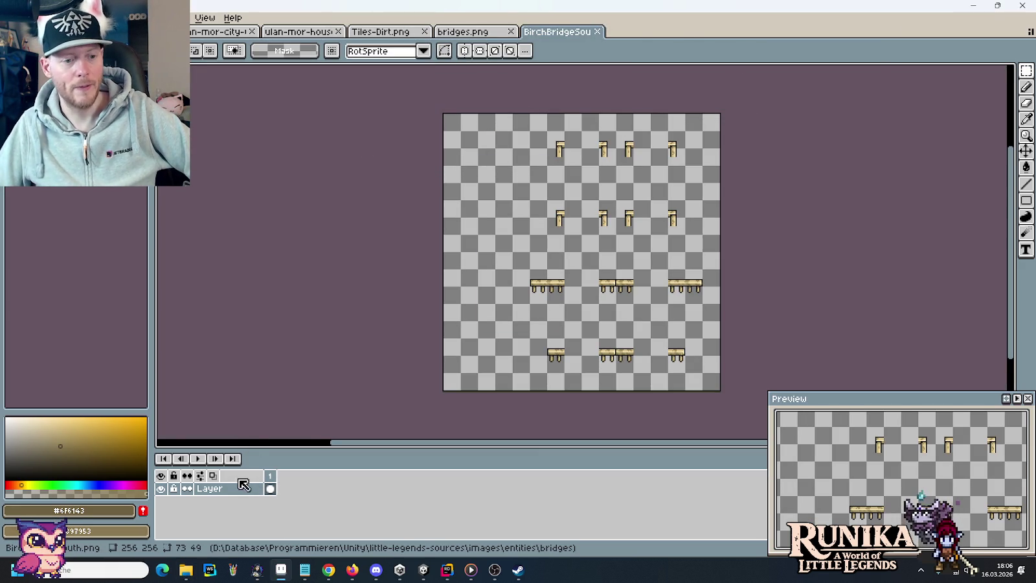
Step: Select BirchBridge.png and BirchBridgeNorth.png in File Explorer, then return to bridges.png in Aseprite
{"action": "mouse_move", "coordinate": [193, 568]}
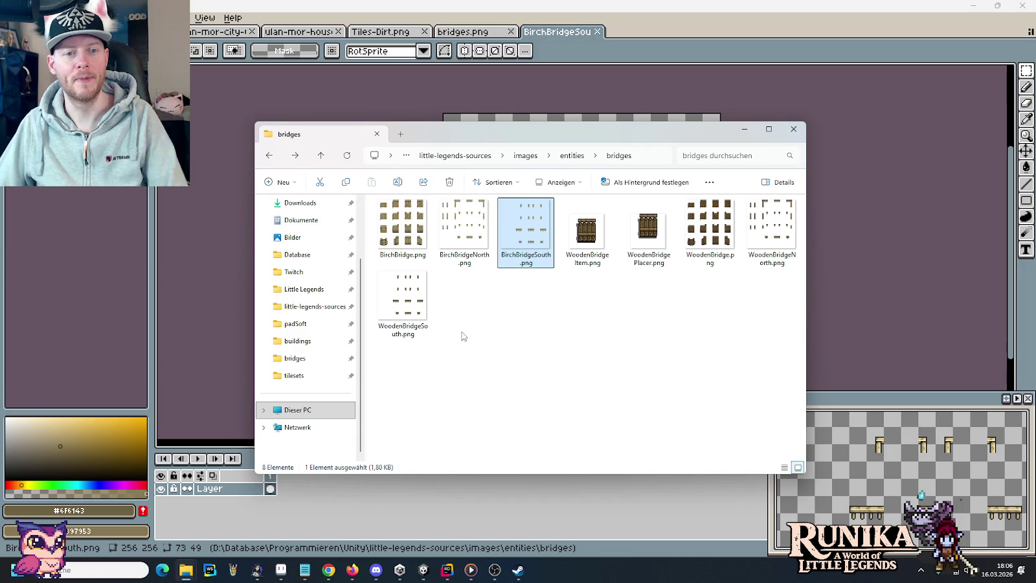
{"action": "left_click", "coordinate": [383, 217]}
{"action": "left_click", "coordinate": [465, 223], "text": "ctrl"}
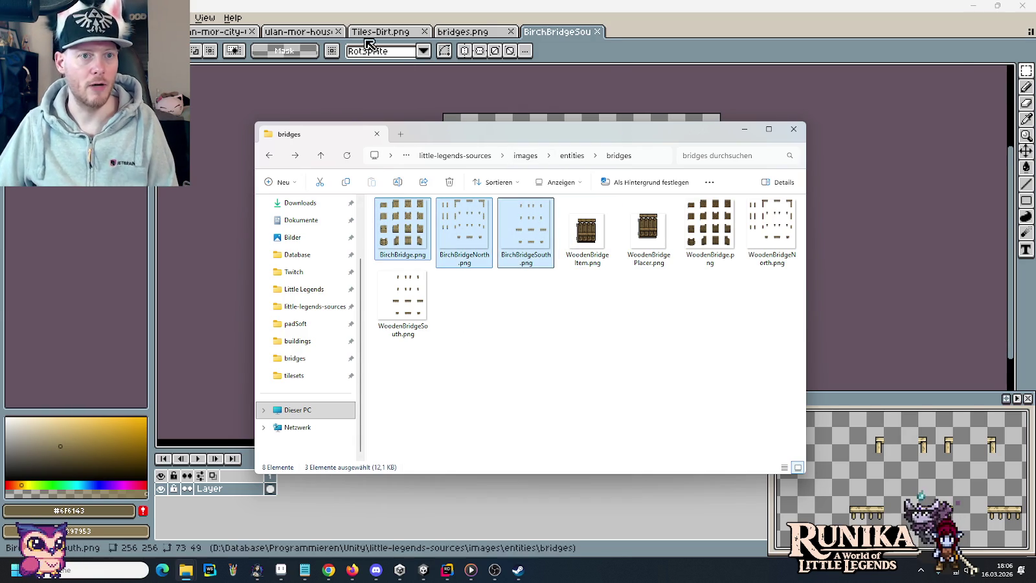
{"action": "left_click", "coordinate": [379, 31]}
{"action": "left_click", "coordinate": [463, 32]}
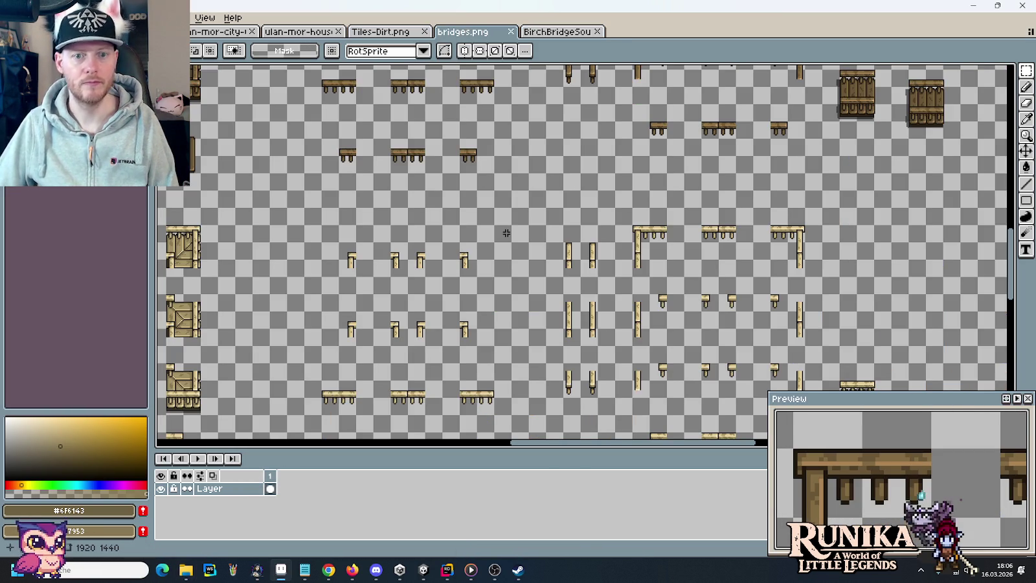
Step: Copy the left birch bridge tile into a new 64×64 sprite
{"action": "scroll", "coordinate": [483, 203], "scroll_direction": "down", "scroll_amount": 5}
{"action": "scroll", "coordinate": [506, 161], "scroll_direction": "up", "scroll_amount": 1}
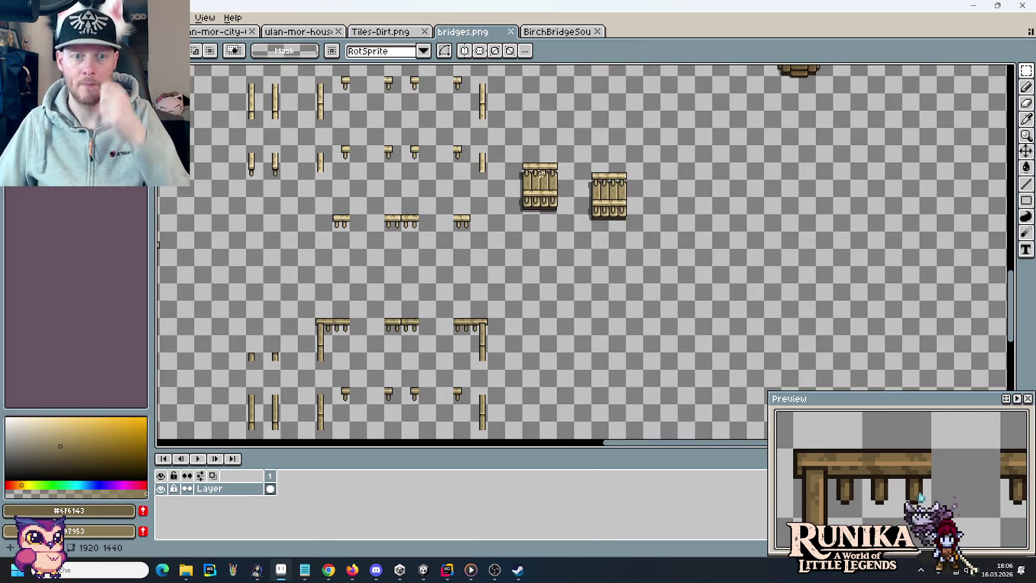
{"action": "scroll", "coordinate": [579, 202], "scroll_direction": "up", "scroll_amount": 1}
{"action": "left_click_drag", "start_coordinate": [570, 263], "coordinate": [427, 85]}
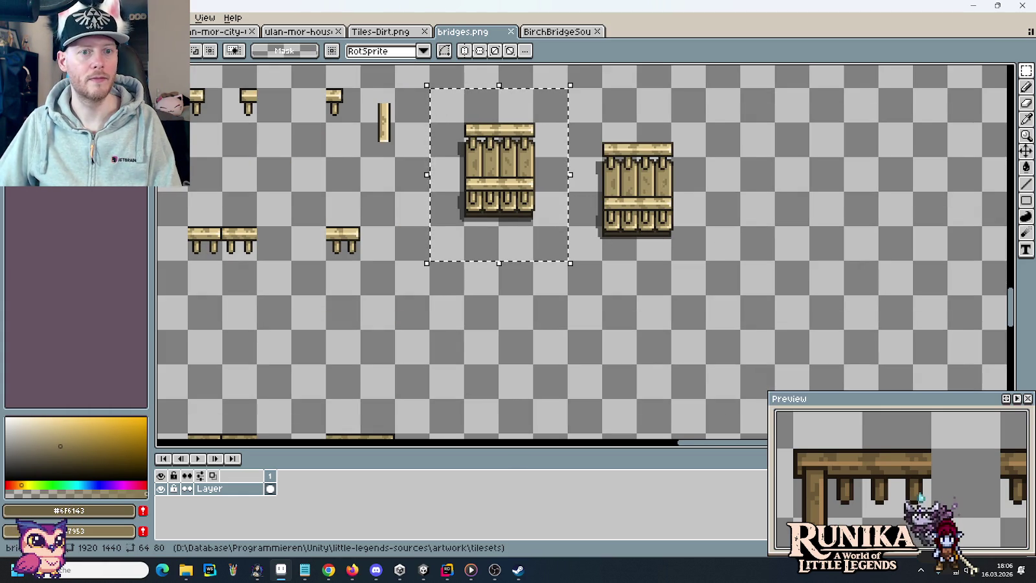
{"action": "mouse_move", "coordinate": [548, 240]}
{"action": "left_mouse_down"}
{"action": "mouse_move", "coordinate": [462, 143]}
{"action": "mouse_move", "coordinate": [427, 120]}
{"action": "left_mouse_up"}
{"action": "key", "text": "ctrl+c"}
{"action": "key", "text": "ctrl+n"}
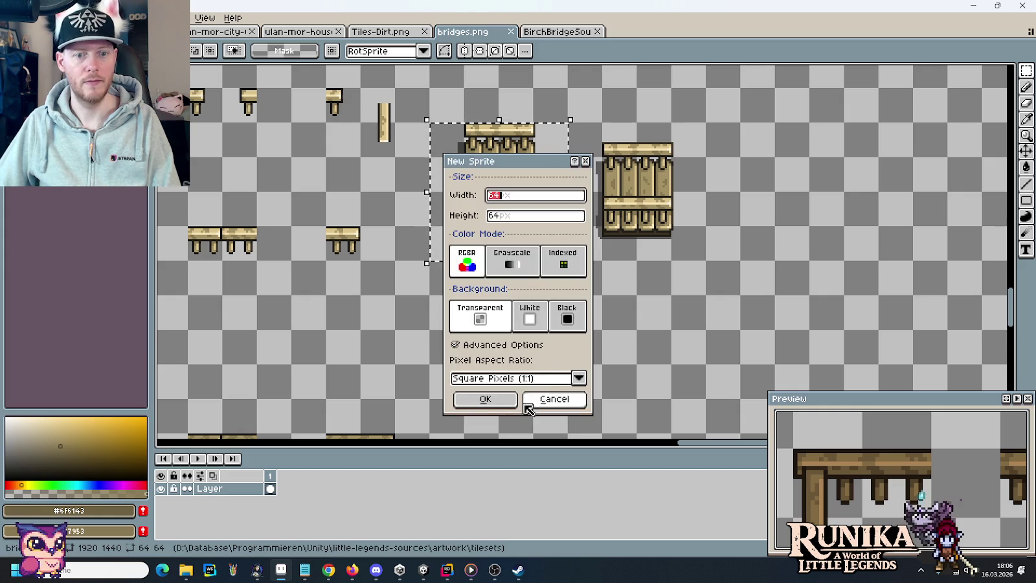
{"action": "left_click", "coordinate": [493, 402]}
{"action": "key", "text": "ctrl+v"}
Step: Save the new sprite as BirchBridge Placer.png in the bridges folder and close it
{"action": "key", "text": "ctrl+s"}
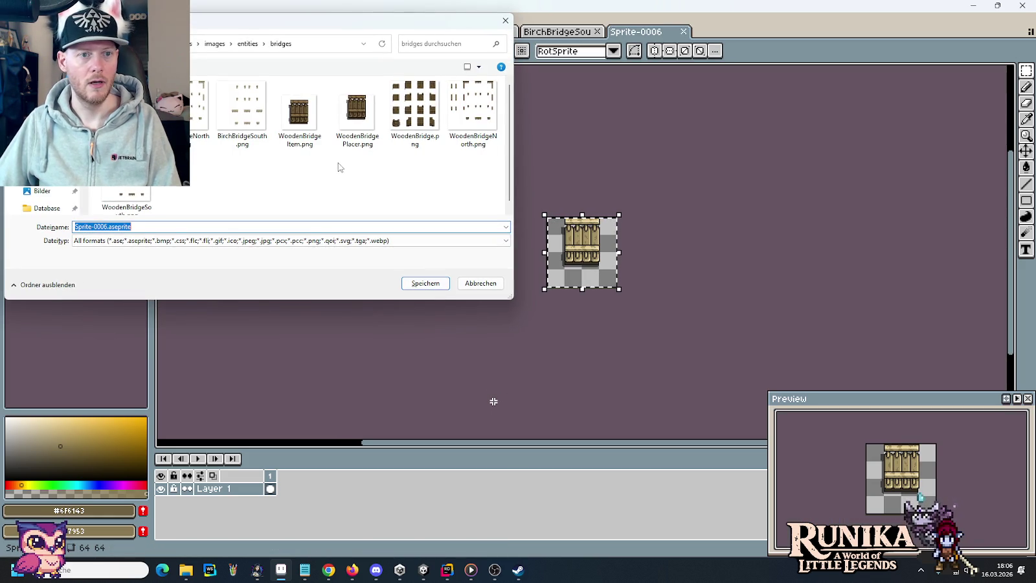
{"action": "left_click", "coordinate": [357, 110]}
{"action": "left_click", "coordinate": [98, 226]}
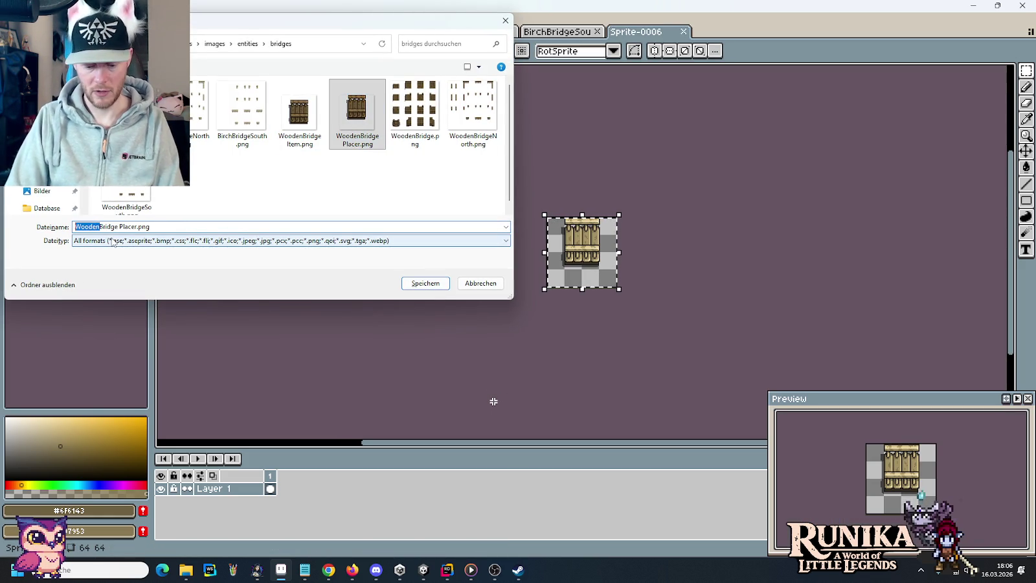
{"action": "type", "text": "Birch"}
{"action": "key", "text": "Return"}
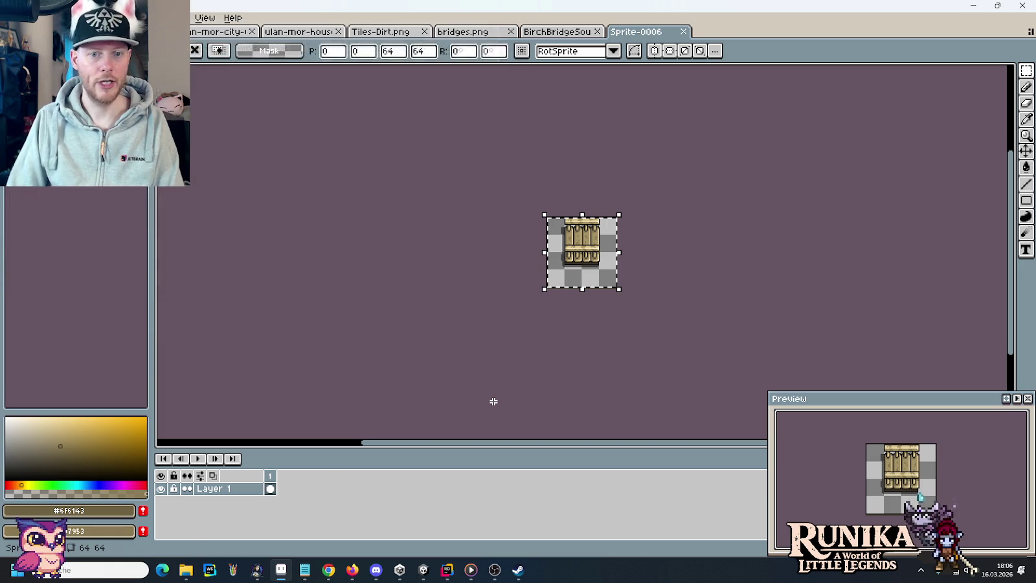
{"action": "left_click", "coordinate": [683, 31]}
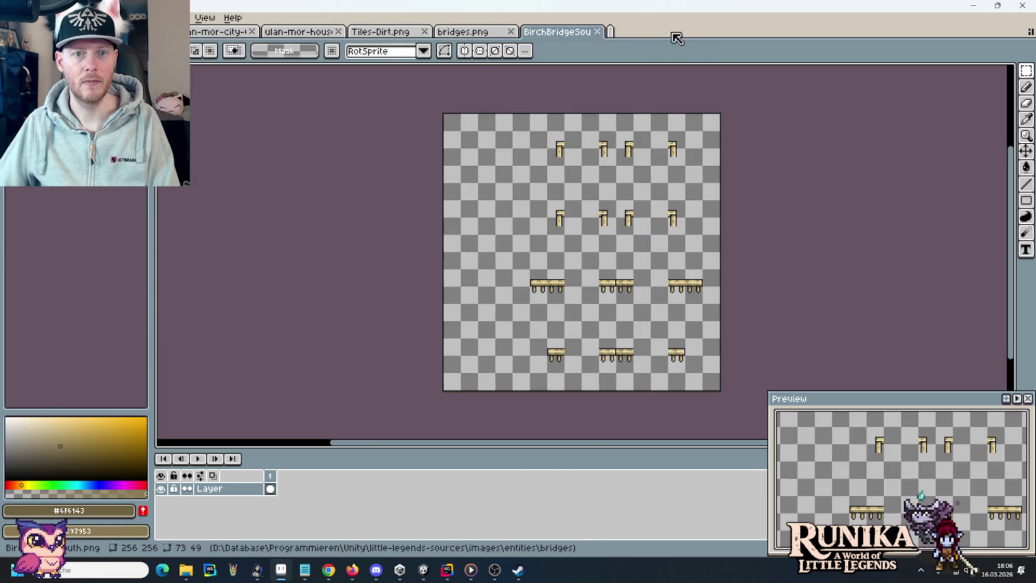
Step: Close BirchBridgeSouth and paste the right birch bridge tile into a new 64×64 sprite
{"action": "left_click", "coordinate": [597, 31]}
{"action": "mouse_move", "coordinate": [703, 256]}
{"action": "left_mouse_down"}
{"action": "mouse_move", "coordinate": [602, 129]}
{"action": "mouse_move", "coordinate": [606, 155]}
{"action": "left_mouse_up"}
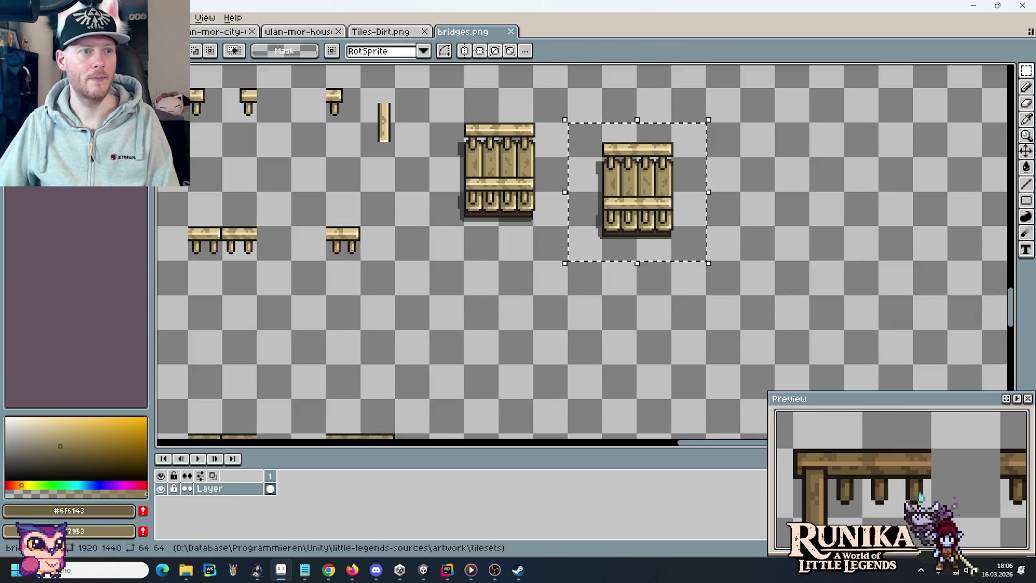
{"action": "key", "text": "ctrl+n"}
{"action": "left_click", "coordinate": [469, 400]}
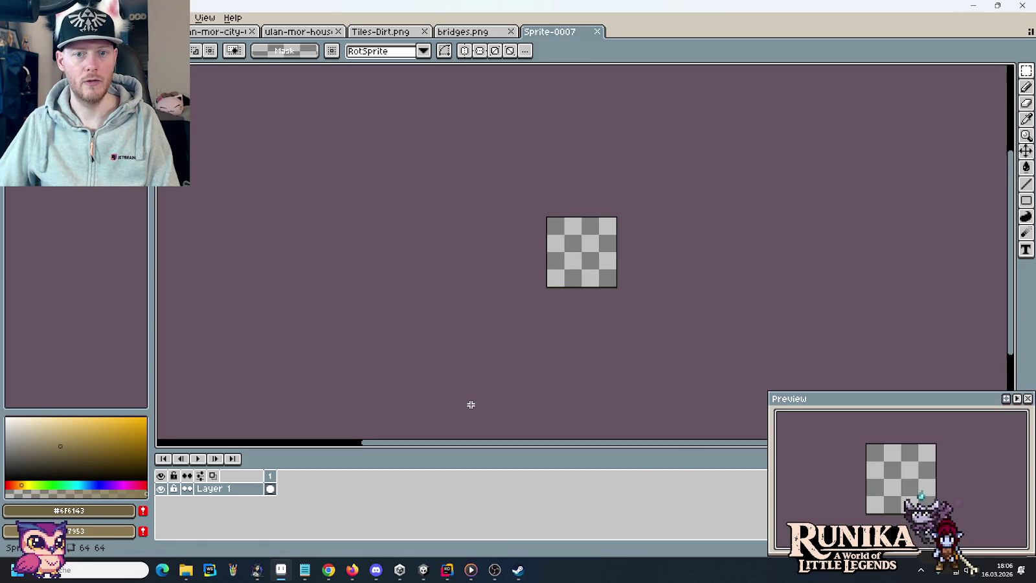
{"action": "key", "text": "ctrl+v"}
Step: Save the sprite as BirchBridge Item.png in the bridges folder and return to bridges.png
{"action": "key", "text": "ctrl+s"}
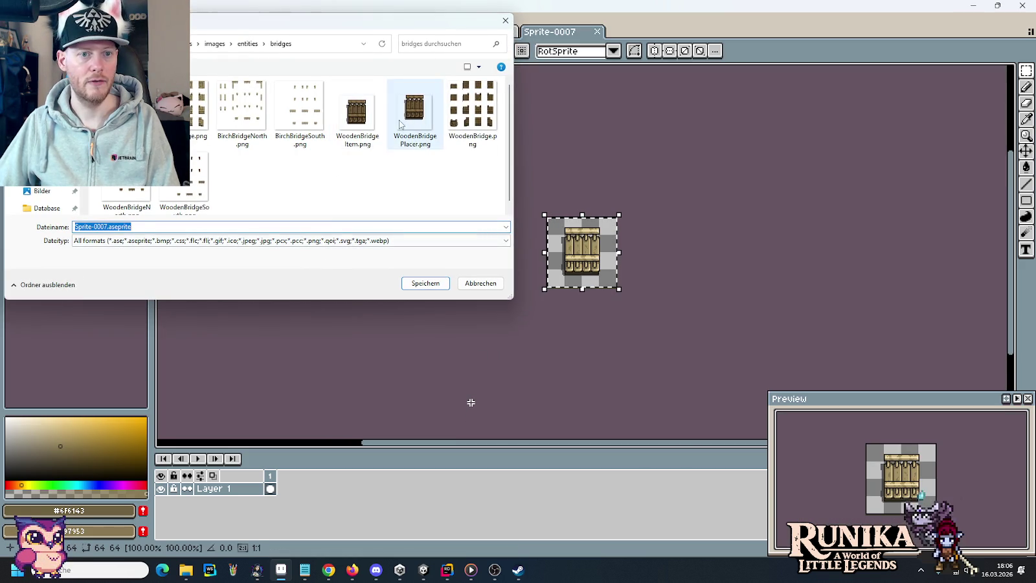
{"action": "left_click", "coordinate": [358, 112]}
{"action": "left_click", "coordinate": [131, 227]}
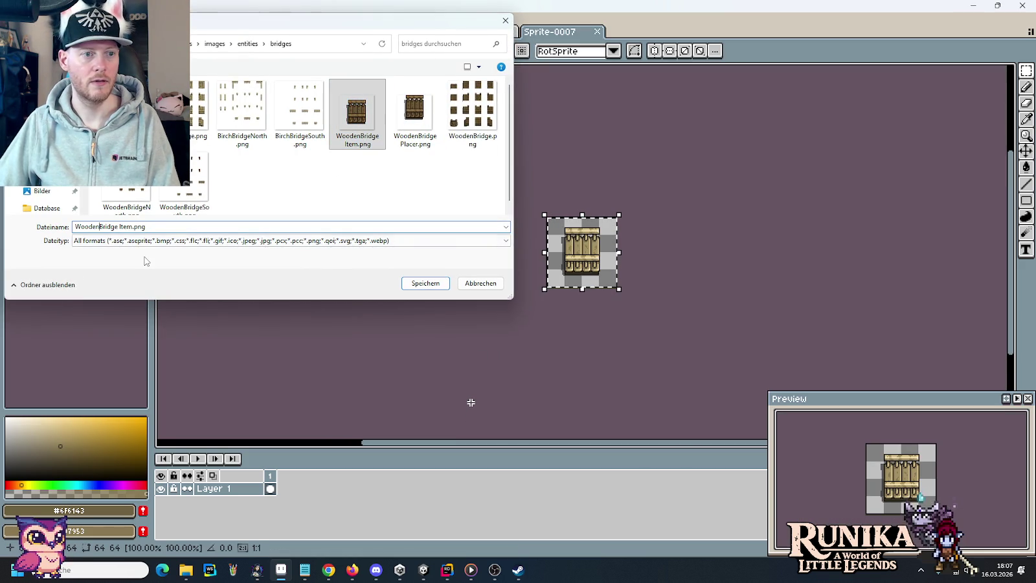
{"action": "type", "text": "Birch"}
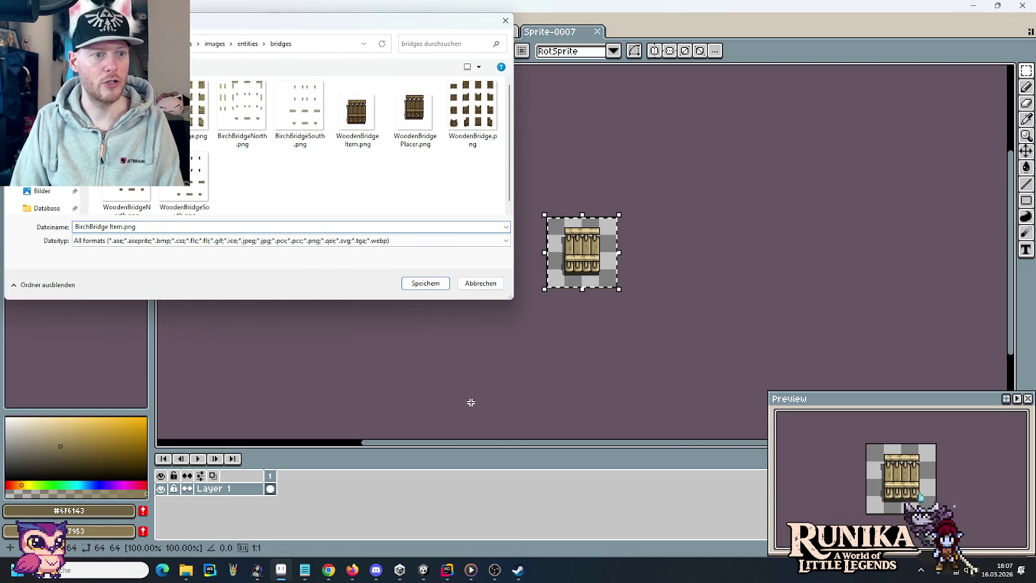
{"action": "key", "text": "Return"}
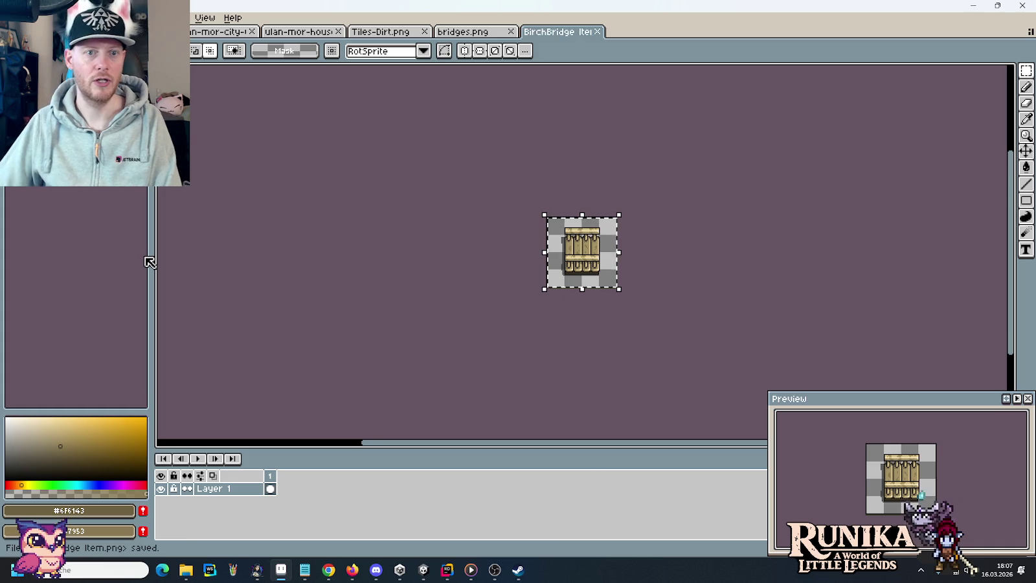
{"action": "key", "text": "ctrl+shift+Tab"}
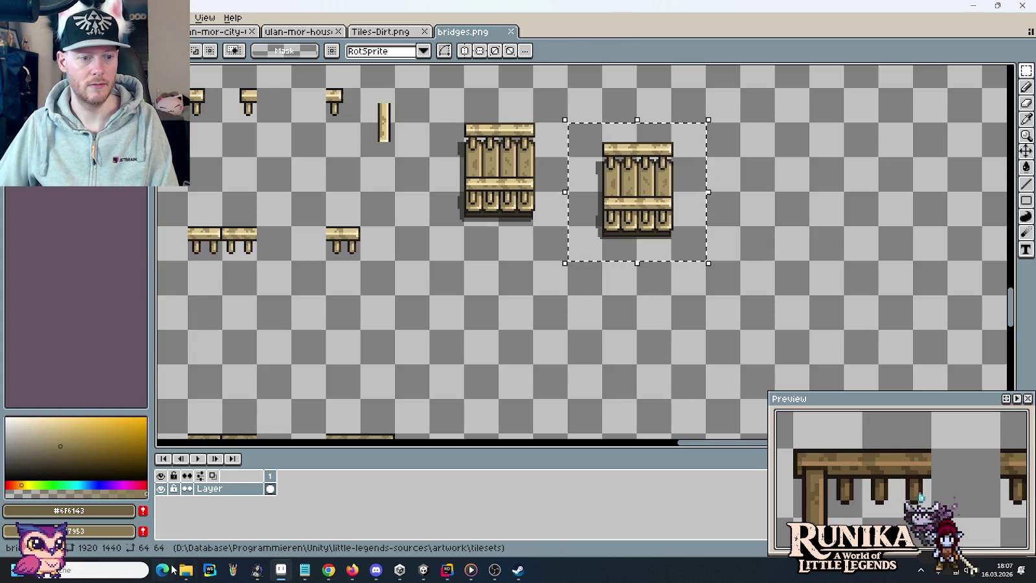
Step: Select the five BirchBridge PNGs in the bridges source folder
{"action": "mouse_move", "coordinate": [188, 570]}
{"action": "left_click", "coordinate": [186, 514]}
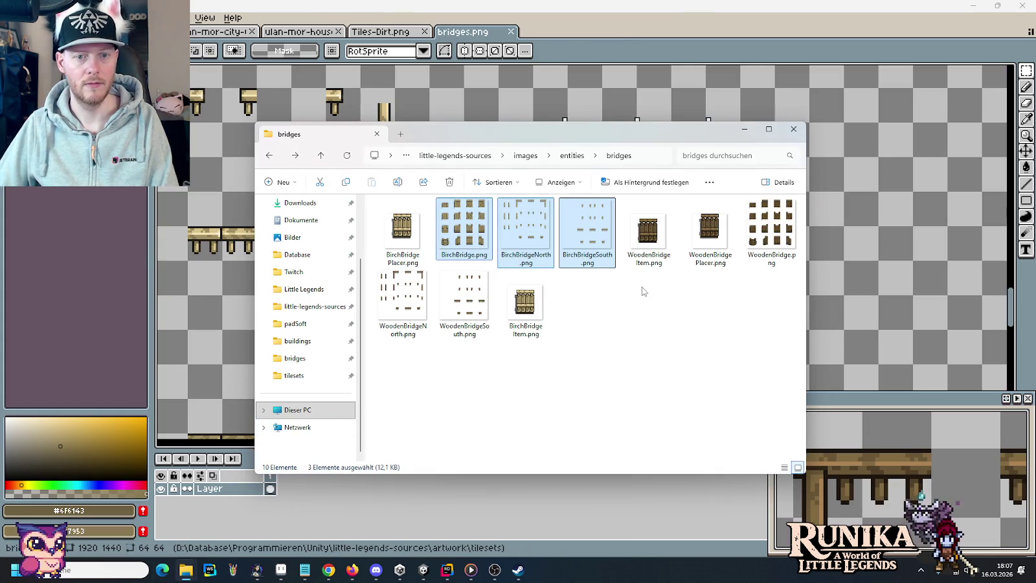
{"action": "left_click", "coordinate": [648, 321]}
{"action": "left_click", "coordinate": [386, 234]}
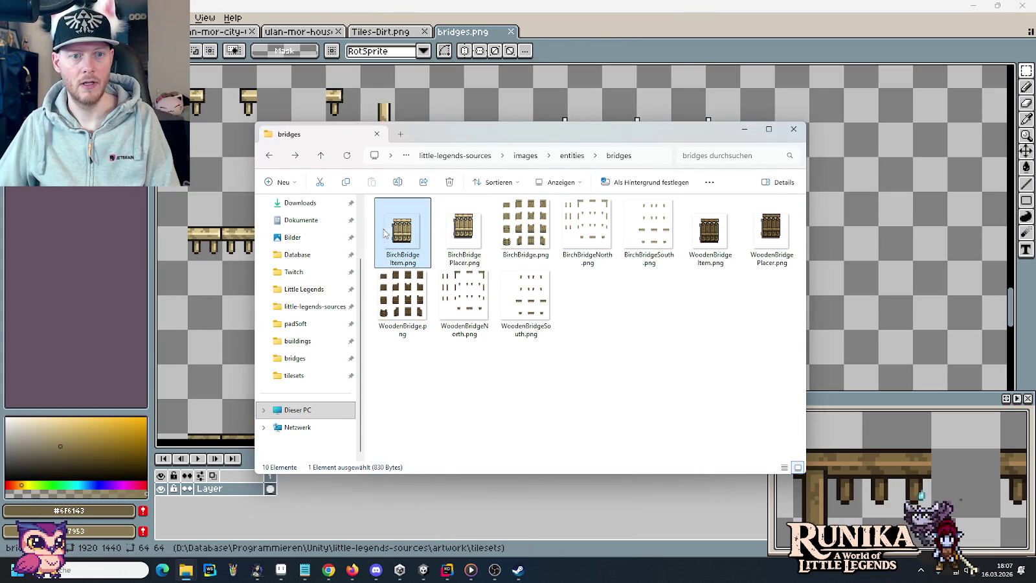
{"action": "left_click", "coordinate": [655, 234], "text": "shift"}
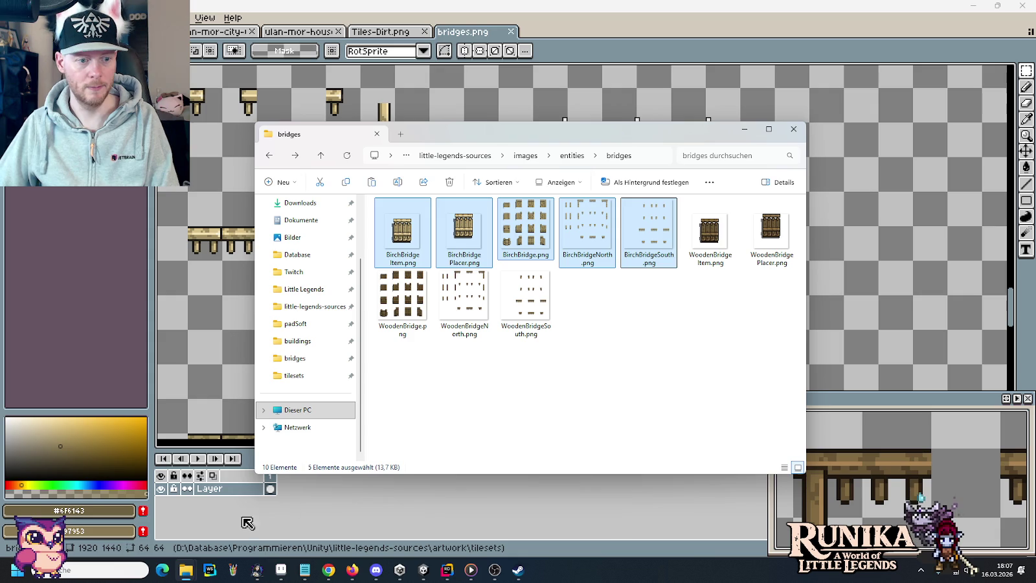
Step: Create a BirchBridge folder in the Unity project's Bridges folder and paste the five images into it
{"action": "mouse_move", "coordinate": [186, 570]}
{"action": "left_click", "coordinate": [392, 518]}
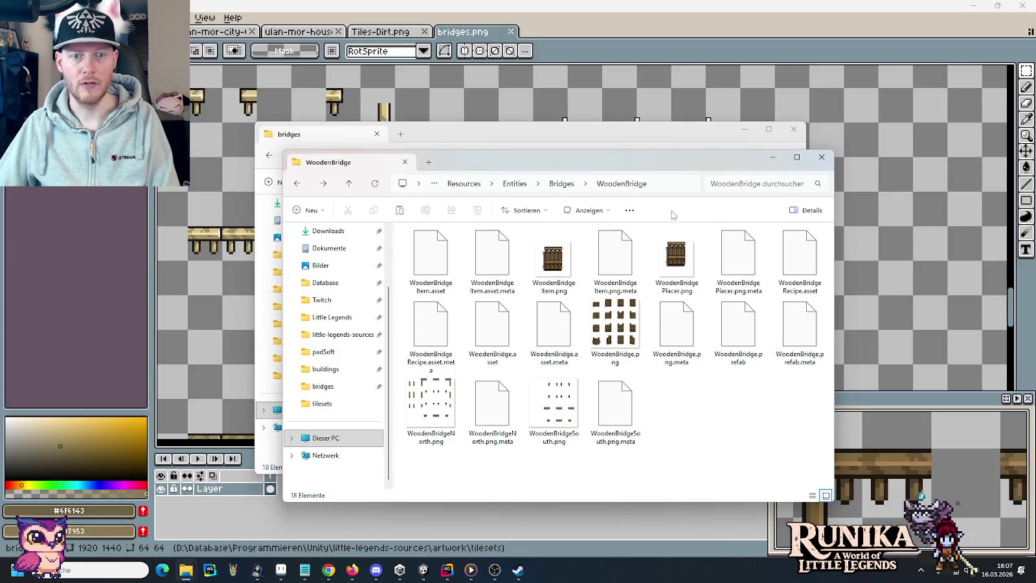
{"action": "left_click", "coordinate": [561, 184]}
{"action": "right_click", "coordinate": [492, 379]}
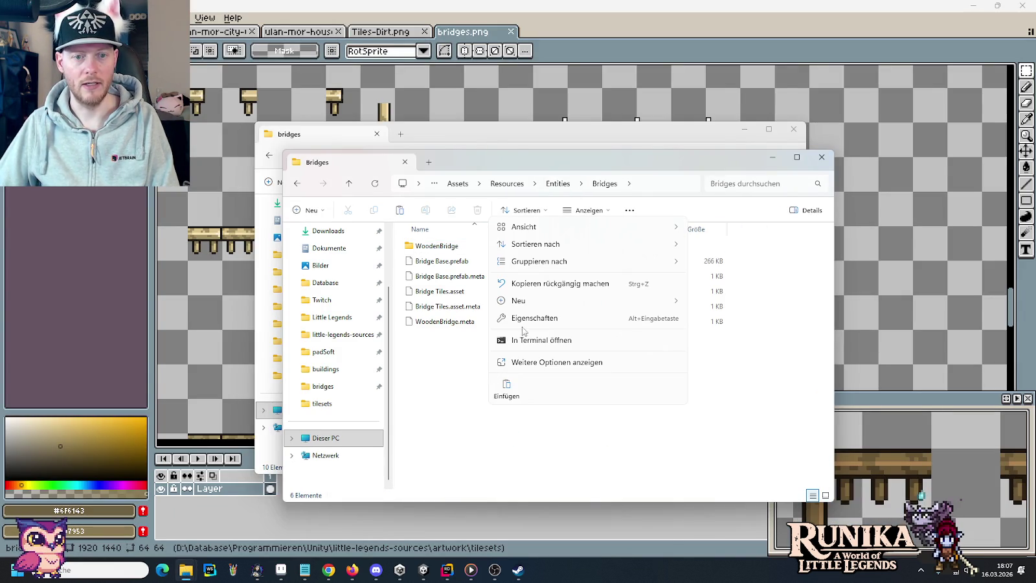
{"action": "mouse_move", "coordinate": [529, 303]}
{"action": "left_click", "coordinate": [715, 306]}
{"action": "type", "text": "BirchBridge"}
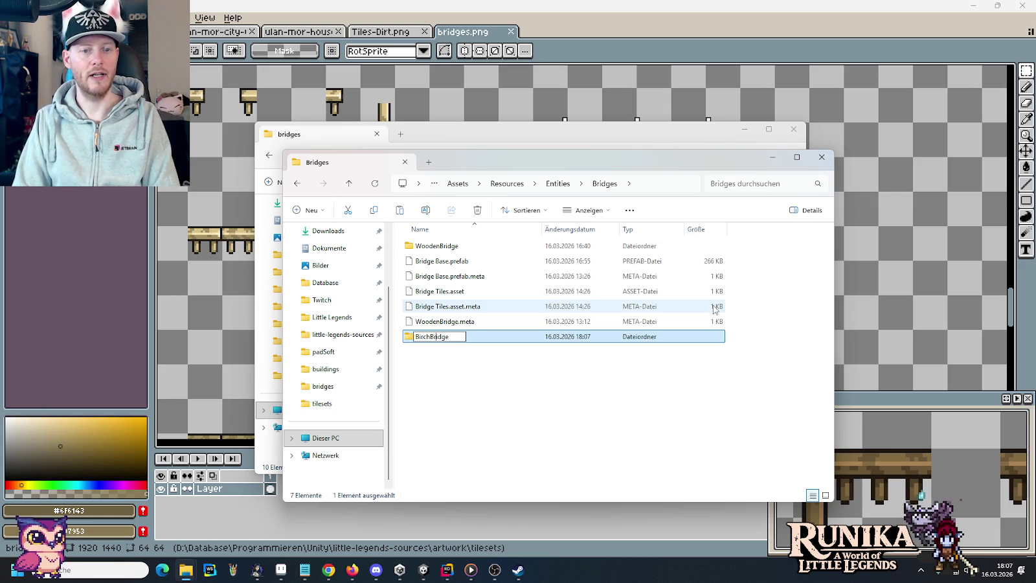
{"action": "key", "text": "Return"}
{"action": "key", "text": "Return"}
{"action": "key", "text": "ctrl+v"}
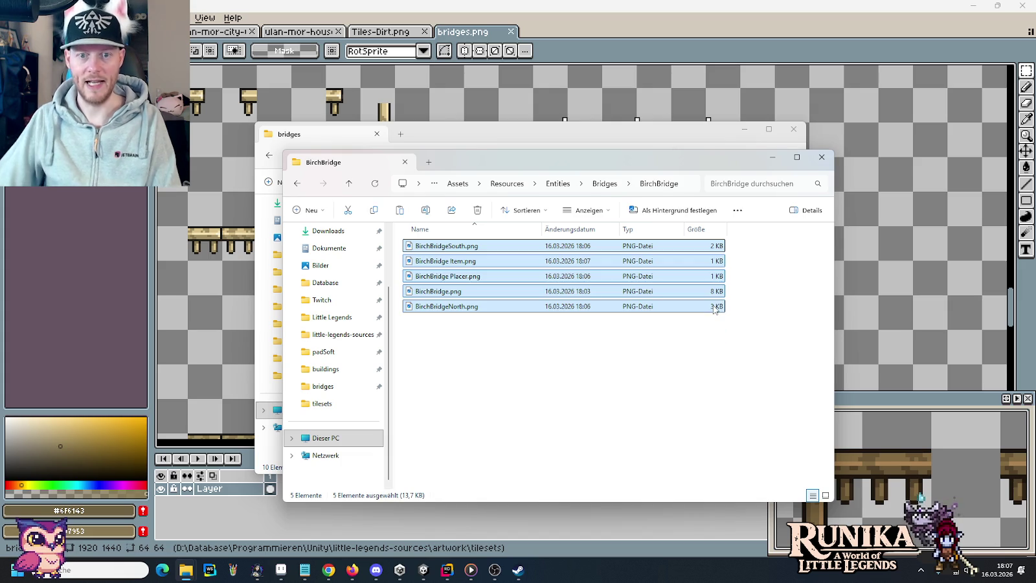
Step: Show the BirchBridge folder as large icons to check the five images, then return to Unity
{"action": "left_click", "coordinate": [697, 357]}
{"action": "right_click", "coordinate": [697, 357]}
{"action": "mouse_move", "coordinate": [755, 211]}
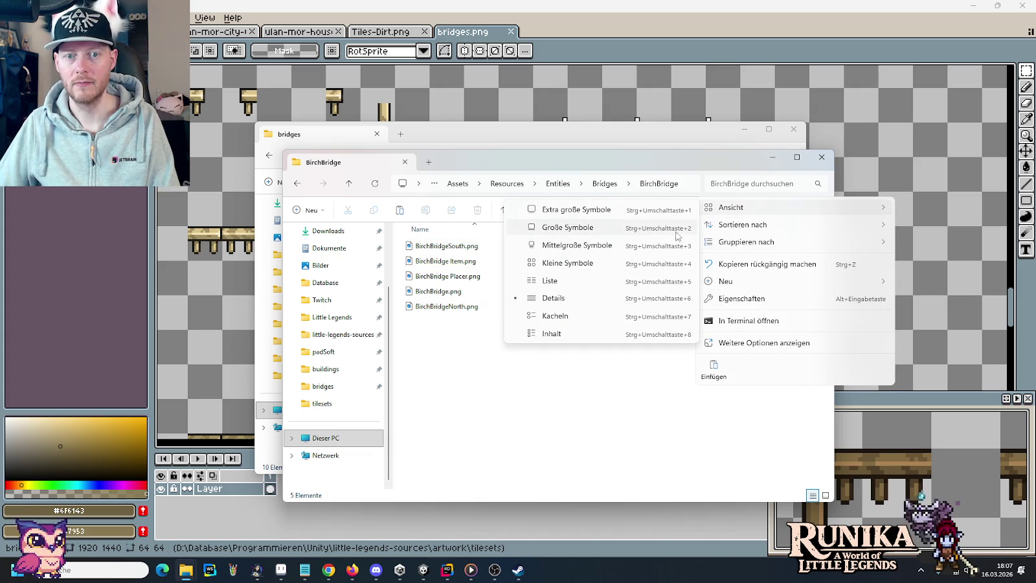
{"action": "left_click", "coordinate": [632, 231]}
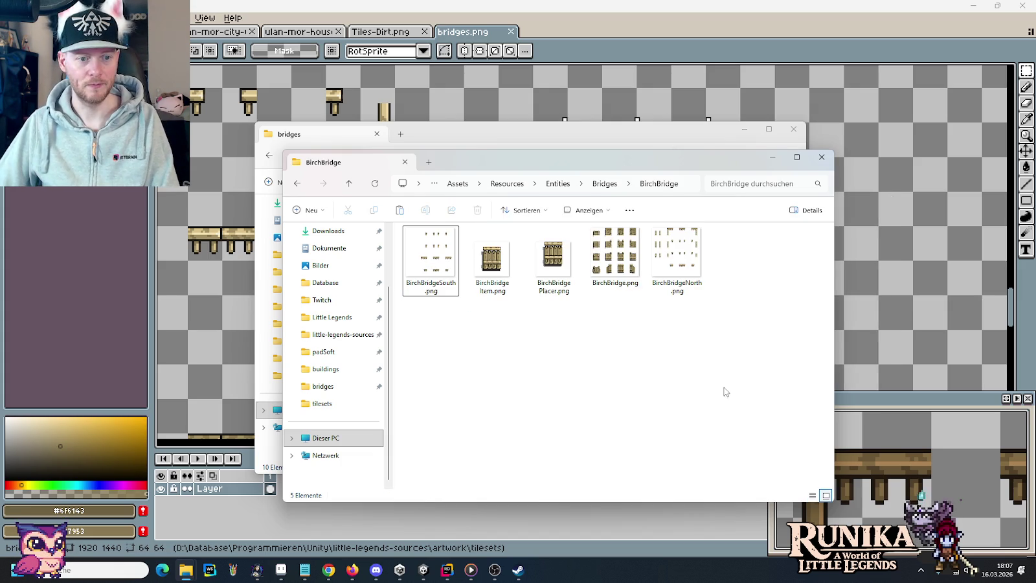
{"action": "left_click_drag", "start_coordinate": [684, 343], "coordinate": [420, 244]}
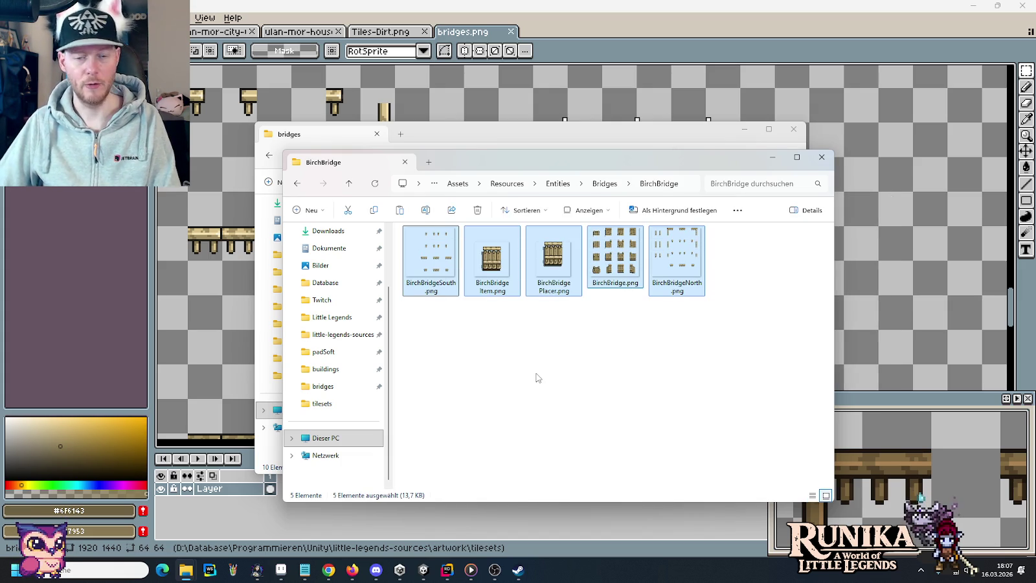
{"action": "left_click", "coordinate": [671, 401]}
{"action": "left_click", "coordinate": [423, 570]}
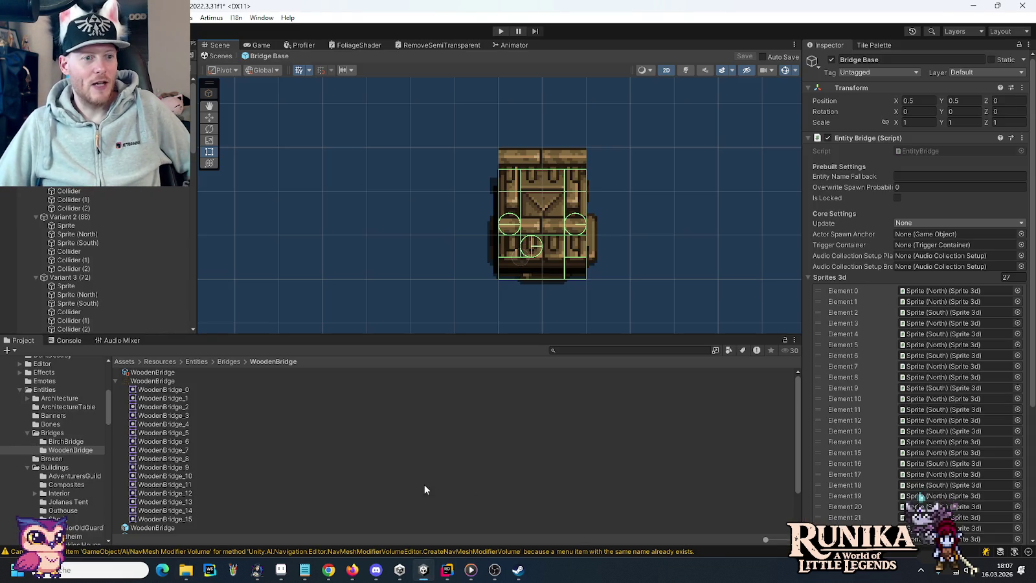
Step: Set the BirchBridge texture's Sprite Mode to Multiple and apply the import settings
{"action": "left_click", "coordinate": [71, 443]}
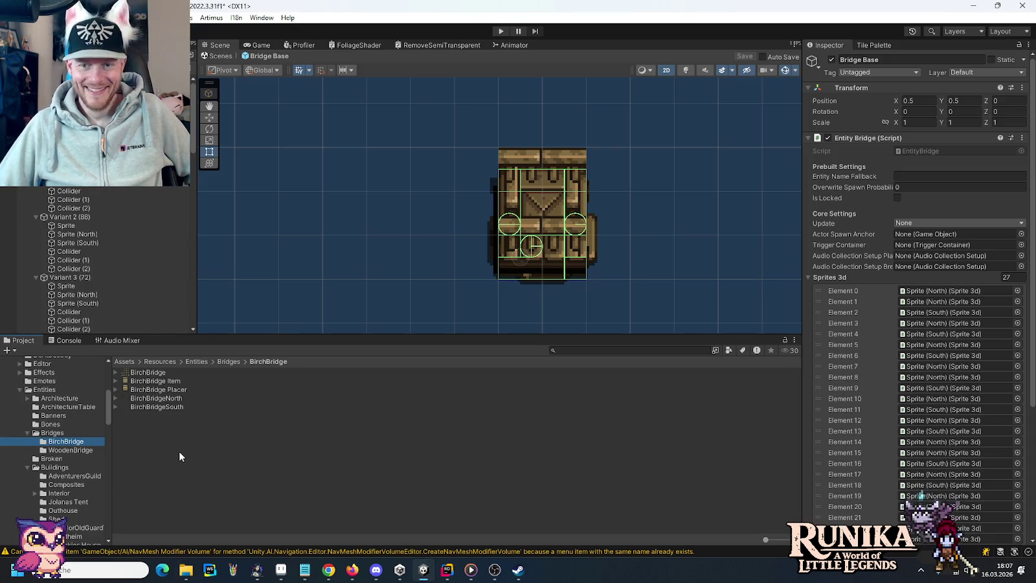
{"action": "left_click", "coordinate": [154, 374]}
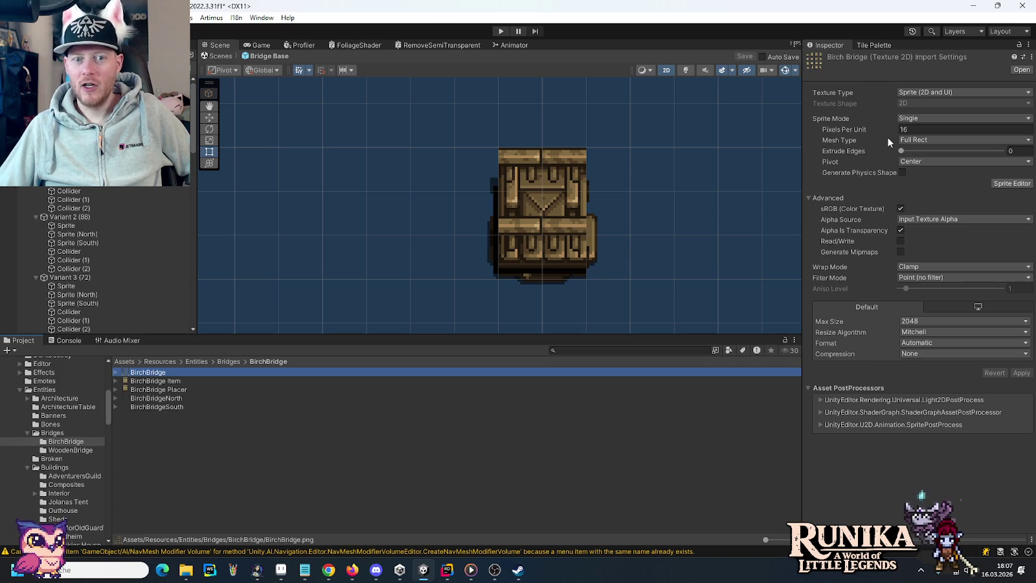
{"action": "left_click", "coordinate": [926, 118]}
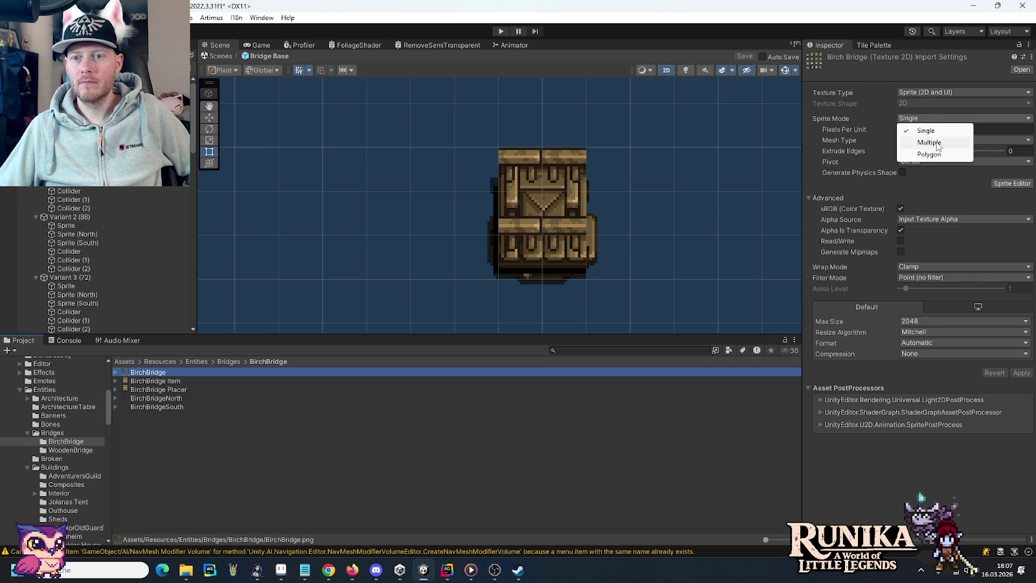
{"action": "left_click", "coordinate": [913, 141]}
{"action": "left_click", "coordinate": [1009, 173]}
{"action": "left_click", "coordinate": [559, 307]}
Step: Slice BirchBridge by cell count into a 4×4 grid with a custom pivot of 3/8, 3/8
{"action": "left_click", "coordinate": [231, 101]}
{"action": "left_click", "coordinate": [318, 112]}
{"action": "left_click", "coordinate": [323, 146]}
{"action": "left_click", "coordinate": [320, 124]}
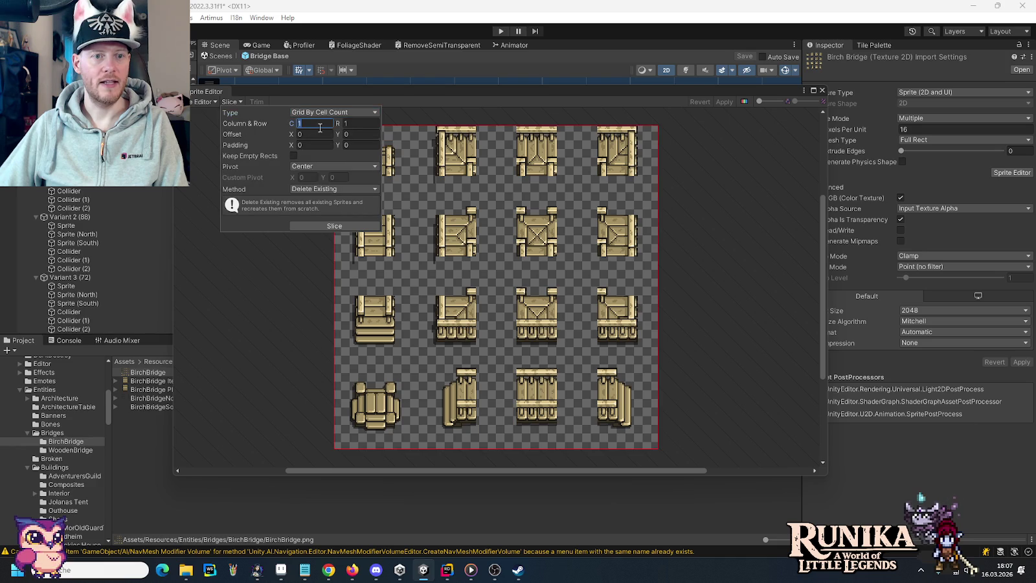
{"action": "left_click", "coordinate": [329, 166]}
{"action": "left_click", "coordinate": [324, 286]}
{"action": "left_click", "coordinate": [302, 178]}
{"action": "type", "text": "/8"}
{"action": "key", "text": "Tab"}
{"action": "type", "text": "3/8"}
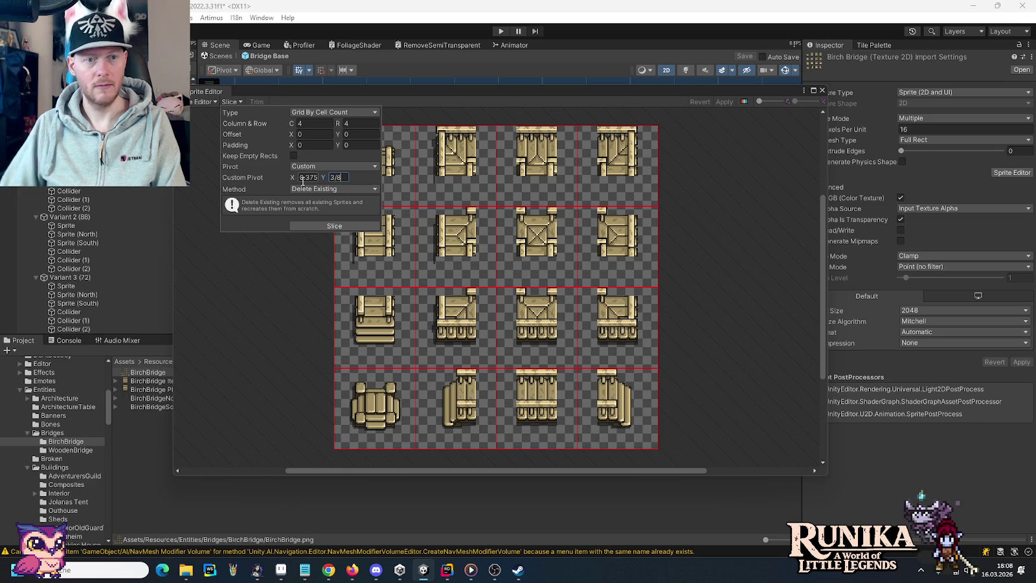
{"action": "left_click", "coordinate": [322, 227]}
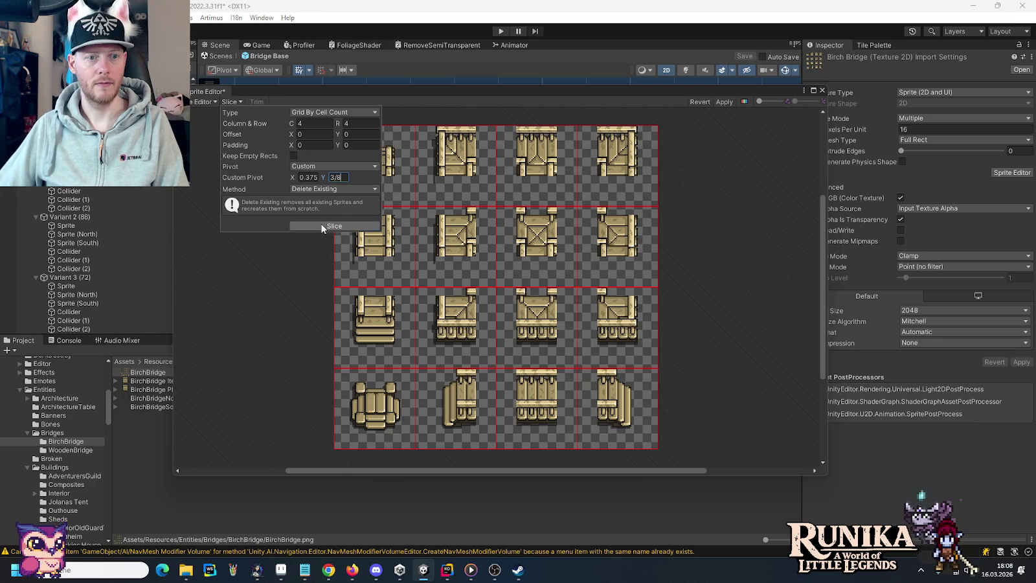
Step: Check the pivots of slices BirchBridge_14 and BirchBridge_12, then close the Sprite Editor
{"action": "left_click", "coordinate": [456, 398]}
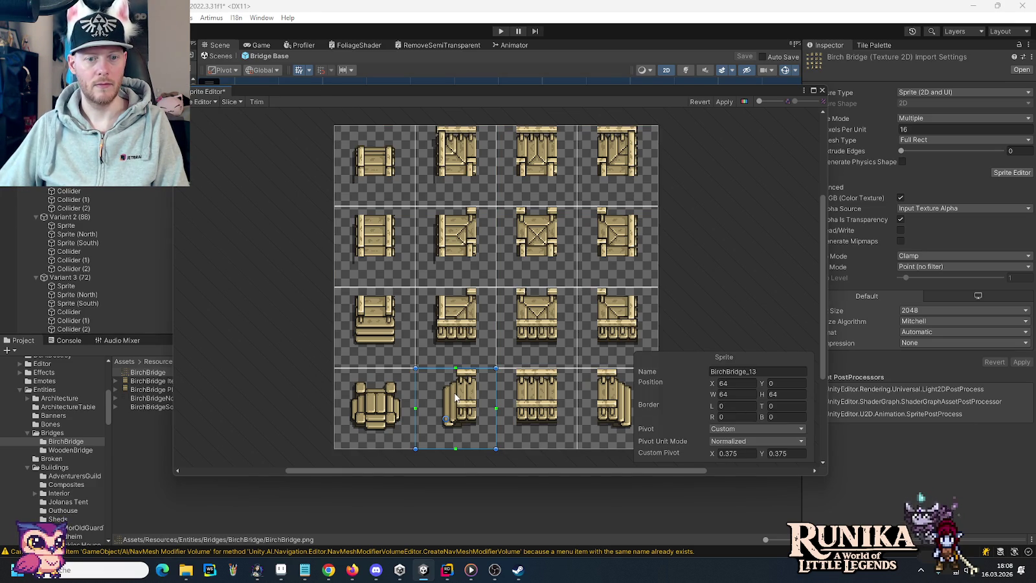
{"action": "left_click", "coordinate": [538, 424]}
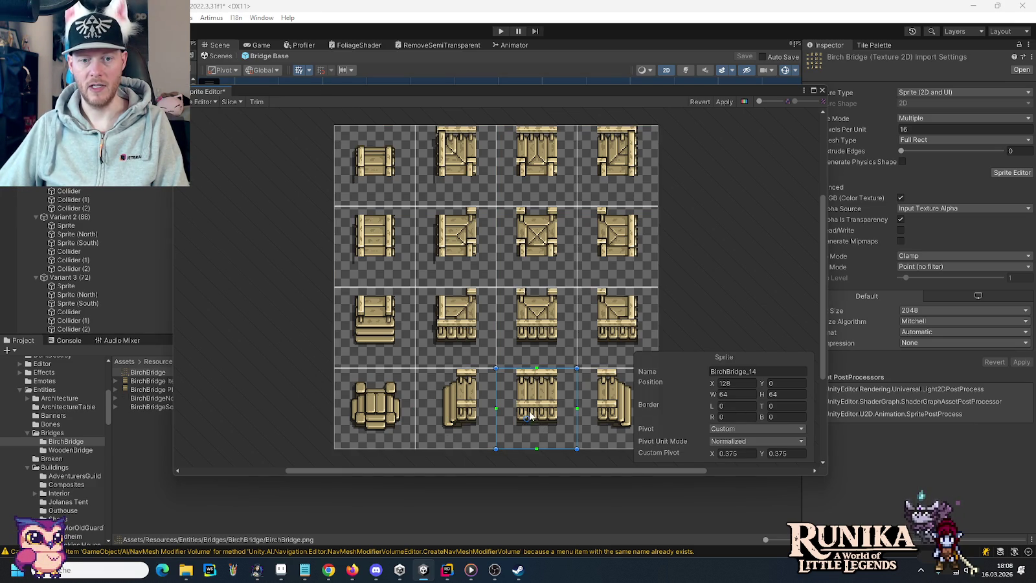
{"action": "left_click", "coordinate": [366, 419]}
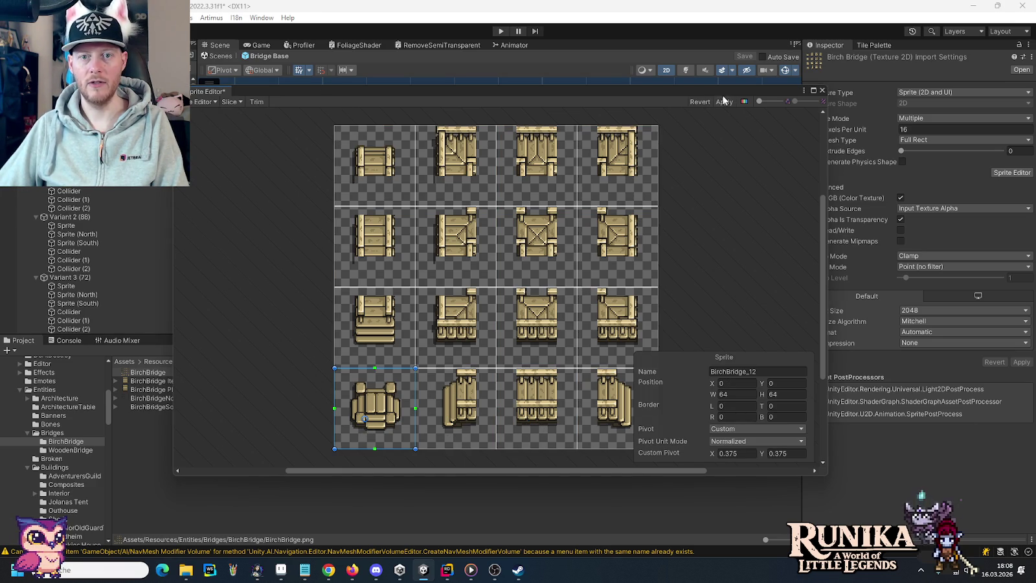
{"action": "left_click", "coordinate": [822, 90]}
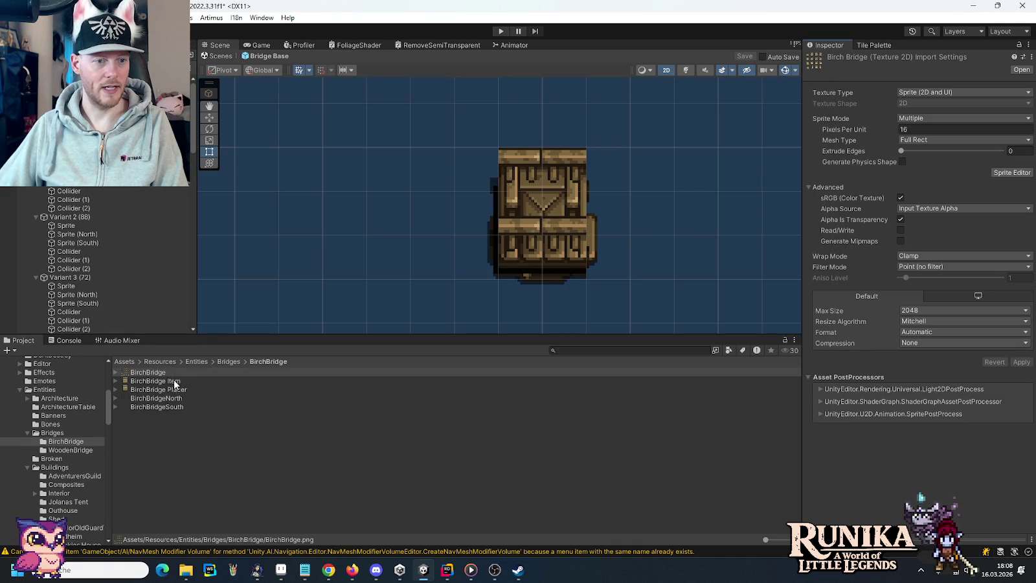
{"action": "left_click", "coordinate": [170, 399]}
Step: Set BirchBridgeNorth to Multiple and slice it into the same 4×4 grid with the 3/8 pivot
{"action": "left_click", "coordinate": [952, 119]}
{"action": "left_click", "coordinate": [920, 141]}
{"action": "left_click", "coordinate": [1012, 172]}
{"action": "left_click", "coordinate": [564, 304]}
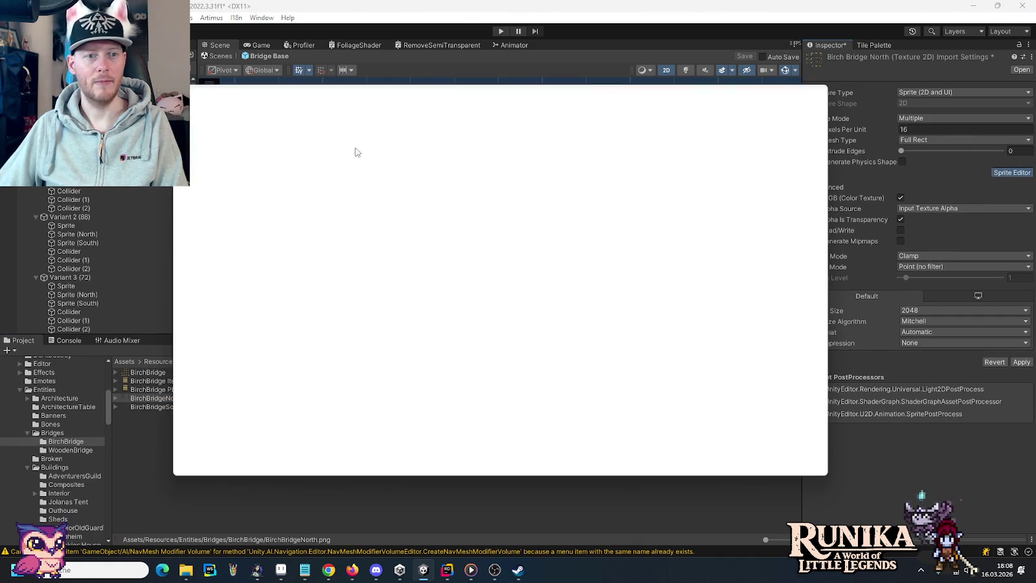
{"action": "left_click", "coordinate": [230, 101]}
{"action": "left_click", "coordinate": [330, 226]}
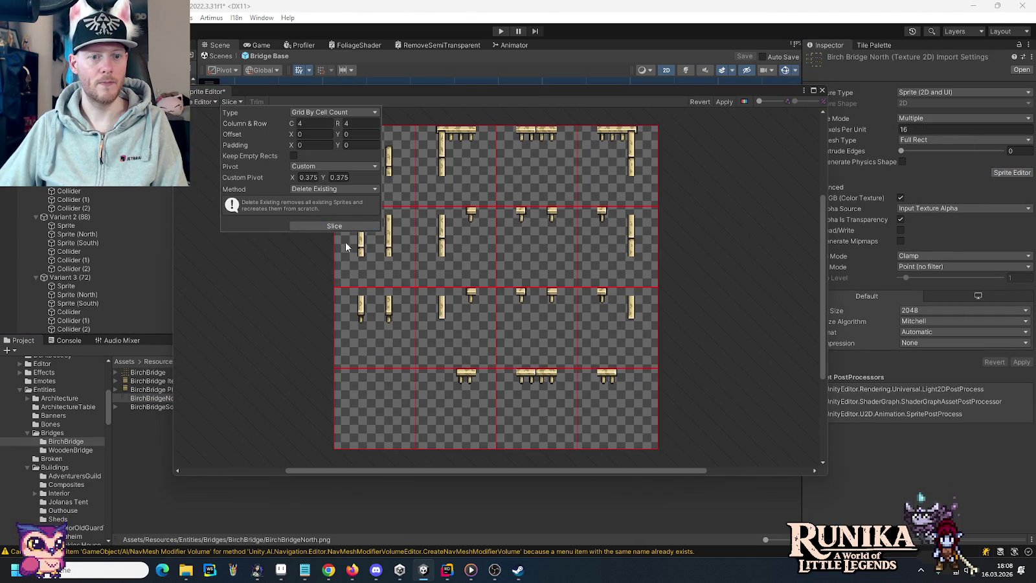
{"action": "left_click", "coordinate": [469, 274]}
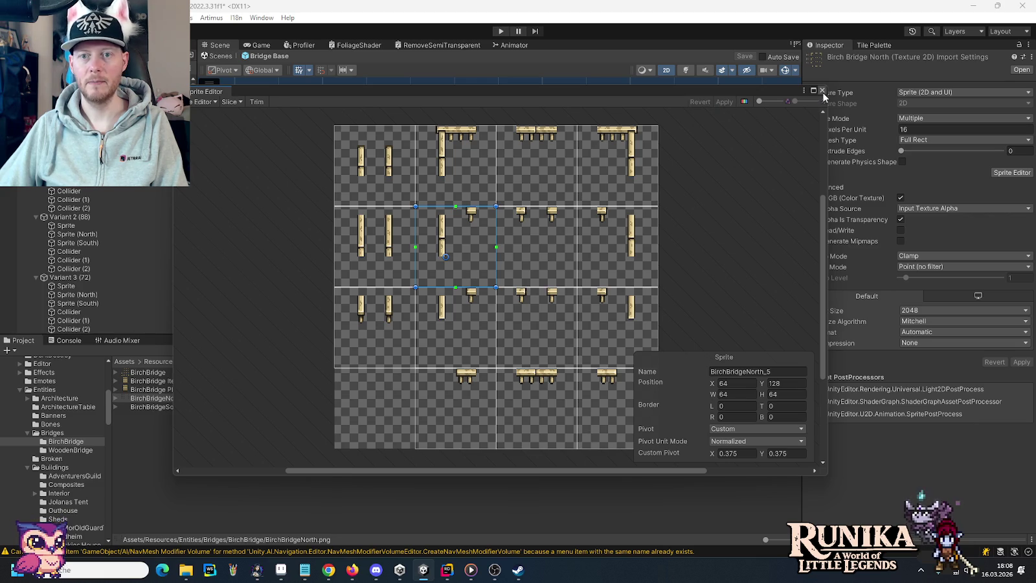
{"action": "left_click", "coordinate": [822, 91]}
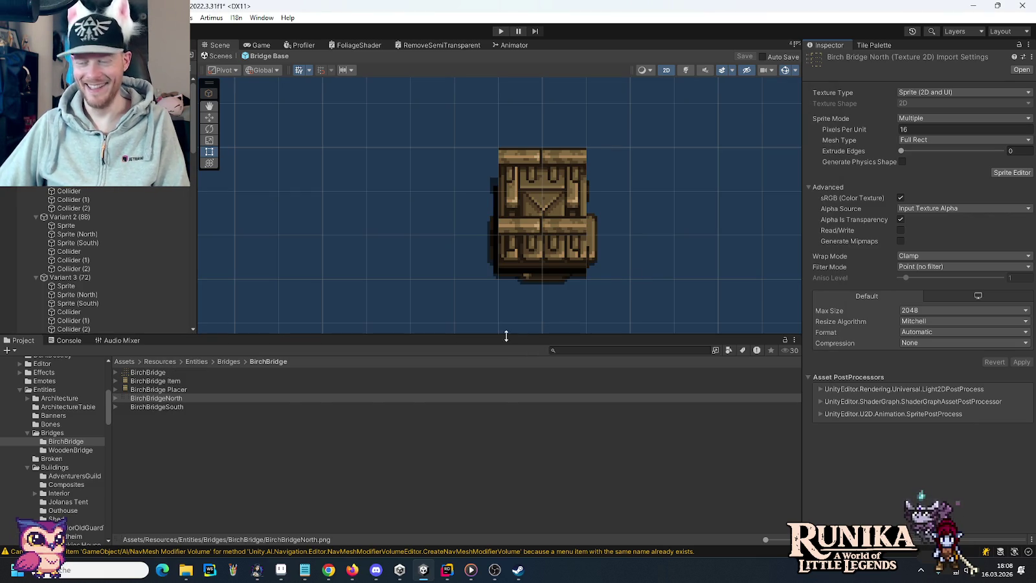
Step: Set BirchBridgeSouth to Multiple and slice it into the same 4×4 grid with the 3/8 pivot
{"action": "left_click", "coordinate": [183, 407]}
{"action": "left_click", "coordinate": [947, 119]}
{"action": "left_click", "coordinate": [933, 141]}
{"action": "left_click", "coordinate": [1000, 174]}
{"action": "left_click", "coordinate": [551, 305]}
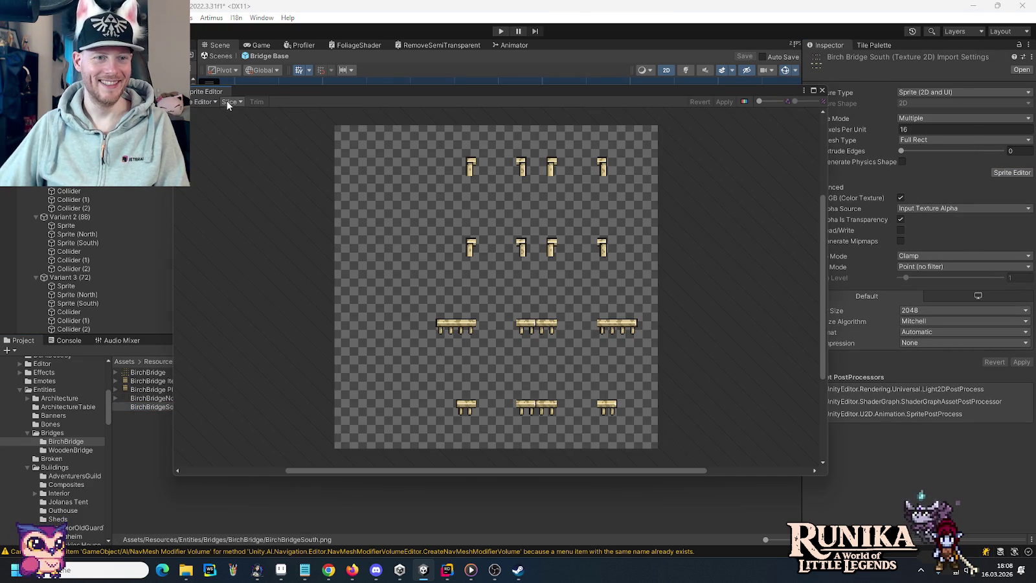
{"action": "left_click", "coordinate": [227, 102]}
{"action": "left_click", "coordinate": [350, 228]}
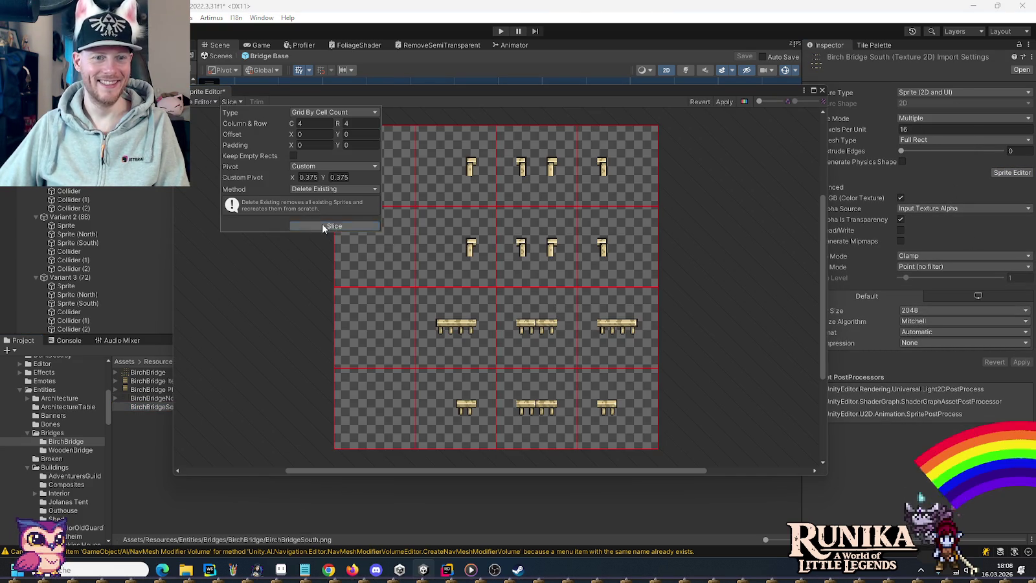
{"action": "left_click", "coordinate": [822, 90]}
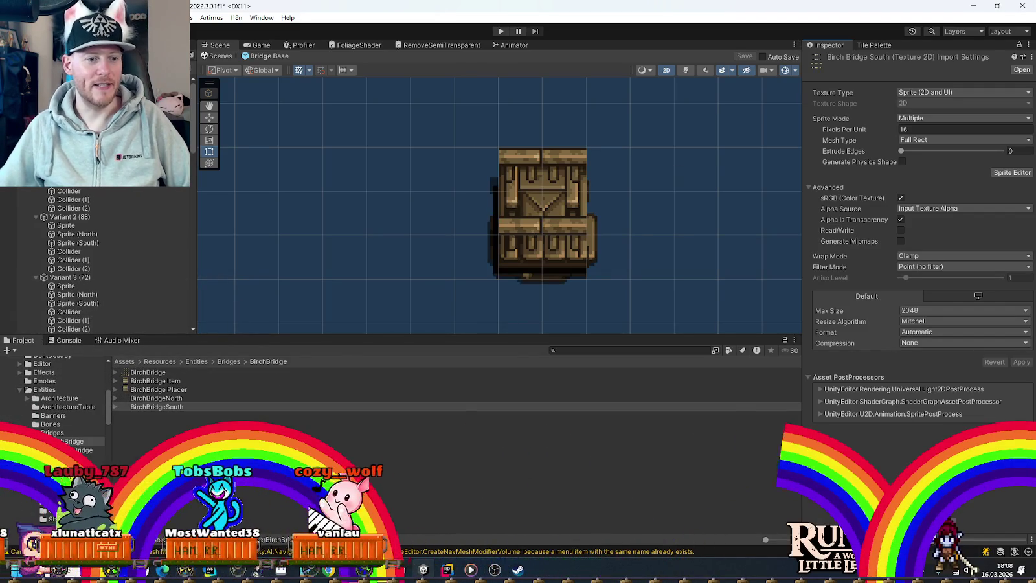
{"action": "left_click", "coordinate": [229, 361]}
Step: Create a prefab variant of Bridge Base named BirchBridge
{"action": "right_click", "coordinate": [143, 391]}
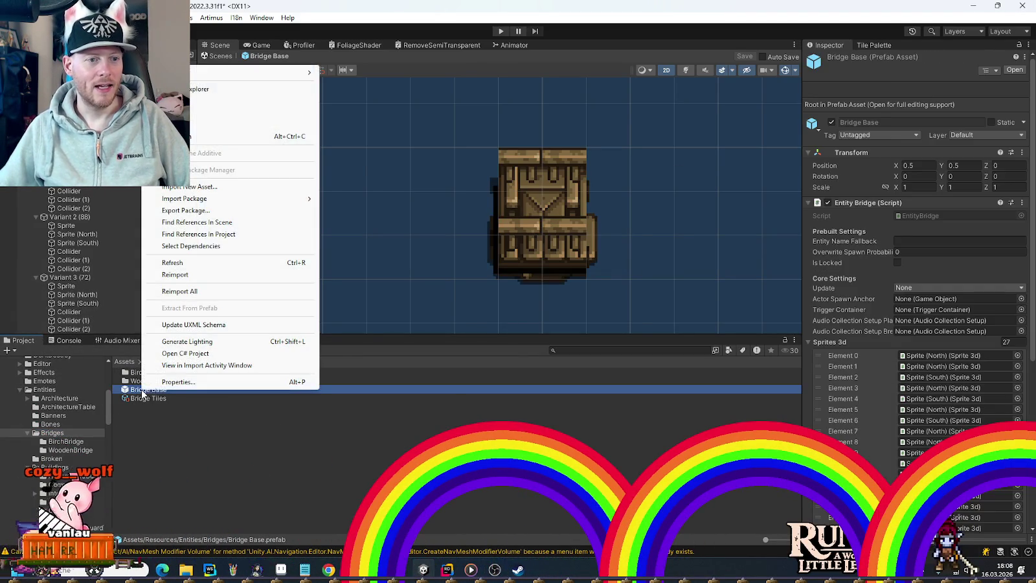
{"action": "mouse_move", "coordinate": [272, 72]}
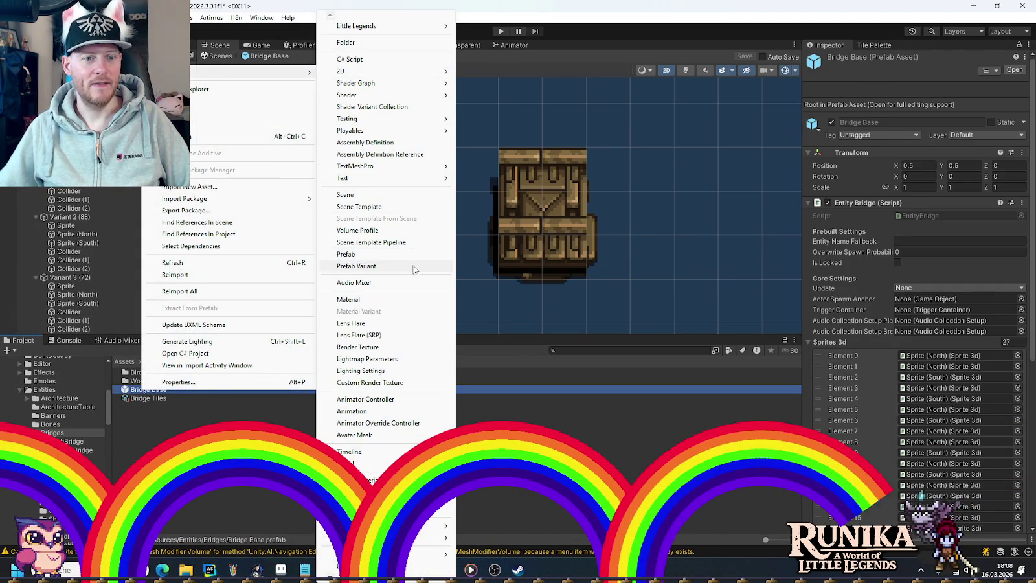
{"action": "left_click", "coordinate": [415, 267]}
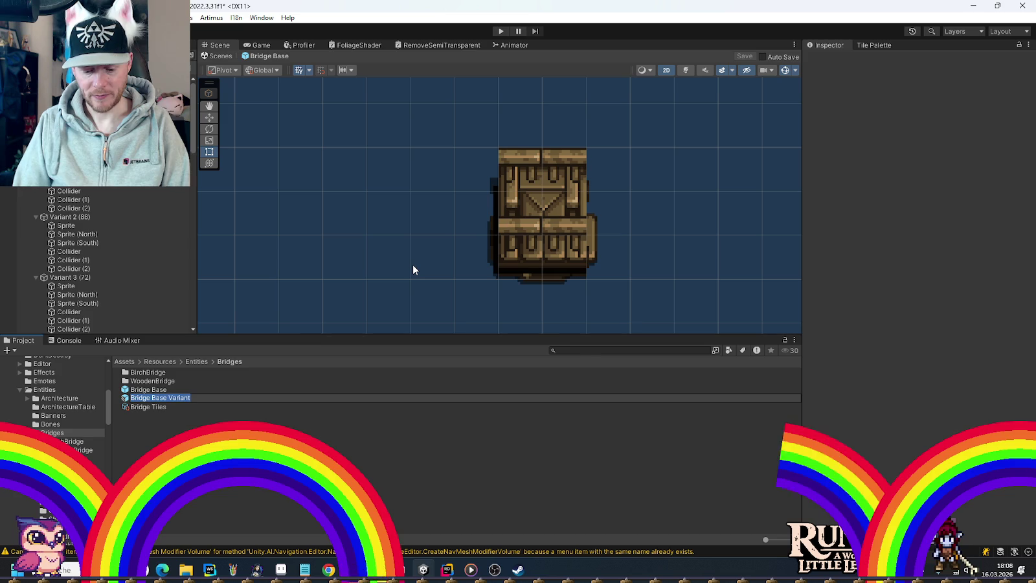
{"action": "type", "text": "BirchBridge"}
{"action": "key", "text": "Return"}
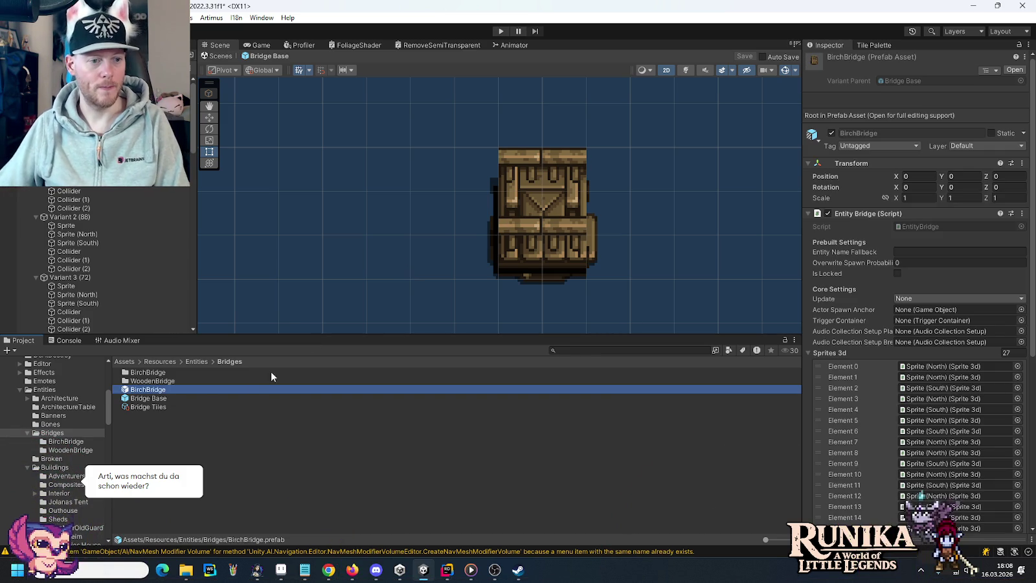
Step: Move the BirchBridge prefab into the BirchBridge folder and open it for editing
{"action": "left_click_drag", "start_coordinate": [259, 389], "coordinate": [155, 376]}
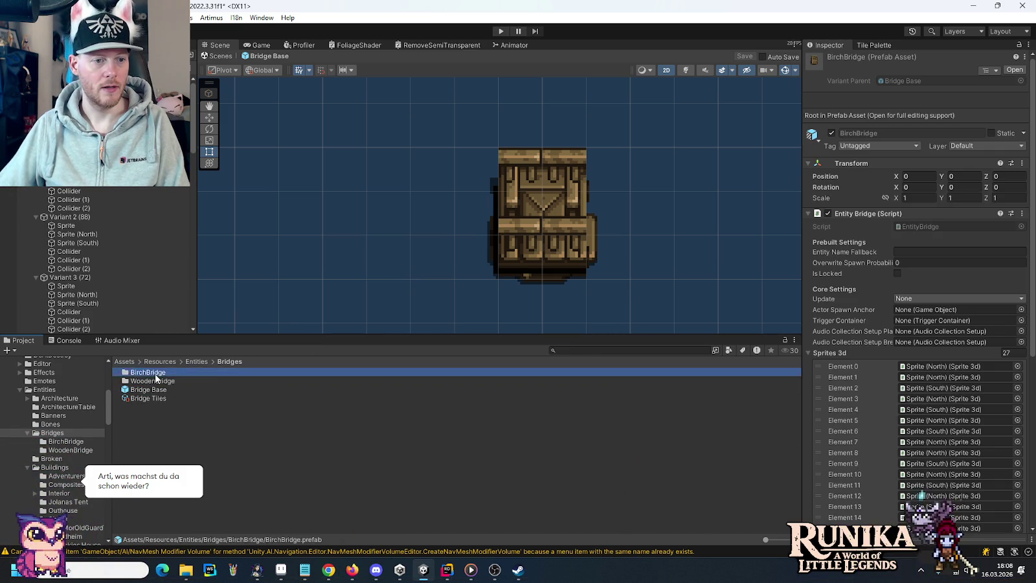
{"action": "double_click", "coordinate": [156, 374]}
{"action": "double_click", "coordinate": [147, 381]}
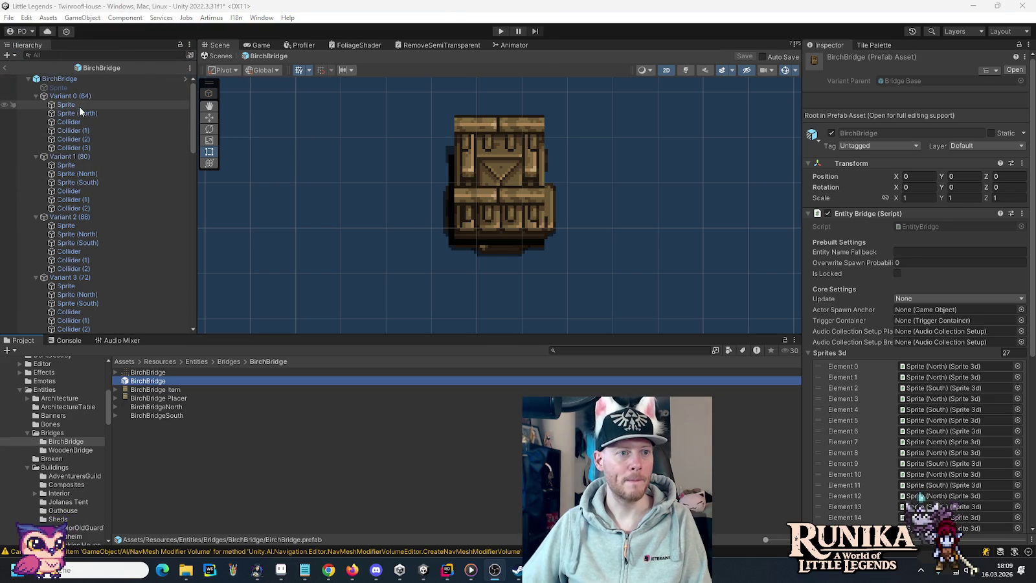
Step: Assign slices BirchBridge_0 through BirchBridge_3 to the sprites of Variants 0–3
{"action": "left_click", "coordinate": [87, 107]}
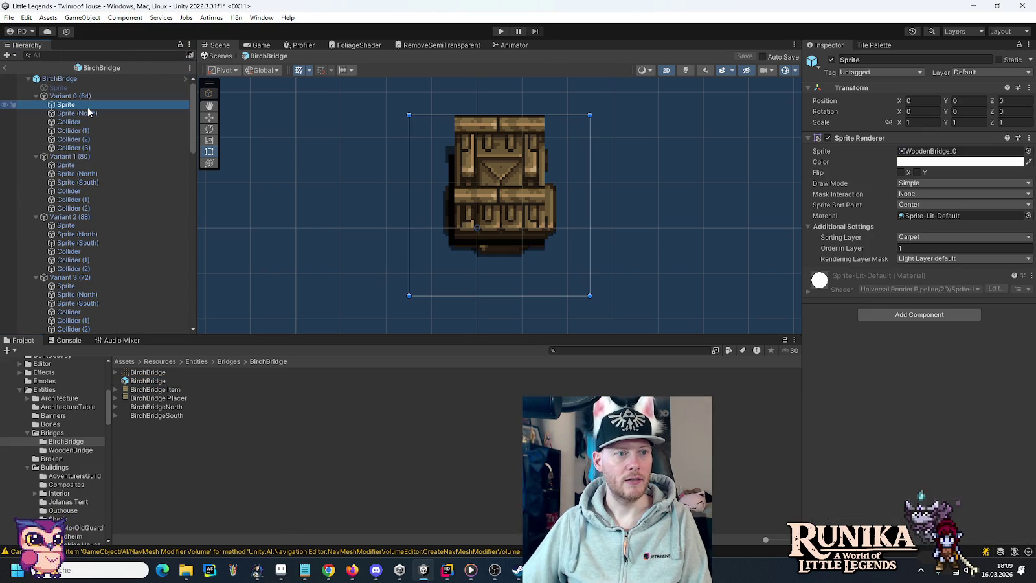
{"action": "left_click", "coordinate": [115, 373]}
{"action": "left_click_drag", "start_coordinate": [155, 381], "coordinate": [959, 151]}
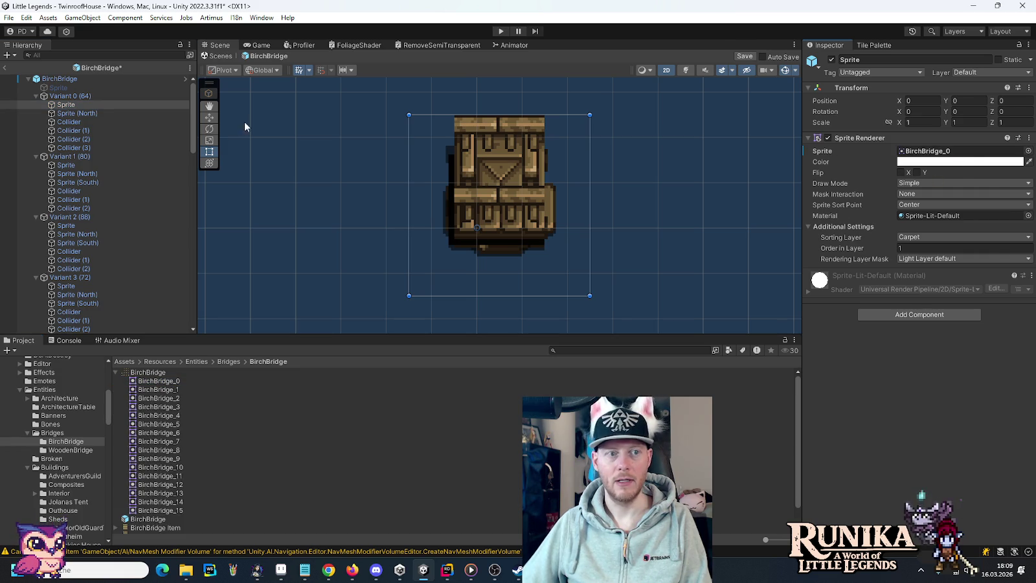
{"action": "left_click", "coordinate": [62, 166]}
{"action": "mouse_move", "coordinate": [161, 384]}
{"action": "left_mouse_down"}
{"action": "mouse_move", "coordinate": [972, 153]}
{"action": "mouse_move", "coordinate": [624, 274]}
{"action": "left_mouse_up"}
{"action": "mouse_move", "coordinate": [159, 389]}
{"action": "left_mouse_down"}
{"action": "mouse_move", "coordinate": [194, 388]}
{"action": "mouse_move", "coordinate": [959, 151]}
{"action": "left_mouse_up"}
{"action": "left_click", "coordinate": [90, 225]}
{"action": "left_click_drag", "start_coordinate": [164, 399], "coordinate": [959, 151]}
{"action": "scroll", "coordinate": [73, 232], "scroll_direction": "down", "scroll_amount": 3}
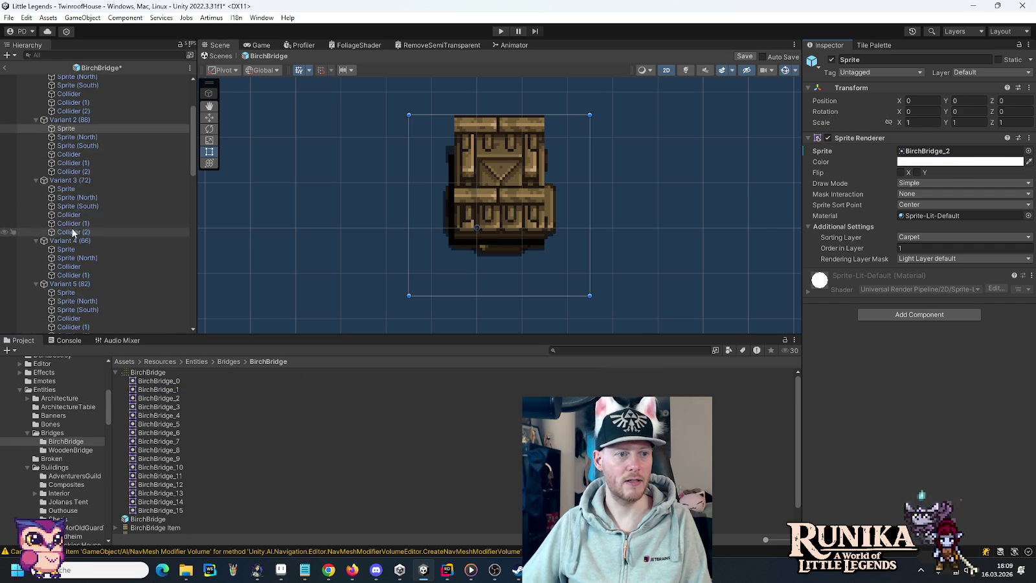
{"action": "left_click", "coordinate": [68, 188]}
{"action": "mouse_move", "coordinate": [165, 408]}
{"action": "left_mouse_down"}
{"action": "mouse_move", "coordinate": [913, 193]}
{"action": "mouse_move", "coordinate": [943, 157]}
{"action": "left_mouse_up"}
Step: Assign slices BirchBridge_4 through BirchBridge_7 to the sprites of Variants 4–7
{"action": "left_click", "coordinate": [74, 250]}
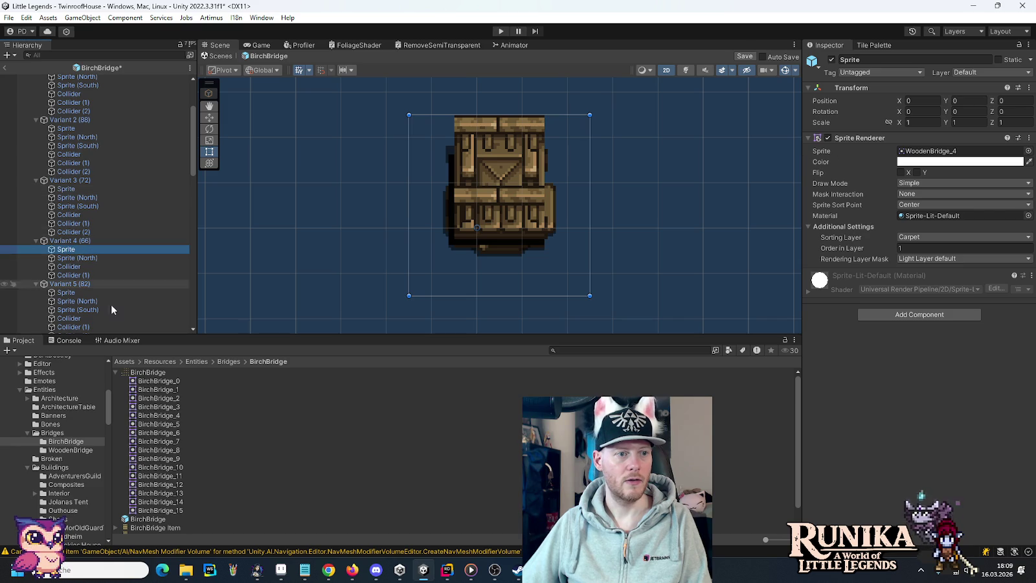
{"action": "left_click_drag", "start_coordinate": [165, 416], "coordinate": [939, 151]}
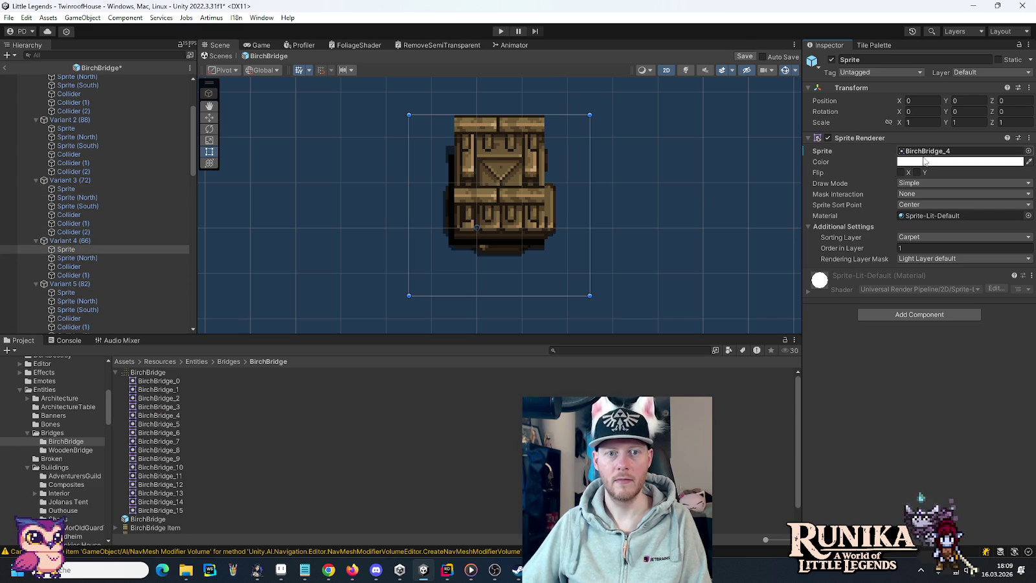
{"action": "left_click", "coordinate": [81, 294]}
{"action": "left_click", "coordinate": [160, 425]}
{"action": "mouse_move", "coordinate": [160, 425]}
{"action": "left_mouse_down"}
{"action": "mouse_move", "coordinate": [842, 227]}
{"action": "mouse_move", "coordinate": [939, 151]}
{"action": "left_mouse_up"}
{"action": "scroll", "coordinate": [125, 218], "scroll_direction": "down", "scroll_amount": 5}
{"action": "scroll", "coordinate": [92, 238], "scroll_direction": "down", "scroll_amount": 2}
{"action": "left_click", "coordinate": [79, 191]}
{"action": "mouse_move", "coordinate": [165, 437]}
{"action": "left_mouse_down"}
{"action": "mouse_move", "coordinate": [583, 272]}
{"action": "mouse_move", "coordinate": [958, 151]}
{"action": "left_mouse_up"}
{"action": "left_click", "coordinate": [77, 261]}
{"action": "mouse_move", "coordinate": [167, 444]}
{"action": "left_mouse_down"}
{"action": "mouse_move", "coordinate": [201, 444]}
{"action": "mouse_move", "coordinate": [967, 210]}
{"action": "mouse_move", "coordinate": [960, 155]}
{"action": "mouse_move", "coordinate": [929, 155]}
{"action": "left_mouse_up"}
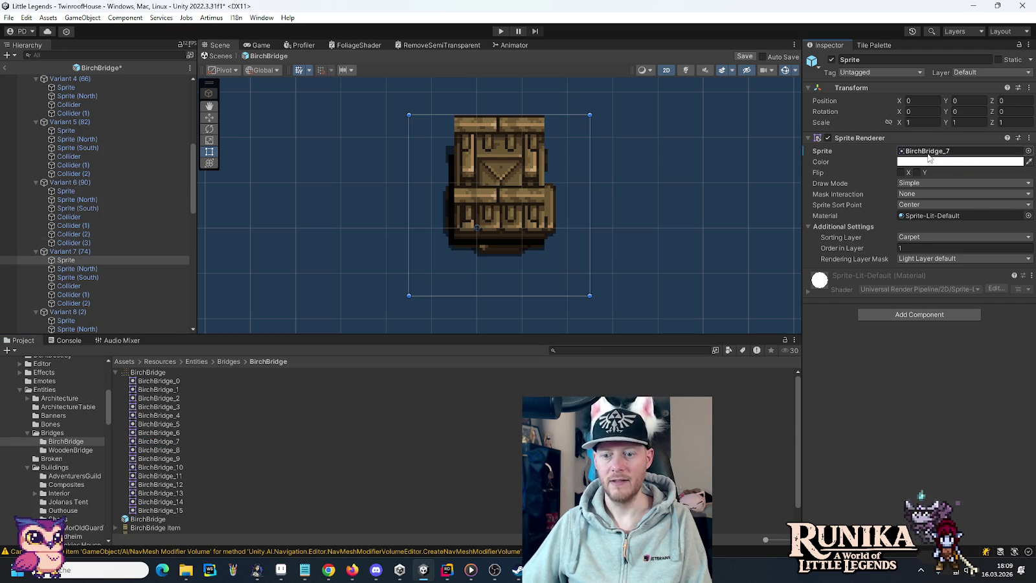
Step: Assign slices BirchBridge_8 through BirchBridge_11 to the sprites of Variants 8–11
{"action": "scroll", "coordinate": [78, 207], "scroll_direction": "down", "scroll_amount": 4}
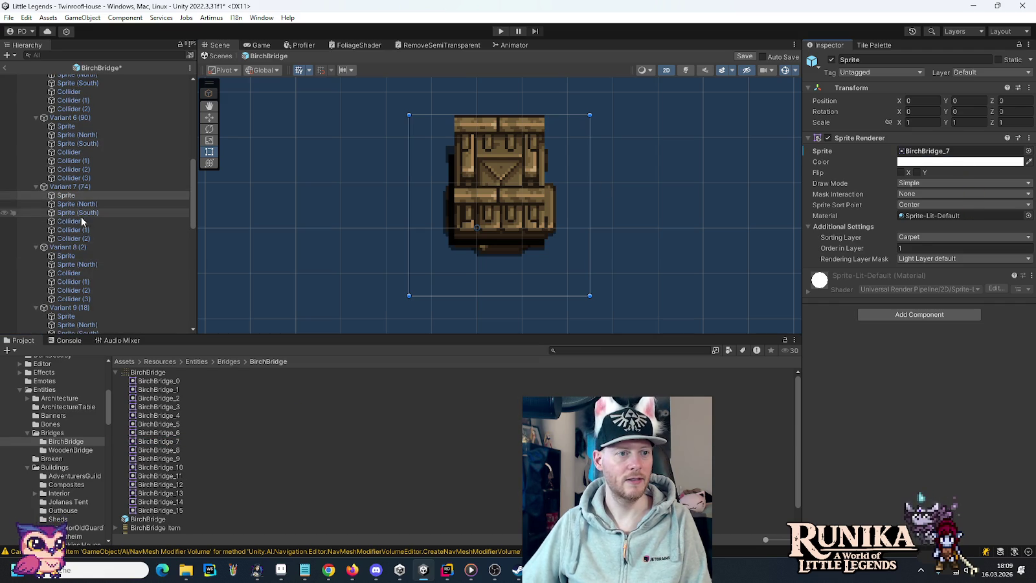
{"action": "left_click", "coordinate": [67, 256]}
{"action": "left_click_drag", "start_coordinate": [162, 455], "coordinate": [964, 153]}
{"action": "left_click", "coordinate": [67, 316]}
{"action": "mouse_move", "coordinate": [150, 459]}
{"action": "left_mouse_down"}
{"action": "mouse_move", "coordinate": [842, 168]}
{"action": "mouse_move", "coordinate": [964, 153]}
{"action": "mouse_move", "coordinate": [60, 220]}
{"action": "left_mouse_up"}
{"action": "scroll", "coordinate": [61, 220], "scroll_direction": "down", "scroll_amount": 5}
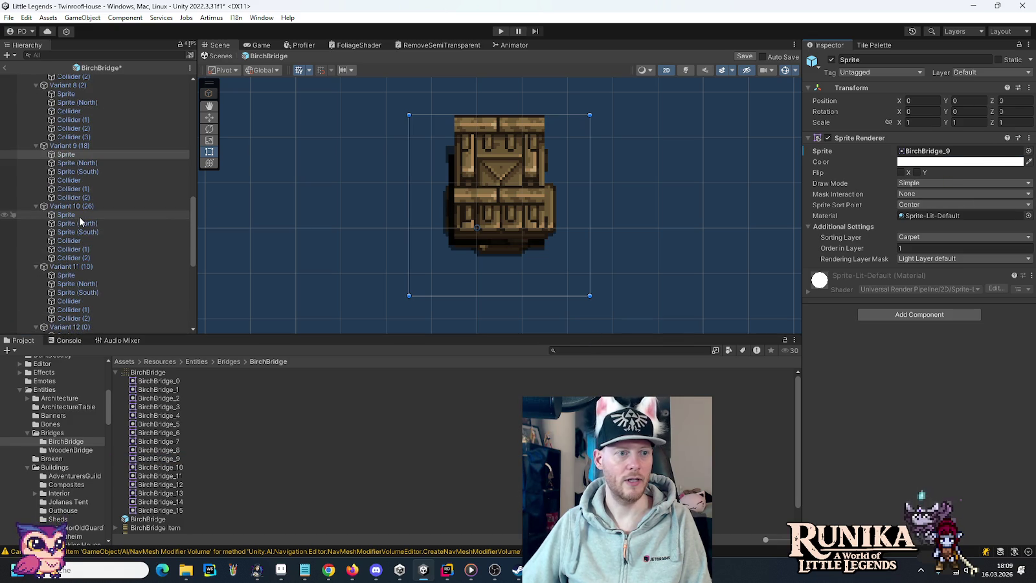
{"action": "left_click", "coordinate": [81, 217]}
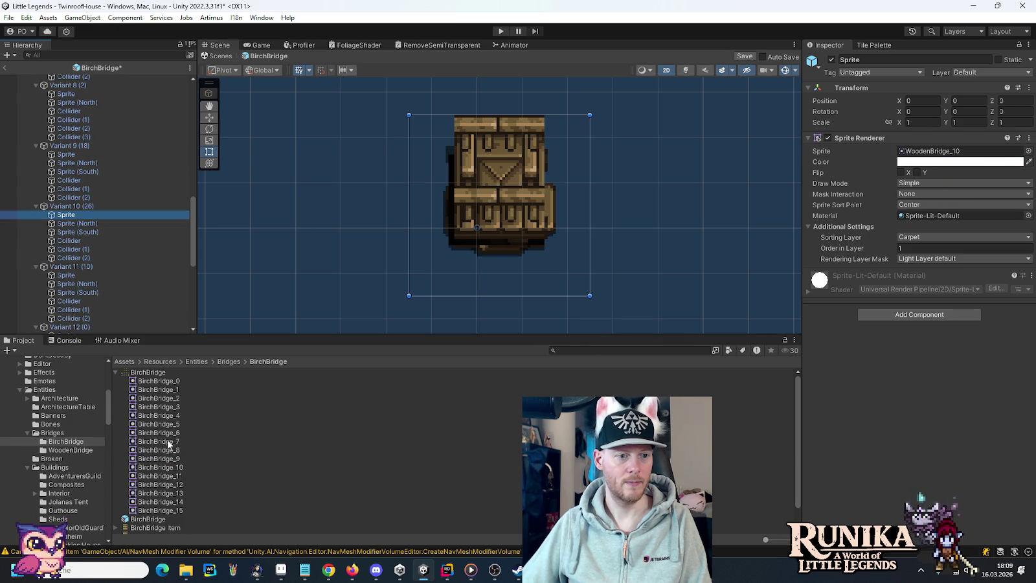
{"action": "mouse_move", "coordinate": [169, 469]}
{"action": "left_mouse_down"}
{"action": "mouse_move", "coordinate": [629, 300]}
{"action": "mouse_move", "coordinate": [965, 151]}
{"action": "left_mouse_up"}
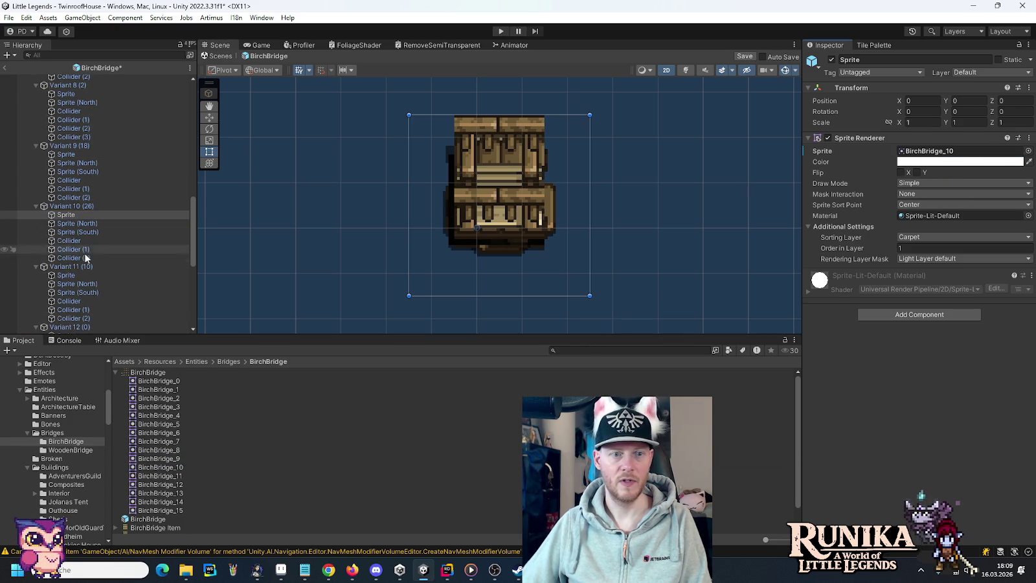
{"action": "left_click", "coordinate": [66, 276]}
{"action": "mouse_move", "coordinate": [154, 476]}
{"action": "left_mouse_down"}
{"action": "mouse_move", "coordinate": [937, 144]}
{"action": "mouse_move", "coordinate": [958, 151]}
{"action": "left_mouse_up"}
Step: Assign slices BirchBridge_12 through BirchBridge_15 to the sprites of Variants 12–15
{"action": "scroll", "coordinate": [107, 300], "scroll_direction": "down", "scroll_amount": 5}
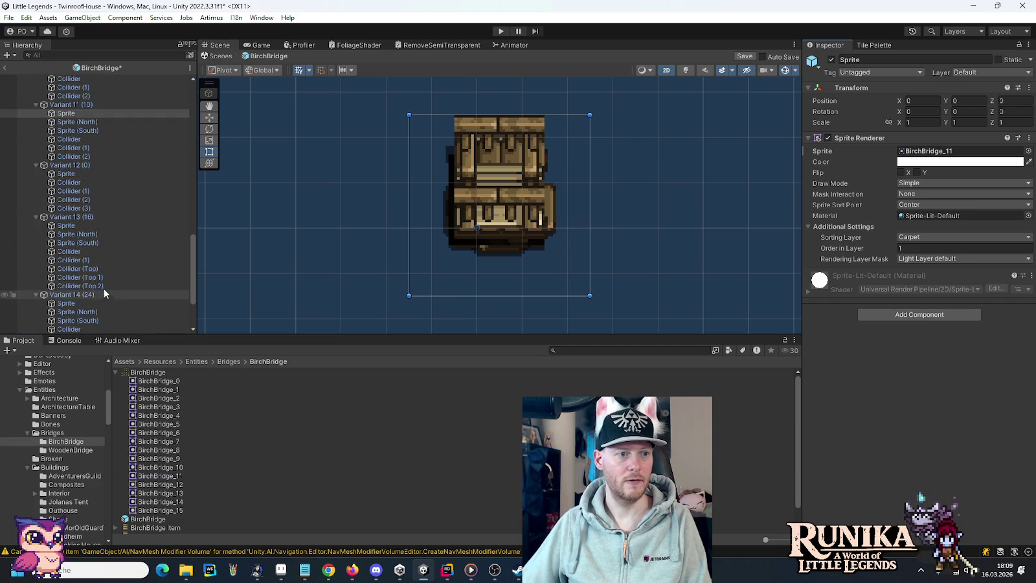
{"action": "left_click", "coordinate": [71, 174]}
{"action": "mouse_move", "coordinate": [161, 485]}
{"action": "left_mouse_down"}
{"action": "mouse_move", "coordinate": [194, 454]}
{"action": "mouse_move", "coordinate": [957, 151]}
{"action": "left_mouse_up"}
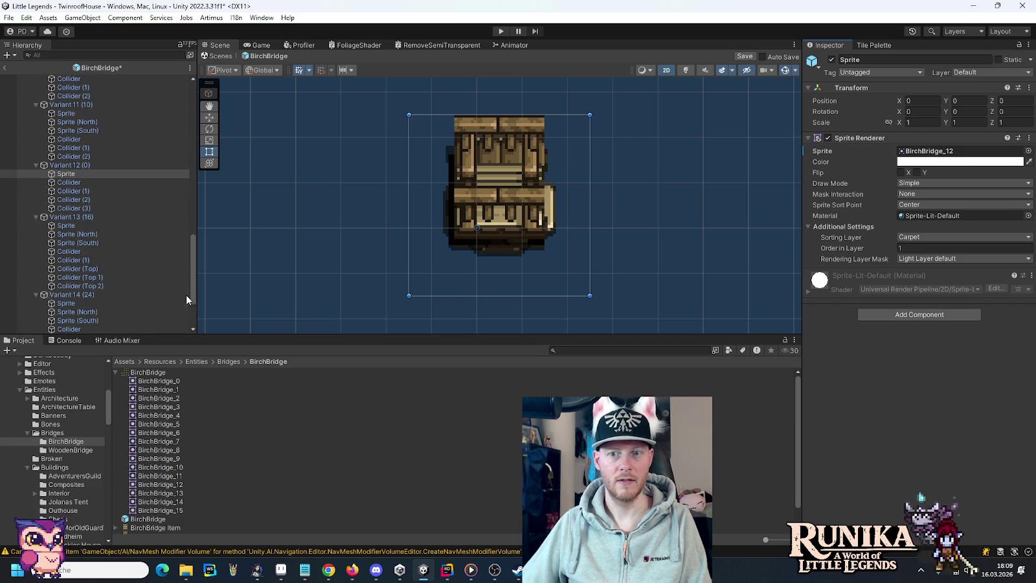
{"action": "left_click", "coordinate": [71, 225]}
{"action": "left_click_drag", "start_coordinate": [161, 493], "coordinate": [957, 151]}
{"action": "scroll", "coordinate": [165, 264], "scroll_direction": "down", "scroll_amount": 3}
{"action": "left_click", "coordinate": [71, 217]}
{"action": "left_click", "coordinate": [173, 503]}
{"action": "mouse_move", "coordinate": [173, 503]}
{"action": "left_mouse_down"}
{"action": "mouse_move", "coordinate": [583, 291]}
{"action": "mouse_move", "coordinate": [957, 151]}
{"action": "left_mouse_up"}
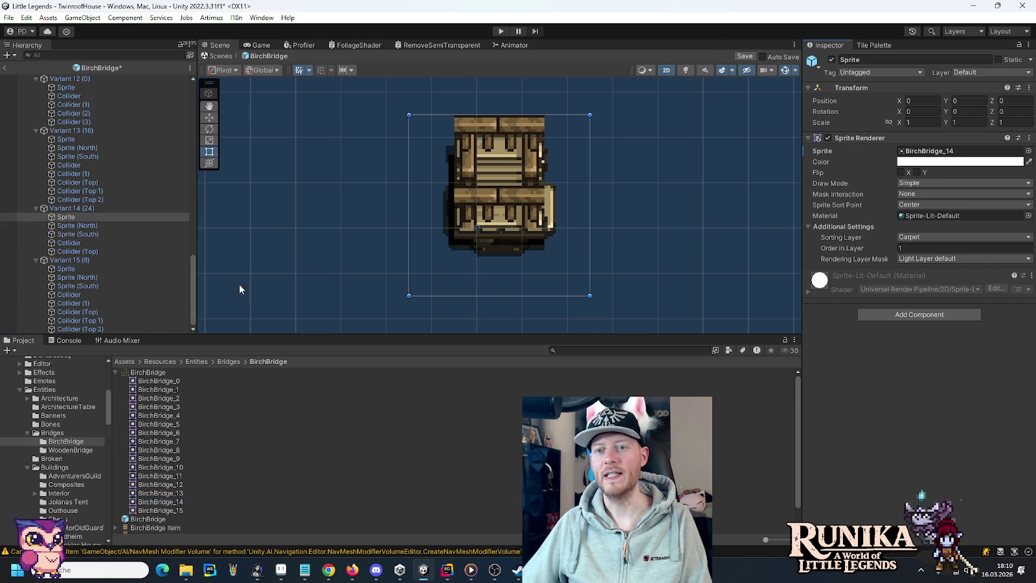
{"action": "left_click", "coordinate": [66, 269]}
{"action": "left_click_drag", "start_coordinate": [162, 510], "coordinate": [930, 151]}
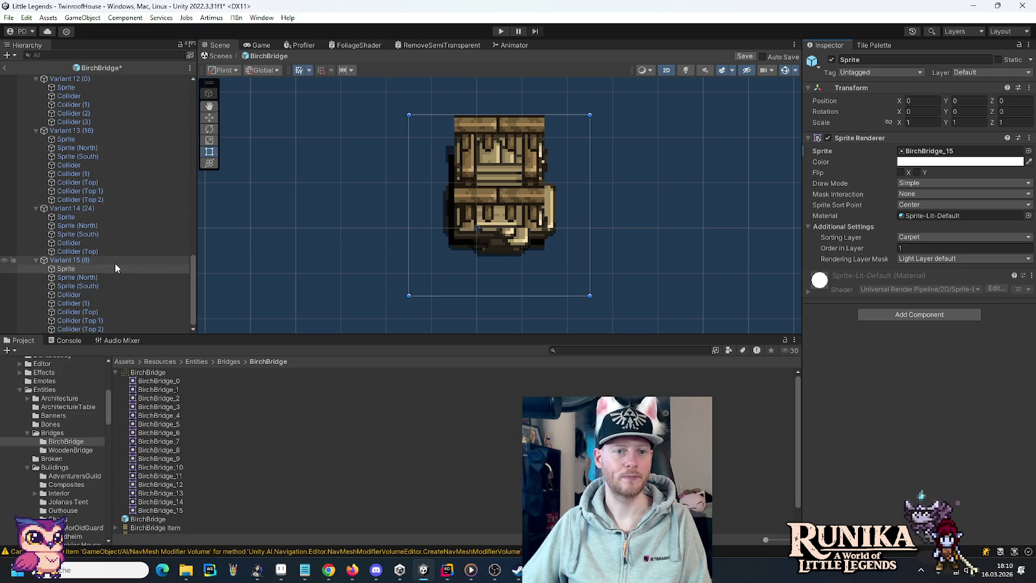
{"action": "scroll", "coordinate": [115, 262], "scroll_direction": "up", "scroll_amount": 5}
{"action": "scroll", "coordinate": [115, 263], "scroll_direction": "up", "scroll_amount": 20}
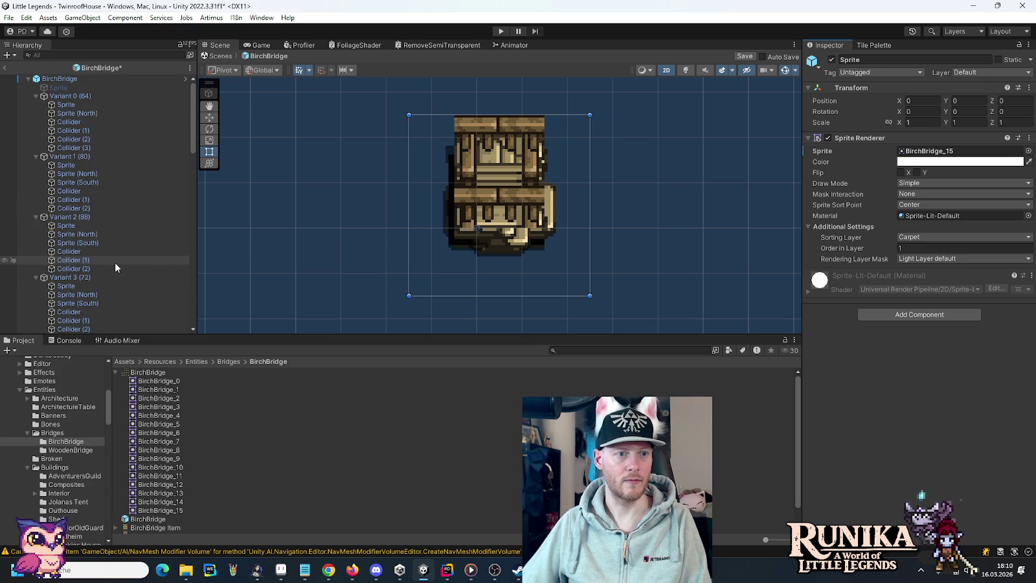
Step: Assign BirchBridgeNorth_0 through BirchBridgeNorth_3 to the north sprites of Variants 0–3
{"action": "left_click", "coordinate": [110, 114]}
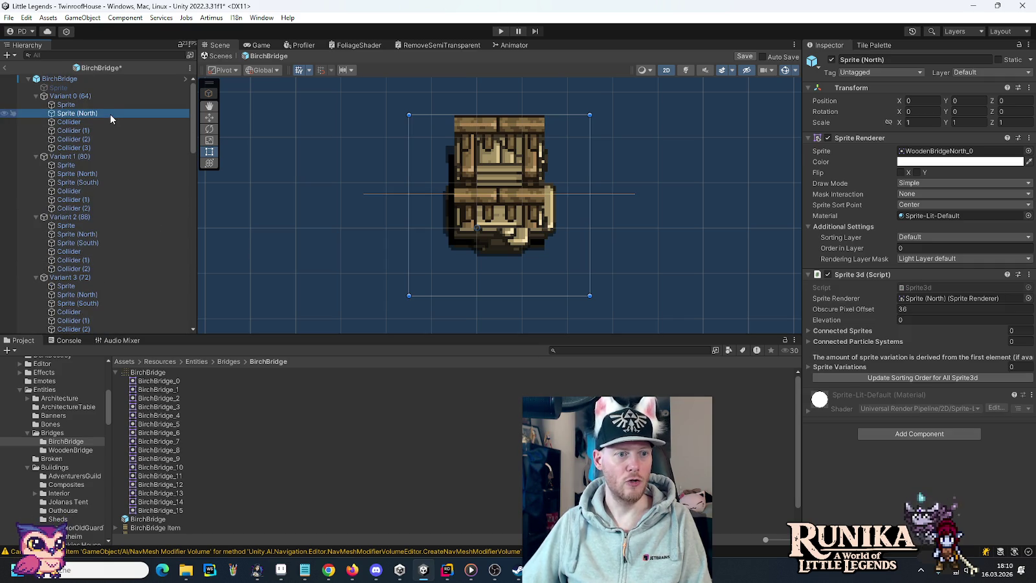
{"action": "left_click", "coordinate": [116, 372]}
{"action": "left_click", "coordinate": [115, 406]}
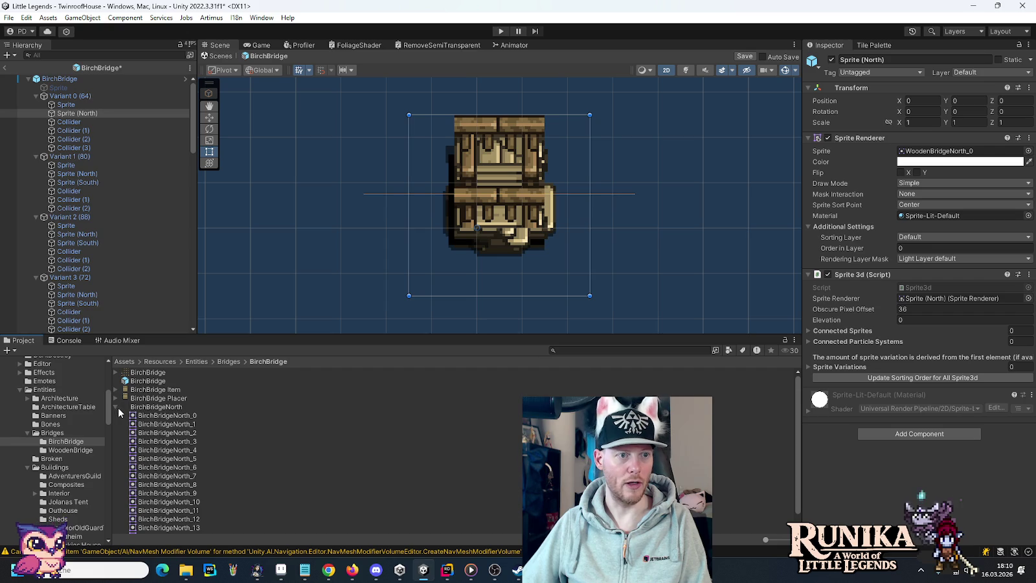
{"action": "mouse_move", "coordinate": [180, 415]}
{"action": "left_mouse_down"}
{"action": "mouse_move", "coordinate": [972, 151]}
{"action": "mouse_move", "coordinate": [1000, 152]}
{"action": "left_mouse_up"}
{"action": "left_click", "coordinate": [120, 174]}
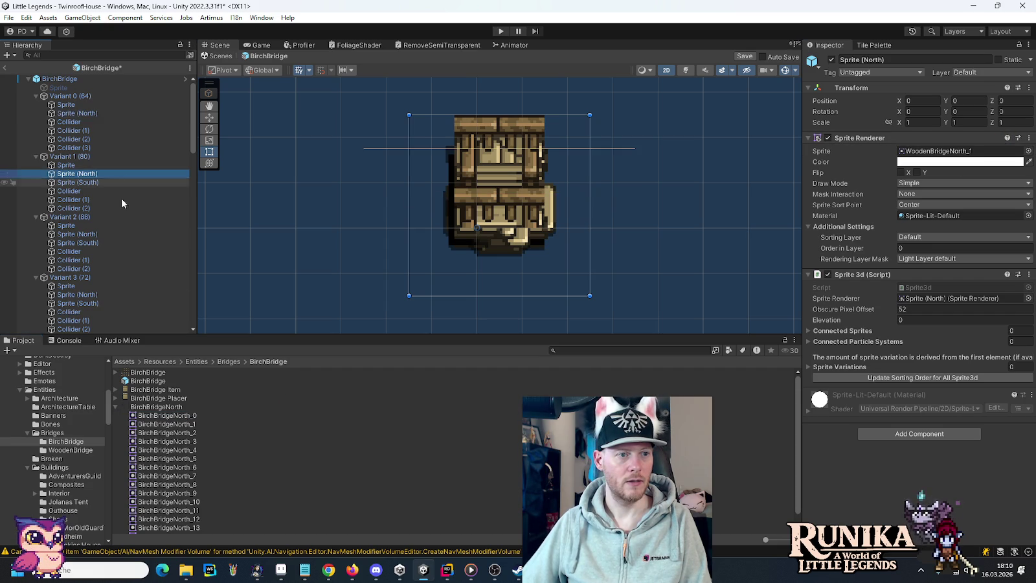
{"action": "left_click_drag", "start_coordinate": [165, 424], "coordinate": [922, 158]}
{"action": "left_click", "coordinate": [96, 234]}
{"action": "mouse_move", "coordinate": [179, 433]}
{"action": "left_mouse_down"}
{"action": "mouse_move", "coordinate": [958, 216]}
{"action": "mouse_move", "coordinate": [945, 151]}
{"action": "left_mouse_up"}
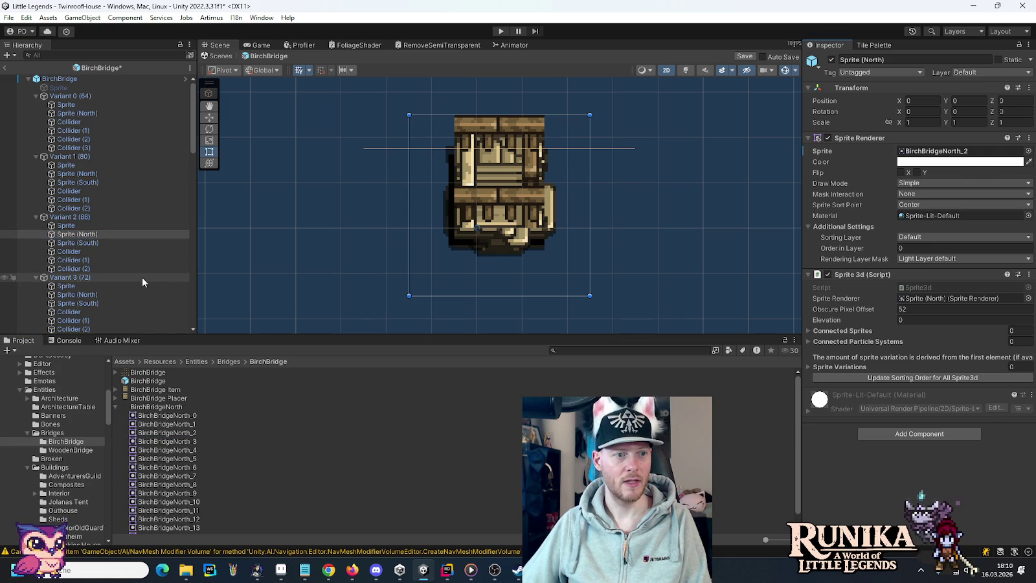
{"action": "scroll", "coordinate": [115, 260], "scroll_direction": "down", "scroll_amount": 5}
{"action": "left_click", "coordinate": [84, 198]}
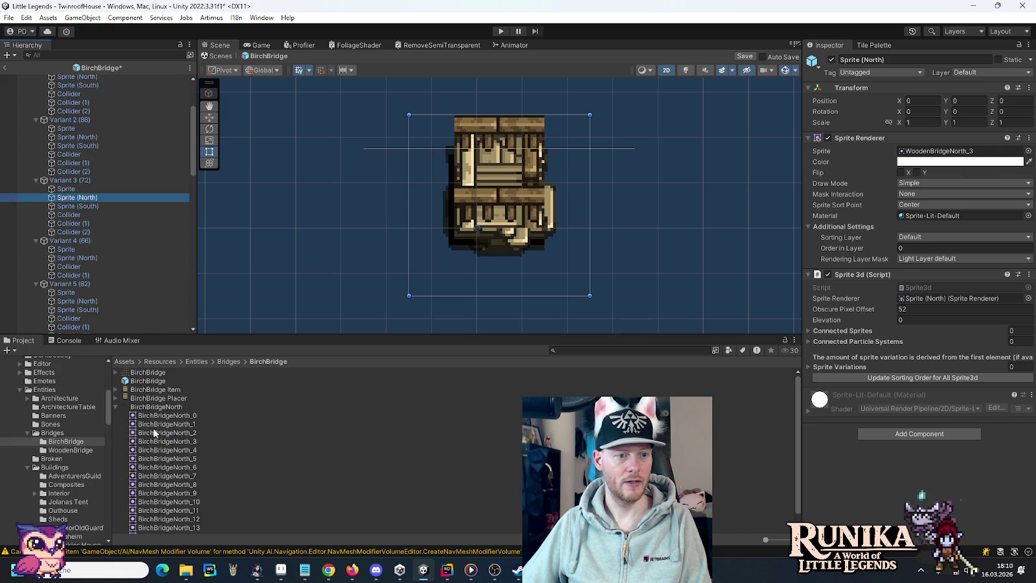
{"action": "mouse_move", "coordinate": [163, 441]}
{"action": "left_mouse_down"}
{"action": "mouse_move", "coordinate": [947, 195]}
{"action": "mouse_move", "coordinate": [962, 153]}
{"action": "left_mouse_up"}
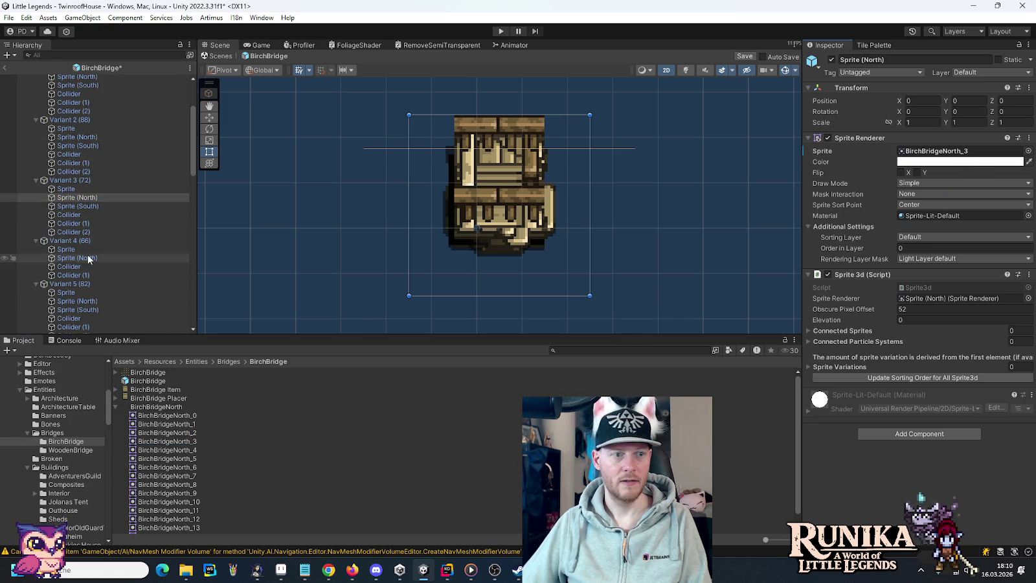
Step: Assign BirchBridgeNorth_4 through BirchBridgeNorth_7 to the north sprites of Variants 4–7
{"action": "left_click", "coordinate": [86, 259]}
{"action": "mouse_move", "coordinate": [167, 450]}
{"action": "left_mouse_down"}
{"action": "mouse_move", "coordinate": [904, 150]}
{"action": "mouse_move", "coordinate": [947, 160]}
{"action": "left_mouse_up"}
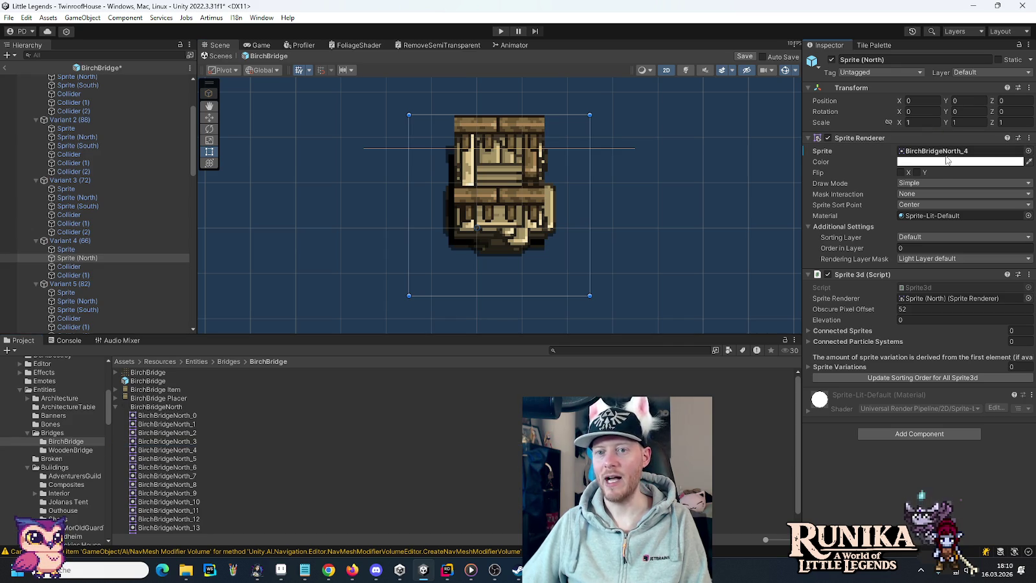
{"action": "scroll", "coordinate": [142, 281], "scroll_direction": "down", "scroll_amount": 3}
{"action": "left_click", "coordinate": [87, 237]}
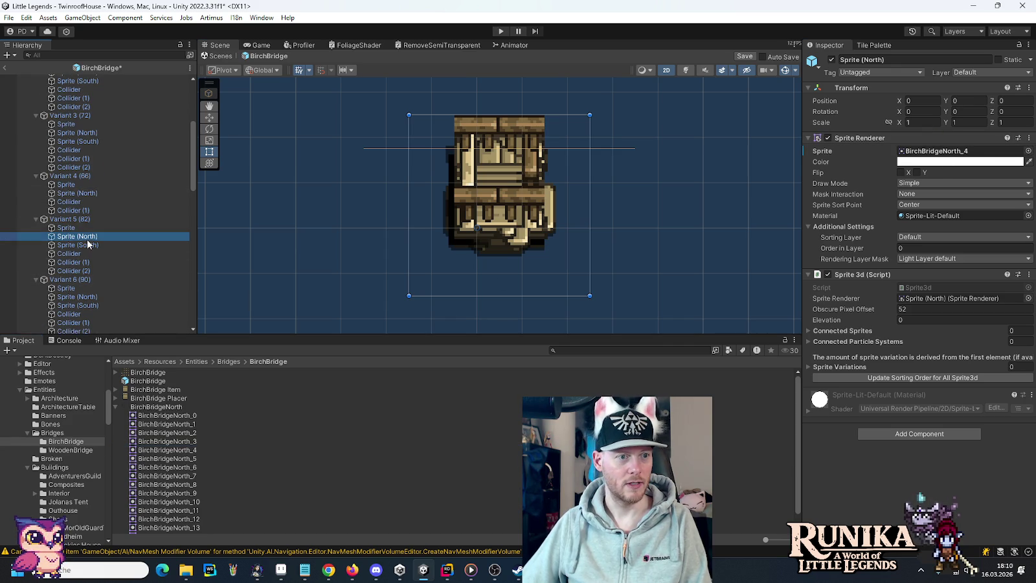
{"action": "left_click_drag", "start_coordinate": [168, 459], "coordinate": [920, 153]}
{"action": "scroll", "coordinate": [110, 279], "scroll_direction": "down", "scroll_amount": 3}
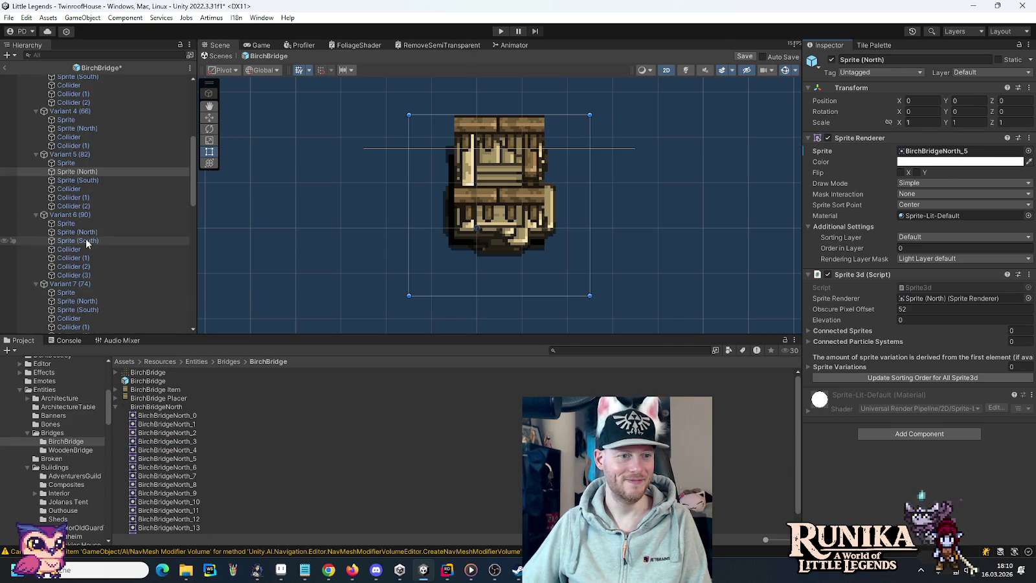
{"action": "left_click", "coordinate": [86, 230]}
{"action": "mouse_move", "coordinate": [167, 467]}
{"action": "left_mouse_down"}
{"action": "mouse_move", "coordinate": [582, 311]}
{"action": "mouse_move", "coordinate": [933, 151]}
{"action": "left_mouse_up"}
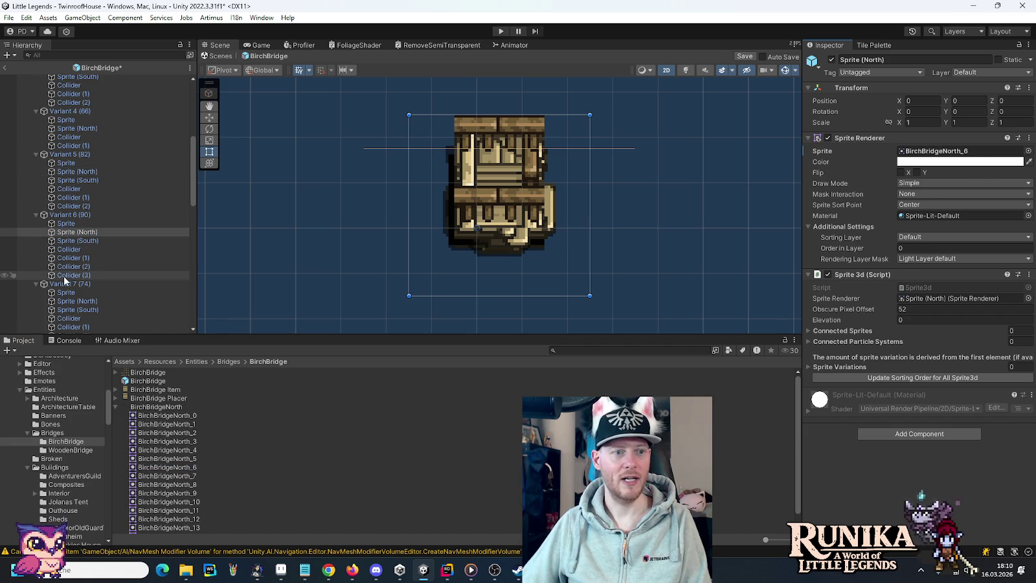
{"action": "scroll", "coordinate": [63, 276], "scroll_direction": "down", "scroll_amount": 5}
{"action": "left_click", "coordinate": [97, 204]}
{"action": "left_click_drag", "start_coordinate": [186, 475], "coordinate": [932, 152]}
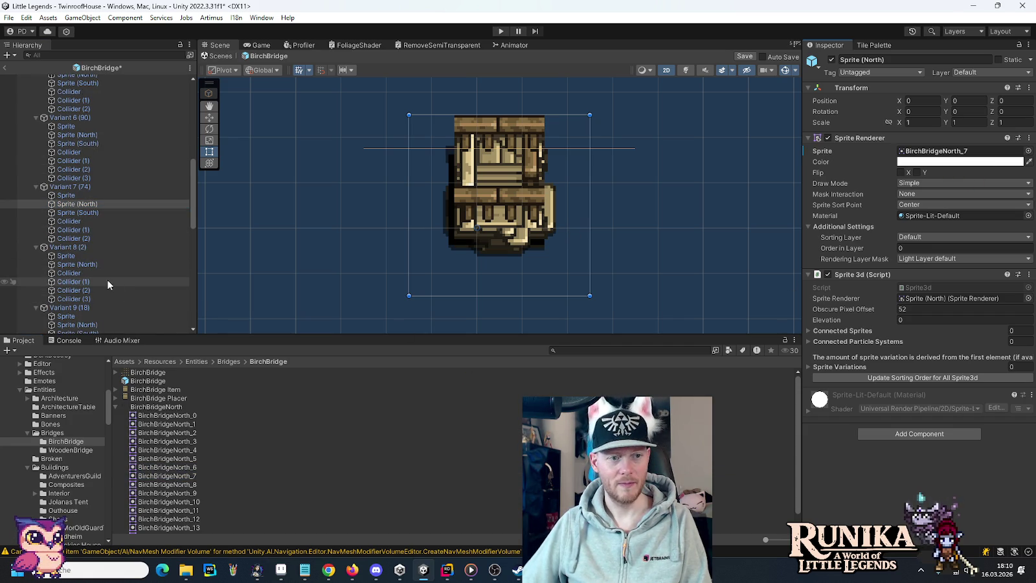
Step: Assign BirchBridgeNorth_8 and BirchBridgeNorth_9 to the north sprites of Variants 8 and 9
{"action": "left_click", "coordinate": [98, 264]}
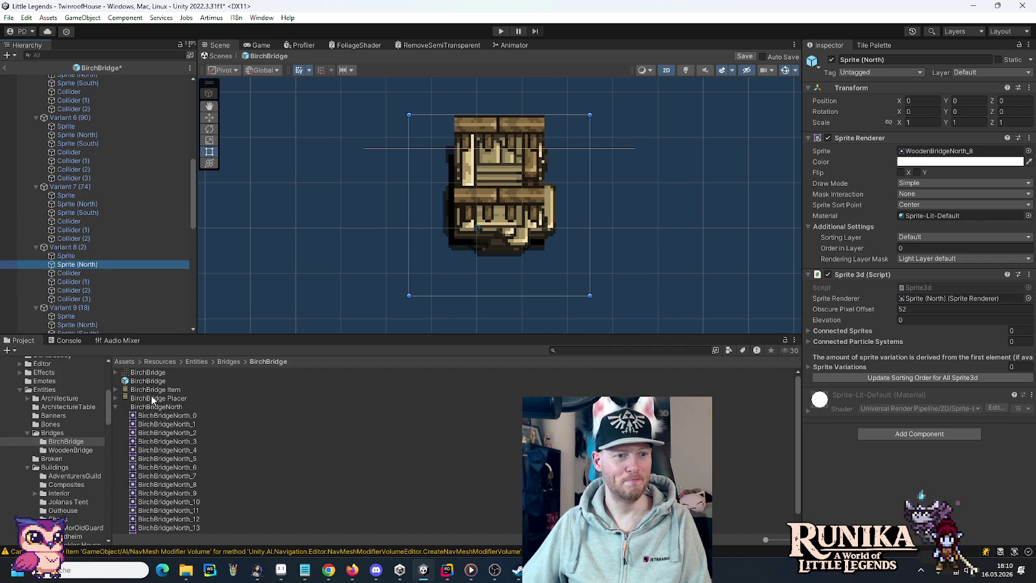
{"action": "left_click_drag", "start_coordinate": [185, 485], "coordinate": [964, 155]}
{"action": "scroll", "coordinate": [114, 295], "scroll_direction": "down", "scroll_amount": 3}
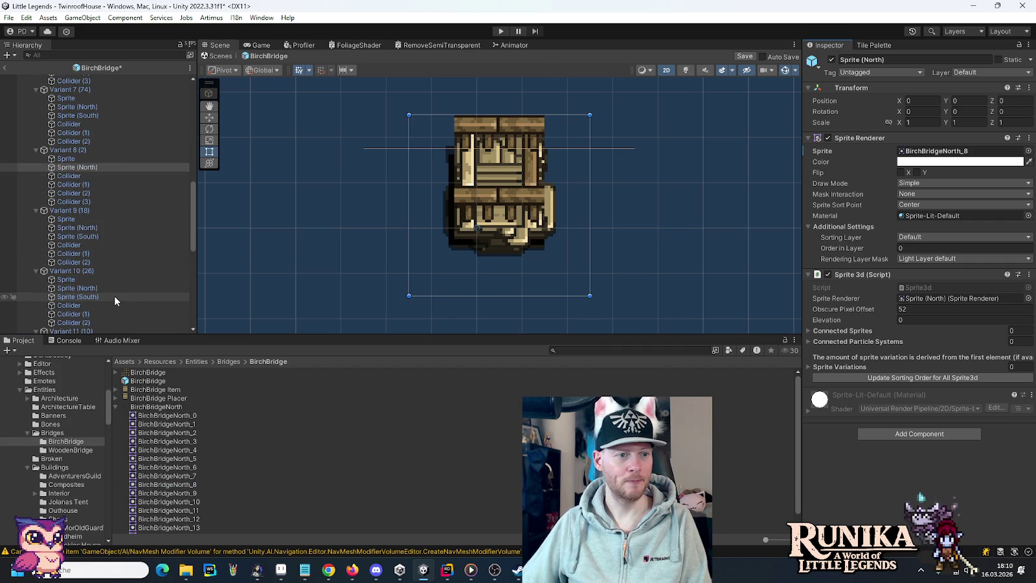
{"action": "left_click", "coordinate": [96, 228]}
{"action": "left_click", "coordinate": [184, 502]}
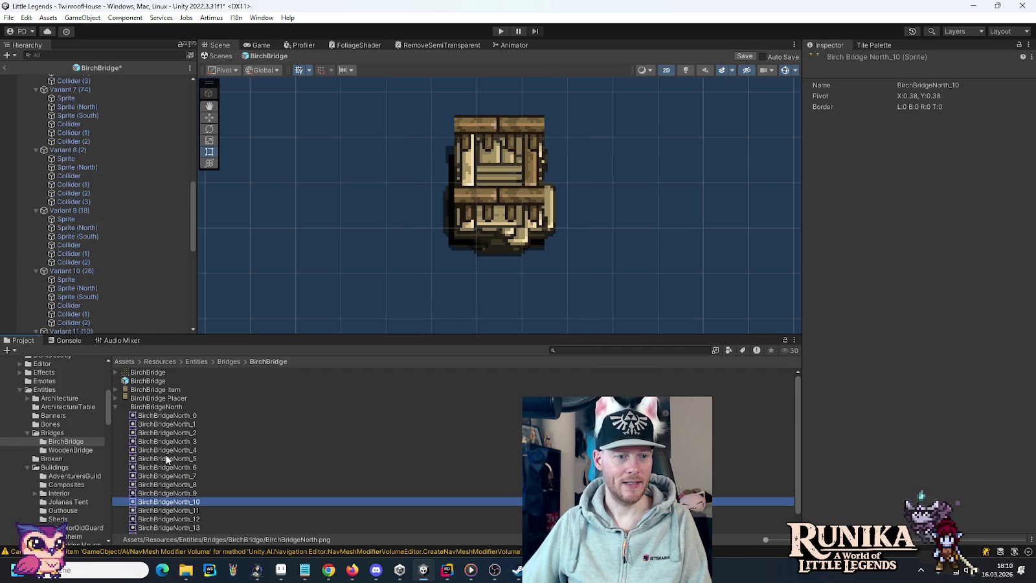
{"action": "left_click", "coordinate": [81, 228]}
{"action": "left_click_drag", "start_coordinate": [176, 492], "coordinate": [947, 157]}
Step: Assign BirchBridgeNorth slices to the north sprites of Variants 10 and 11
{"action": "scroll", "coordinate": [90, 276], "scroll_direction": "down", "scroll_amount": 2}
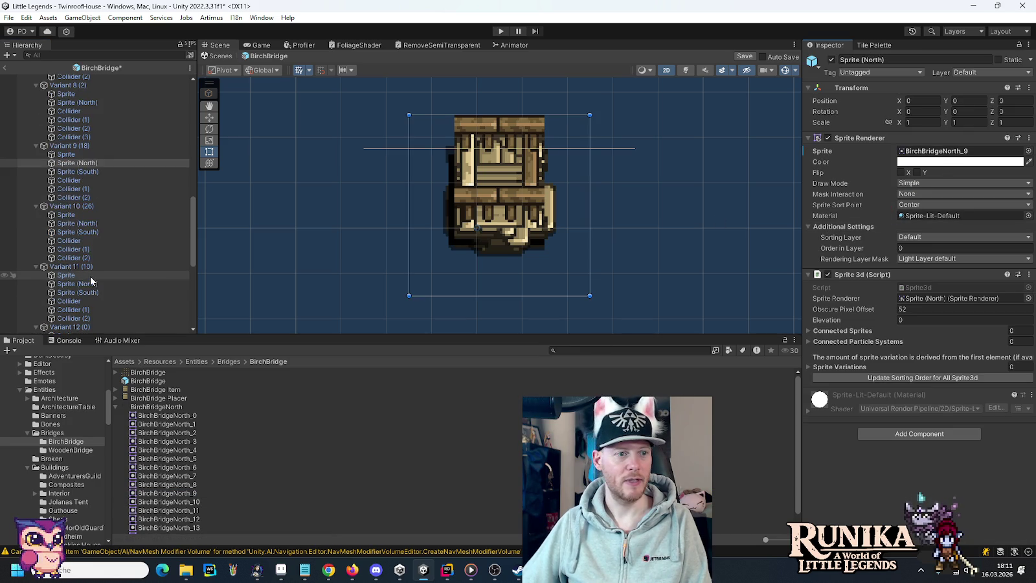
{"action": "left_click", "coordinate": [78, 224]}
{"action": "scroll", "coordinate": [169, 498], "scroll_direction": "down", "scroll_amount": 1}
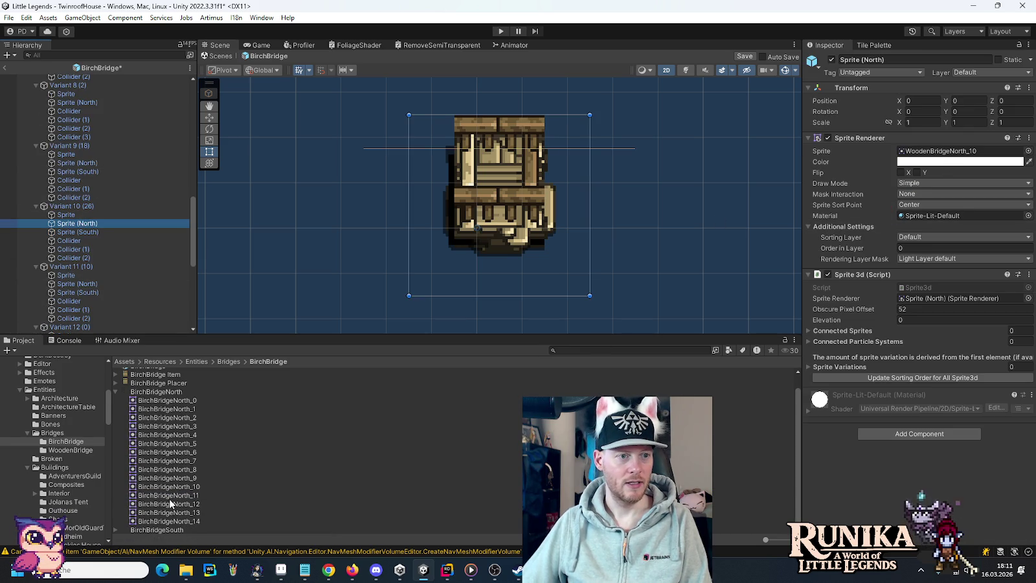
{"action": "scroll", "coordinate": [169, 498], "scroll_direction": "up", "scroll_amount": 1}
{"action": "left_click_drag", "start_coordinate": [169, 496], "coordinate": [945, 151]}
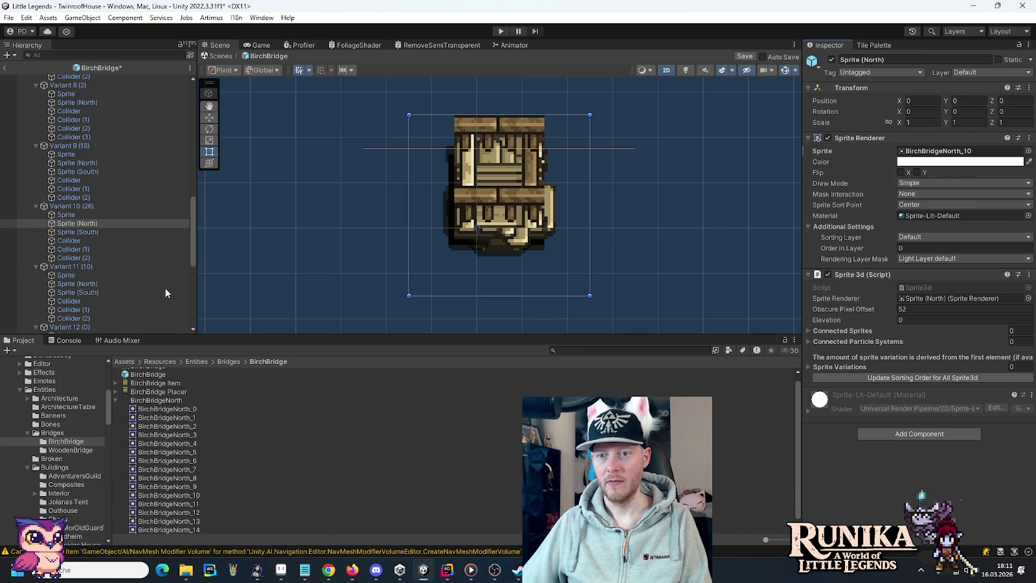
{"action": "scroll", "coordinate": [99, 291], "scroll_direction": "down", "scroll_amount": 1}
{"action": "left_click", "coordinate": [89, 252]}
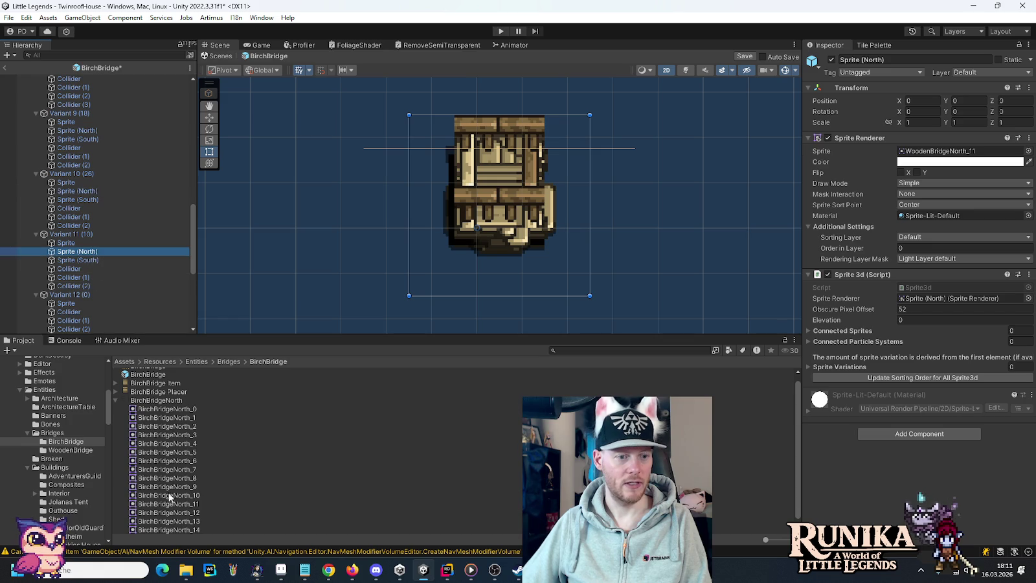
{"action": "left_click_drag", "start_coordinate": [174, 504], "coordinate": [945, 151]}
{"action": "scroll", "coordinate": [194, 502], "scroll_direction": "up", "scroll_amount": 1}
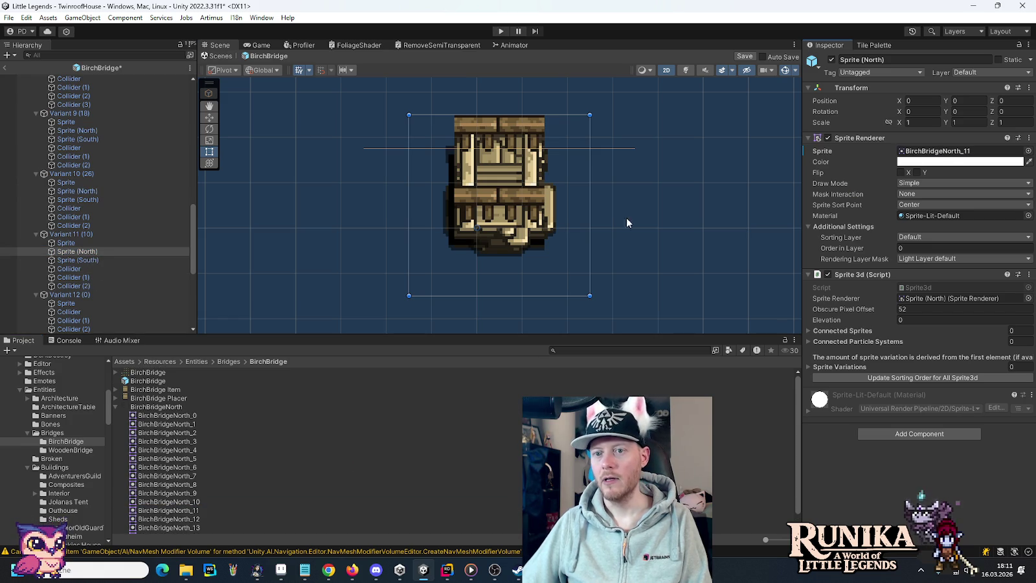
{"action": "scroll", "coordinate": [96, 254], "scroll_direction": "down", "scroll_amount": 3}
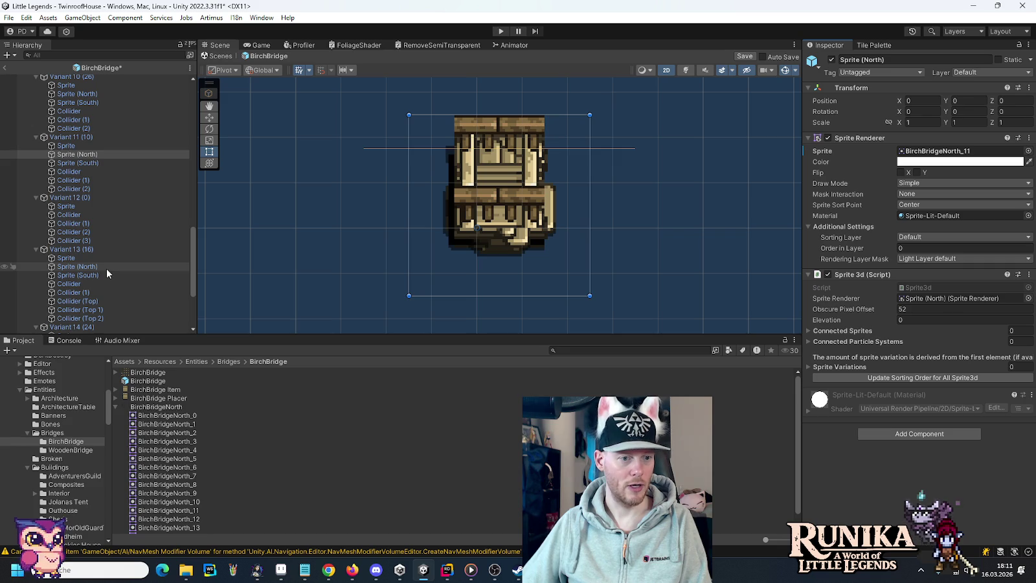
Step: Assign BirchBridgeNorth_13 and BirchBridgeNorth_14 to the north sprites of Variants 13 and 14
{"action": "scroll", "coordinate": [107, 268], "scroll_direction": "down", "scroll_amount": 1}
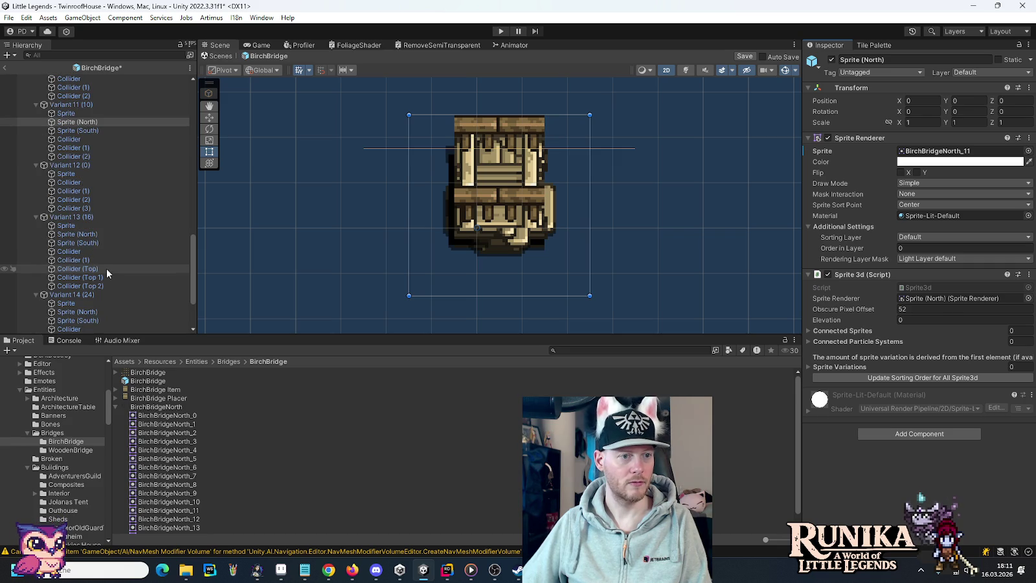
{"action": "left_click", "coordinate": [98, 235]}
{"action": "mouse_move", "coordinate": [176, 526]}
{"action": "left_mouse_down"}
{"action": "mouse_move", "coordinate": [777, 516]}
{"action": "mouse_move", "coordinate": [946, 279]}
{"action": "mouse_move", "coordinate": [959, 151]}
{"action": "left_mouse_up"}
{"action": "scroll", "coordinate": [122, 301], "scroll_direction": "down", "scroll_amount": 3}
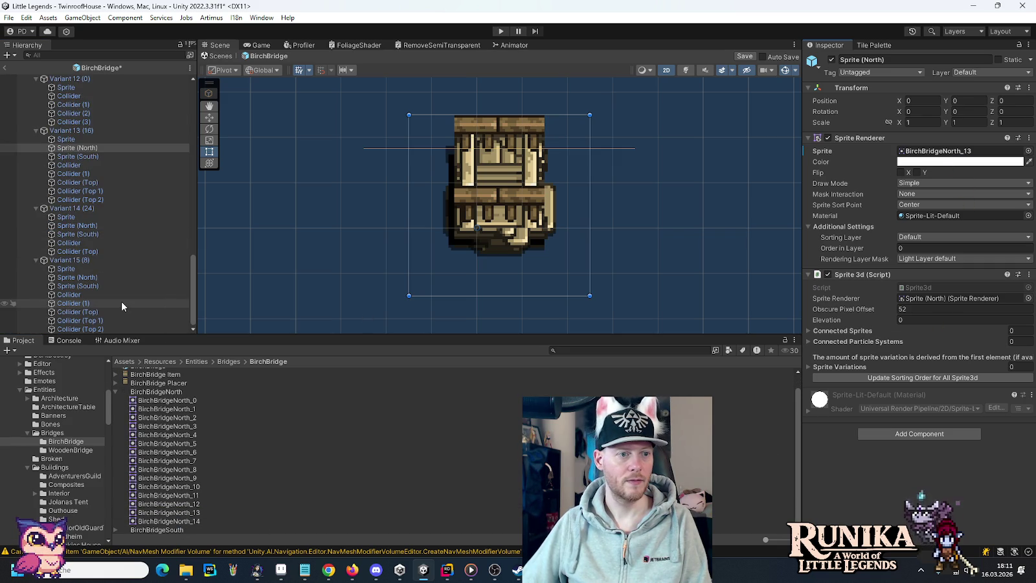
{"action": "left_click", "coordinate": [87, 225]}
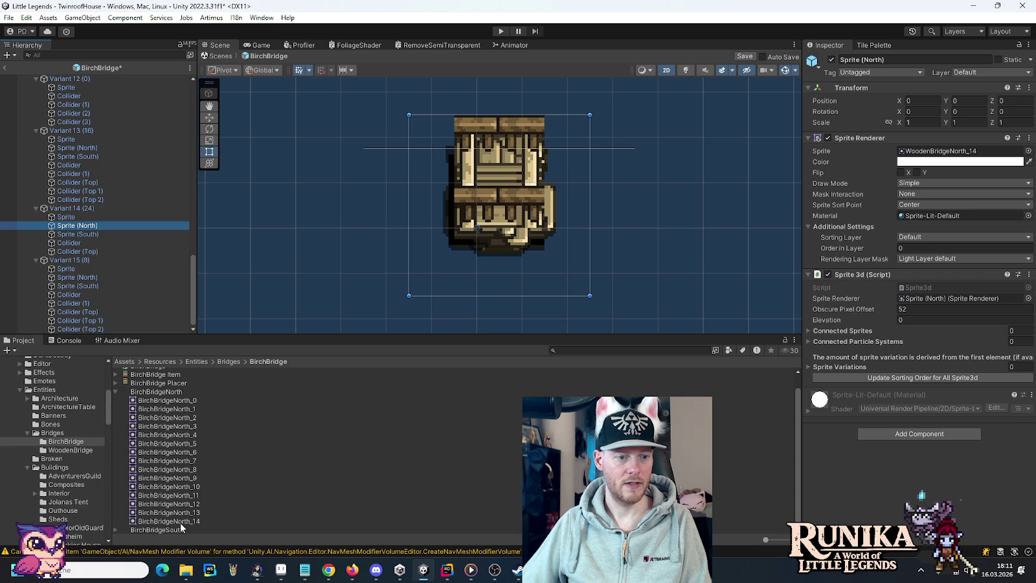
{"action": "mouse_move", "coordinate": [180, 524]}
{"action": "left_mouse_down"}
{"action": "mouse_move", "coordinate": [244, 525]}
{"action": "mouse_move", "coordinate": [877, 162]}
{"action": "mouse_move", "coordinate": [939, 151]}
{"action": "left_mouse_up"}
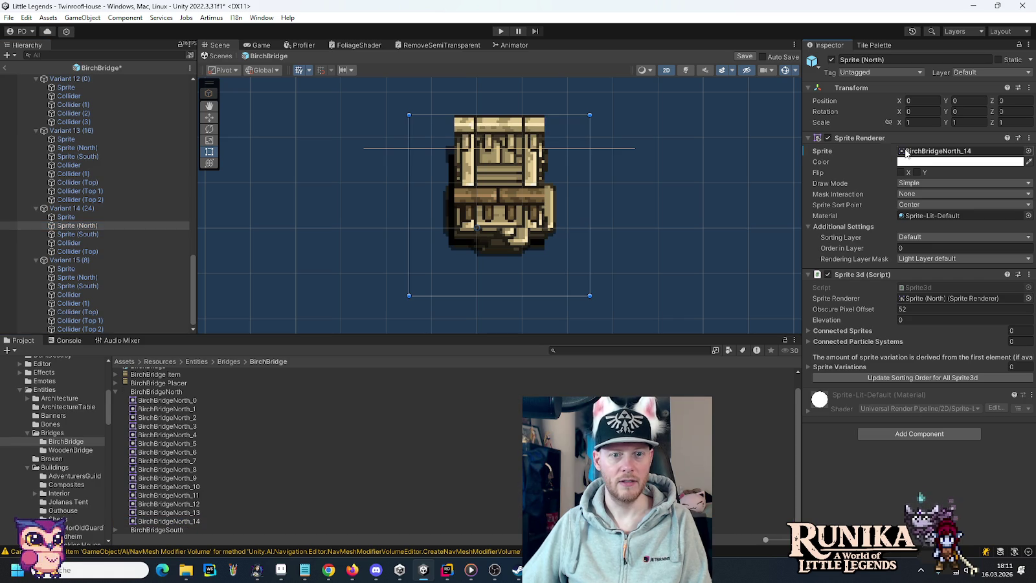
{"action": "left_click", "coordinate": [259, 392]}
Step: Re-slice the BirchBridgeNorth sheet into a 4x4 grid with Keep Empty Rects, and apply
{"action": "left_click", "coordinate": [1010, 172]}
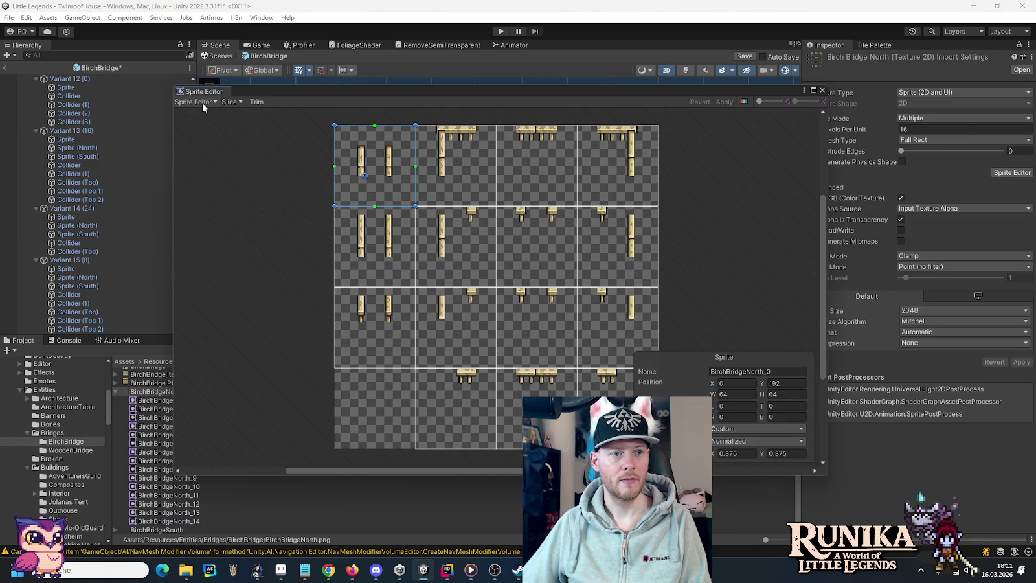
{"action": "left_click", "coordinate": [227, 103]}
{"action": "left_click", "coordinate": [294, 156]}
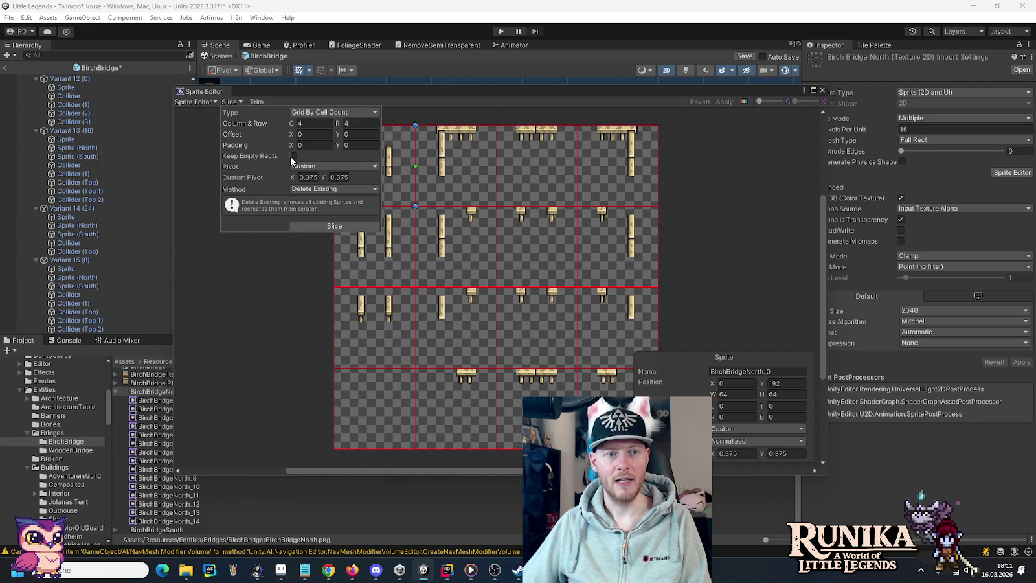
{"action": "left_click", "coordinate": [301, 226]}
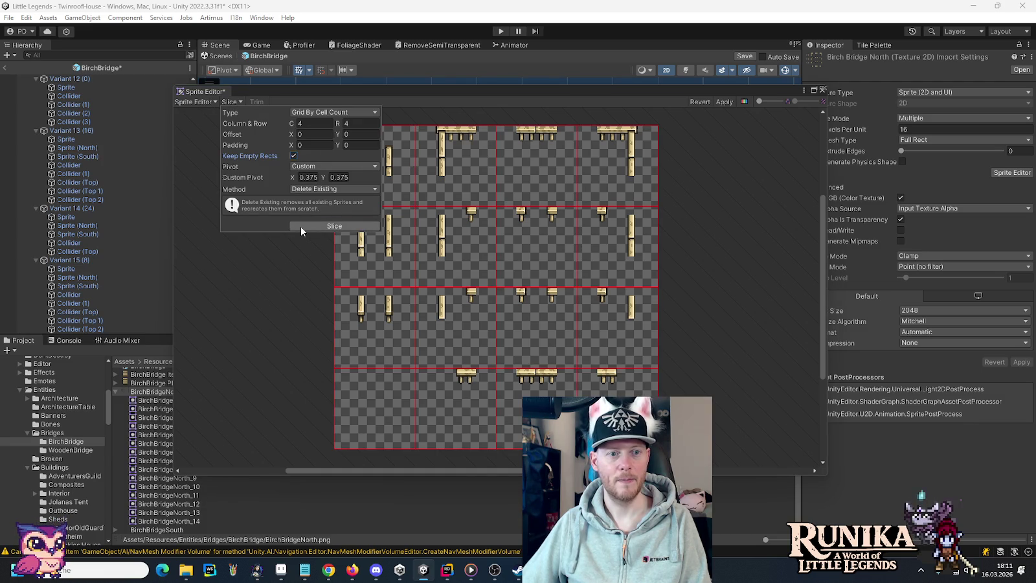
{"action": "left_click", "coordinate": [824, 92]}
{"action": "left_click", "coordinate": [508, 305]}
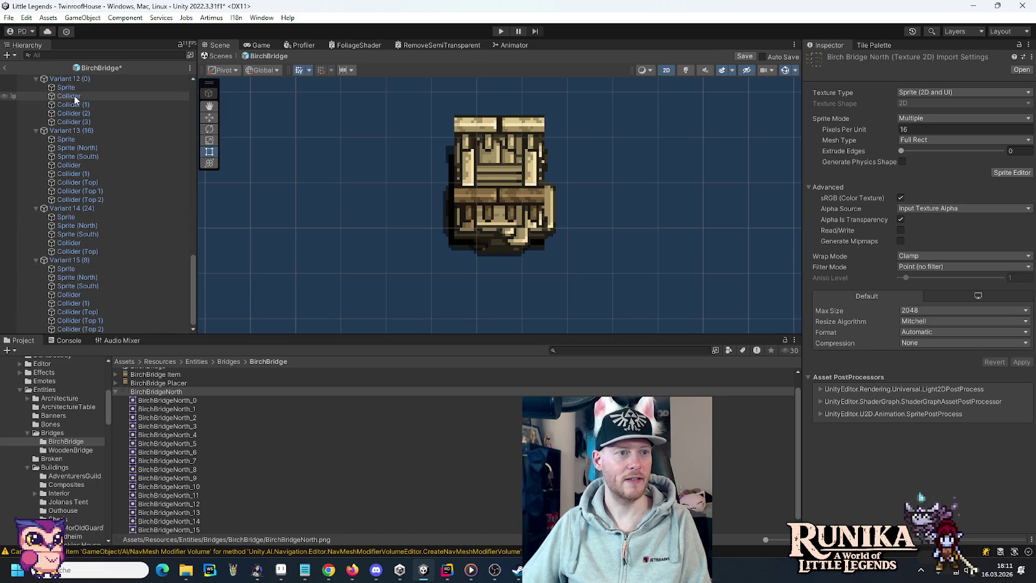
Step: Assign BirchBridgeNorth_13, _14 and _15 to Variants 13, 14 and 15's north sprites
{"action": "left_click", "coordinate": [85, 149]}
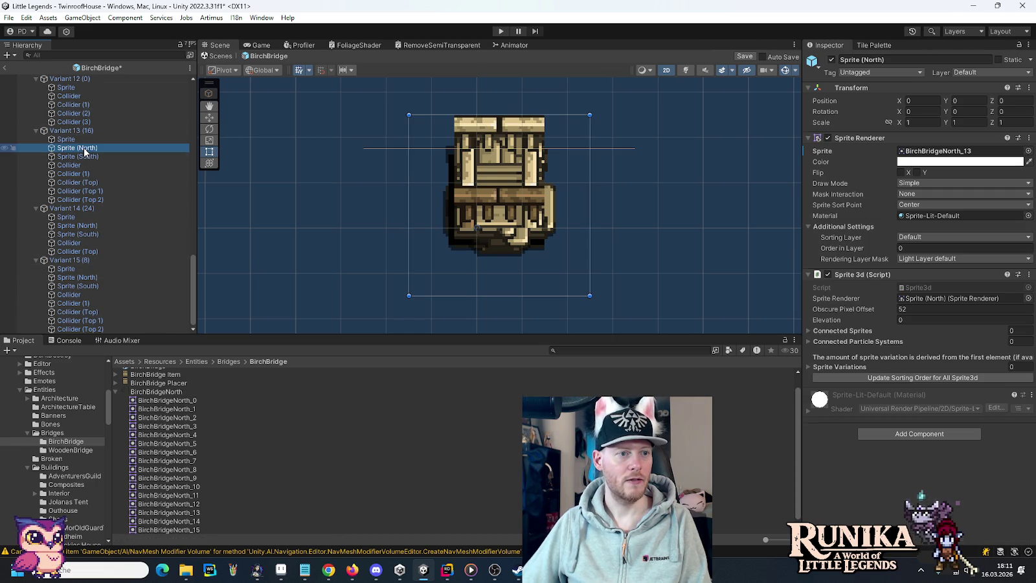
{"action": "mouse_move", "coordinate": [192, 513]}
{"action": "left_mouse_down"}
{"action": "mouse_move", "coordinate": [932, 330]}
{"action": "mouse_move", "coordinate": [1007, 156]}
{"action": "left_mouse_up"}
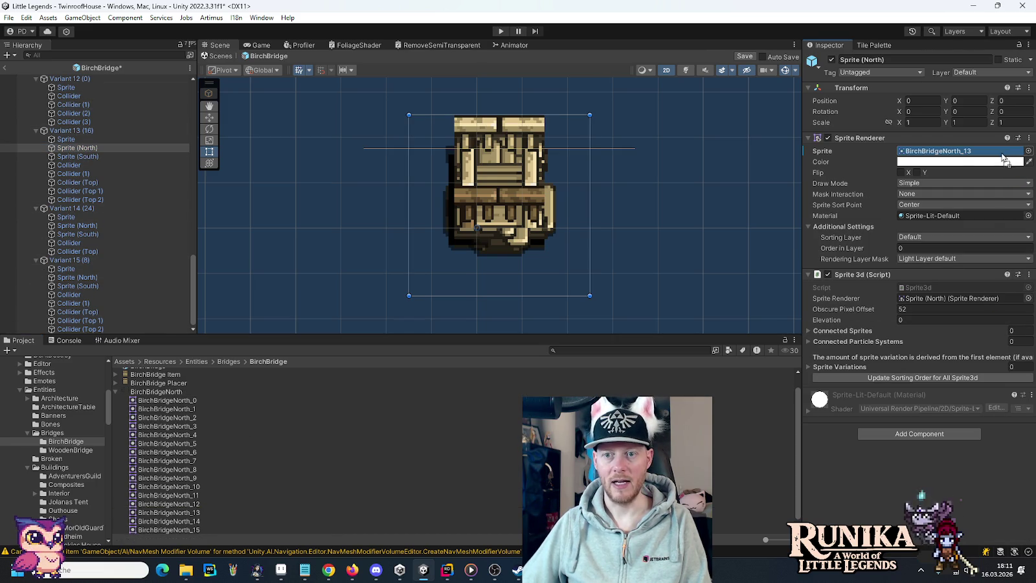
{"action": "left_click", "coordinate": [75, 226]}
{"action": "mouse_move", "coordinate": [165, 521]}
{"action": "left_mouse_down"}
{"action": "mouse_move", "coordinate": [190, 522]}
{"action": "mouse_move", "coordinate": [968, 171]}
{"action": "left_mouse_up"}
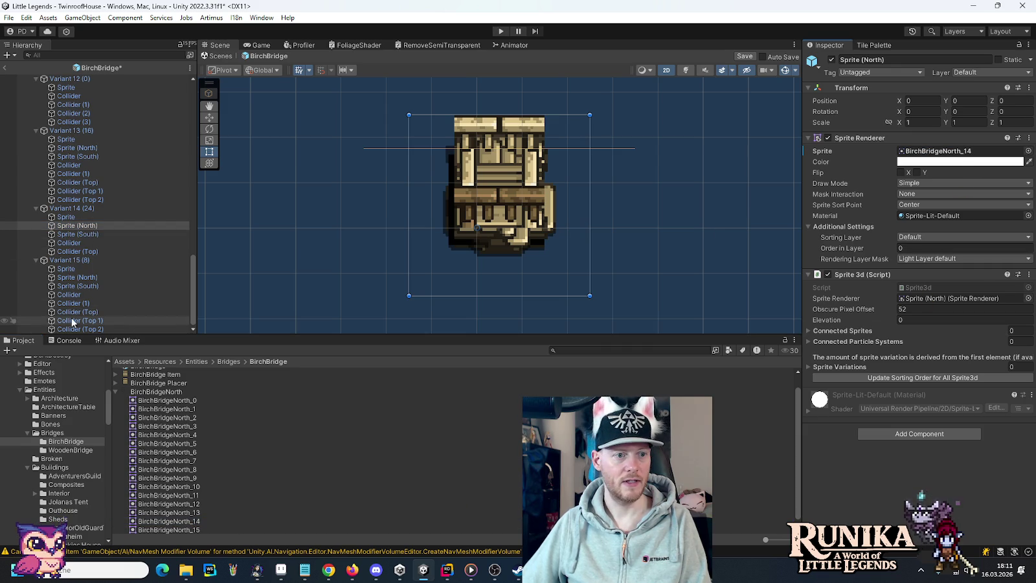
{"action": "left_click", "coordinate": [75, 277]}
{"action": "mouse_move", "coordinate": [214, 532]}
{"action": "left_mouse_down"}
{"action": "mouse_move", "coordinate": [194, 530]}
{"action": "mouse_move", "coordinate": [914, 451]}
{"action": "mouse_move", "coordinate": [940, 151]}
{"action": "left_mouse_up"}
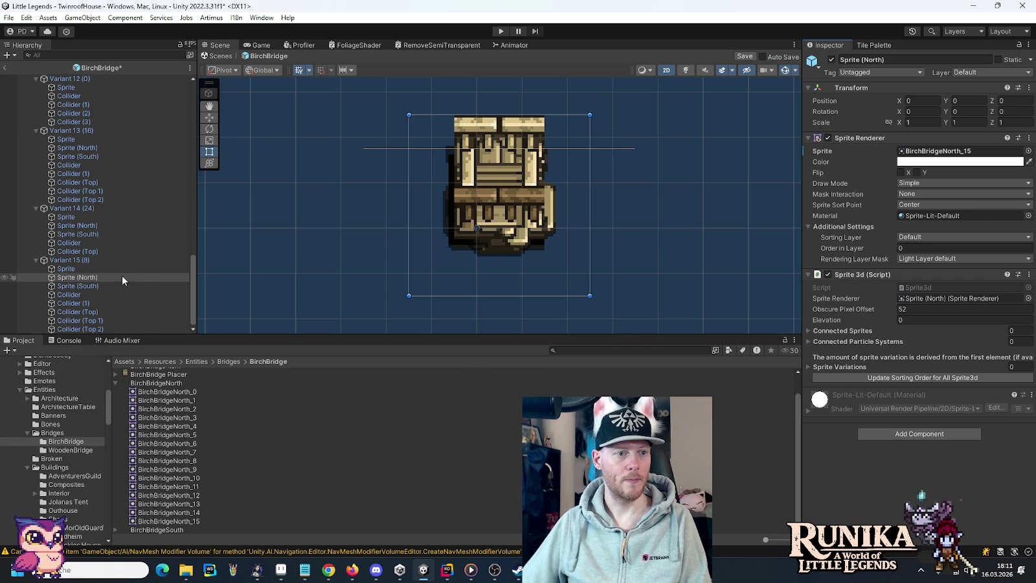
{"action": "scroll", "coordinate": [144, 276], "scroll_direction": "up", "scroll_amount": 15}
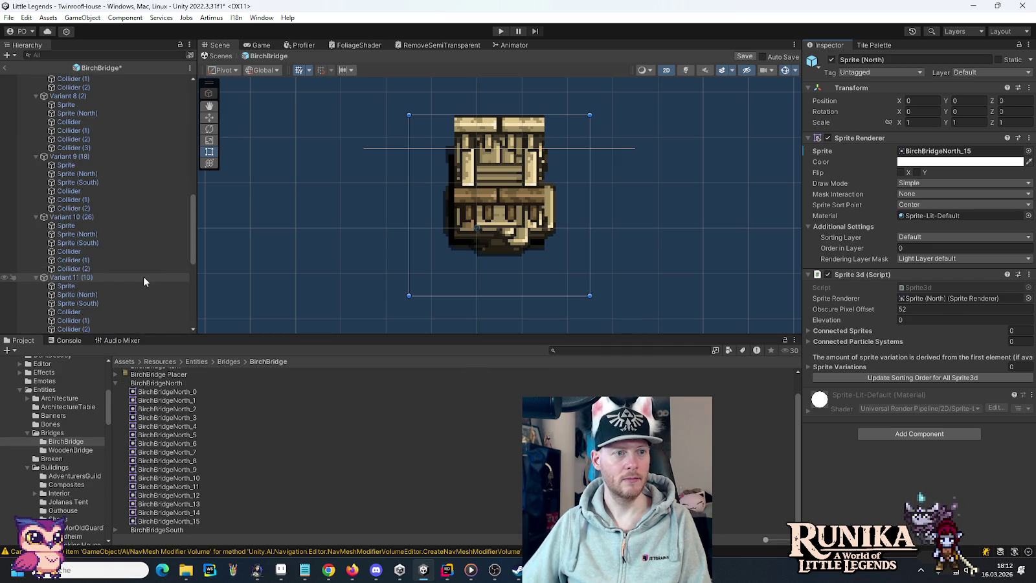
{"action": "scroll", "coordinate": [144, 276], "scroll_direction": "up", "scroll_amount": 5}
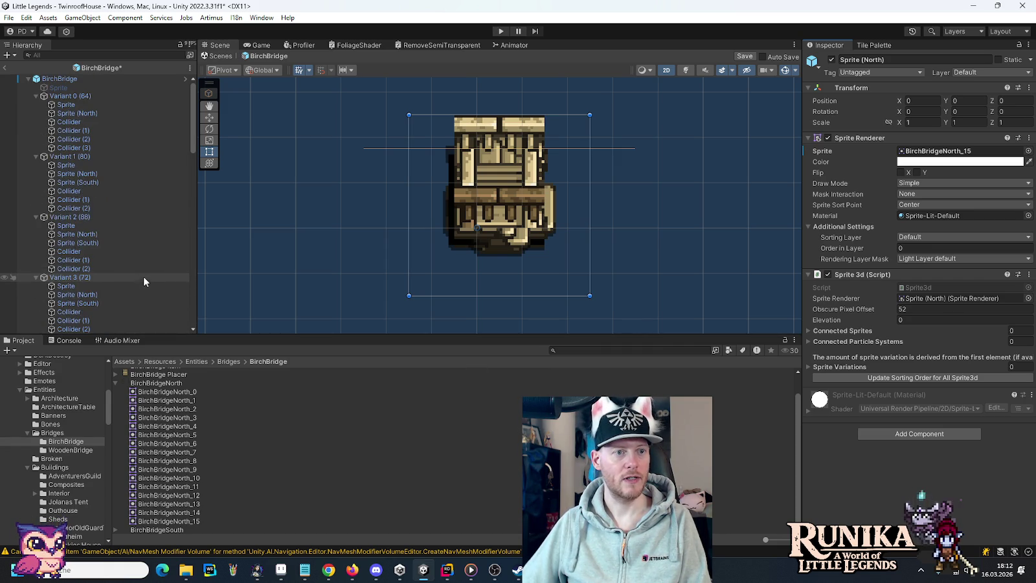
Step: Re-slice the BirchBridgeSouth sheet into a 4x4 grid and apply
{"action": "left_click", "coordinate": [116, 383]}
{"action": "left_click", "coordinate": [148, 416]}
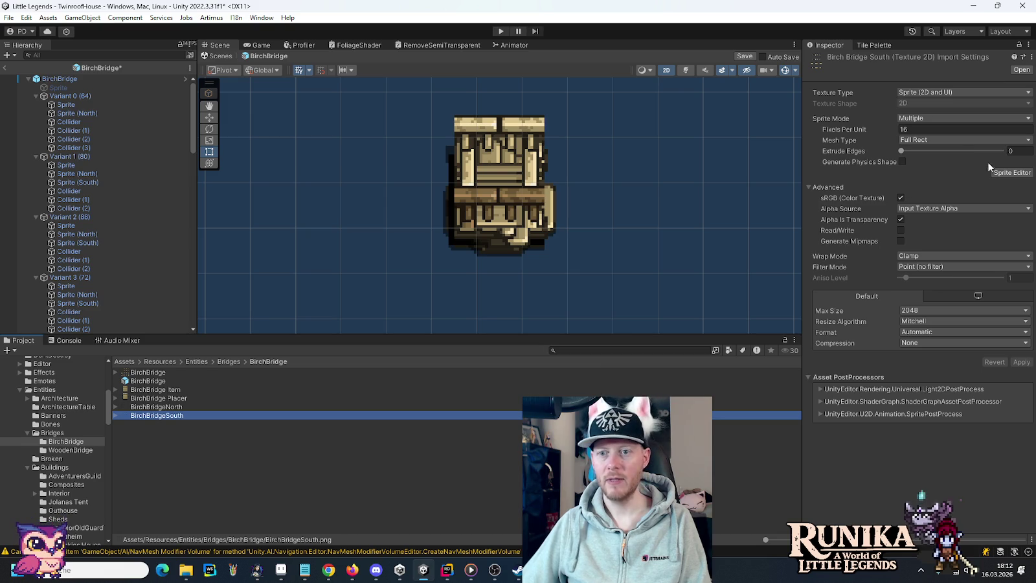
{"action": "left_click", "coordinate": [1012, 174]}
{"action": "left_click", "coordinate": [232, 102]}
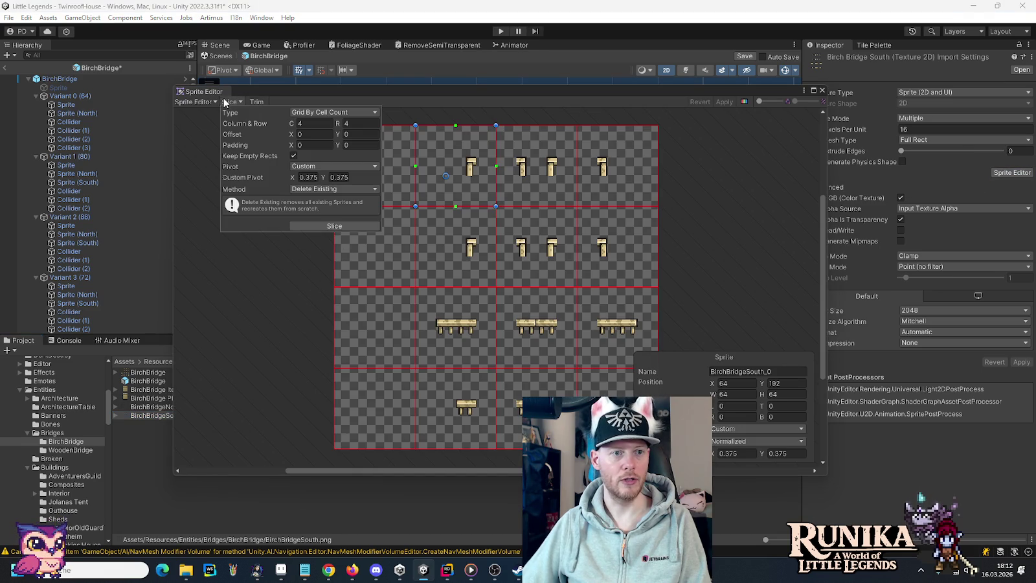
{"action": "left_click", "coordinate": [335, 225]}
{"action": "left_click", "coordinate": [723, 101]}
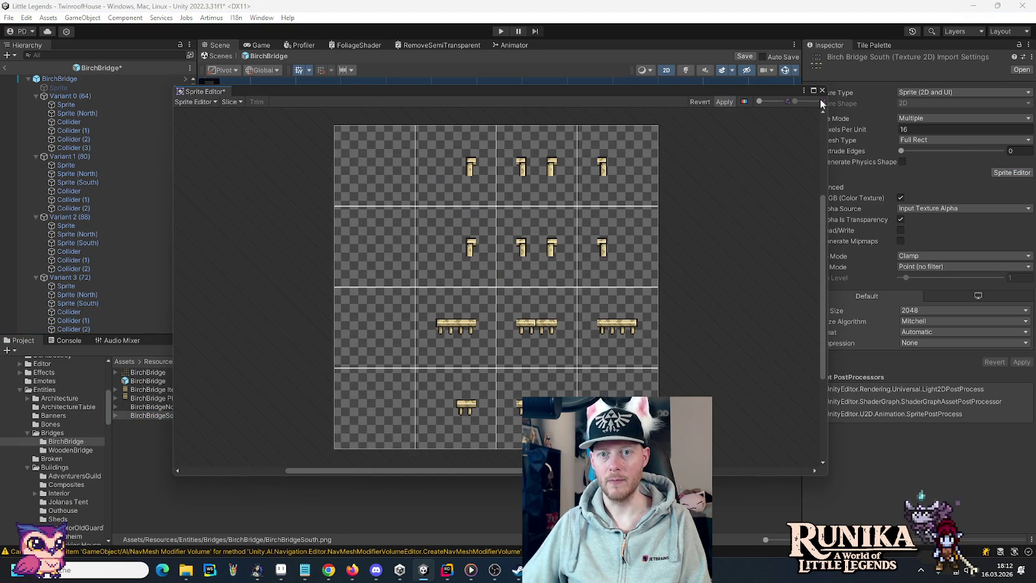
{"action": "left_click", "coordinate": [823, 90]}
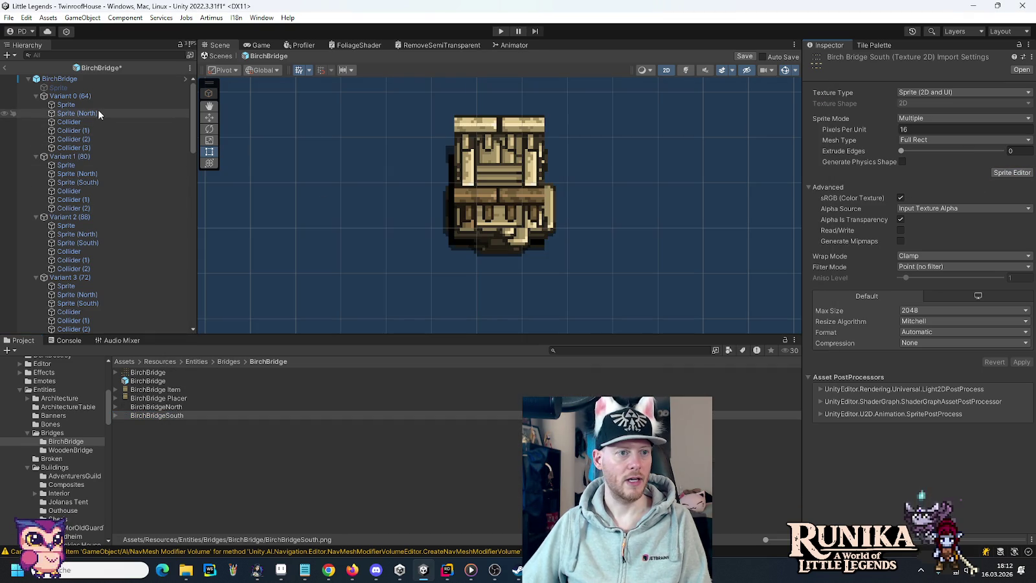
Step: Give Variants 1, 2, 3, 5, 6 and 7 their matching BirchBridgeSouth south sprites
{"action": "left_click", "coordinate": [94, 182]}
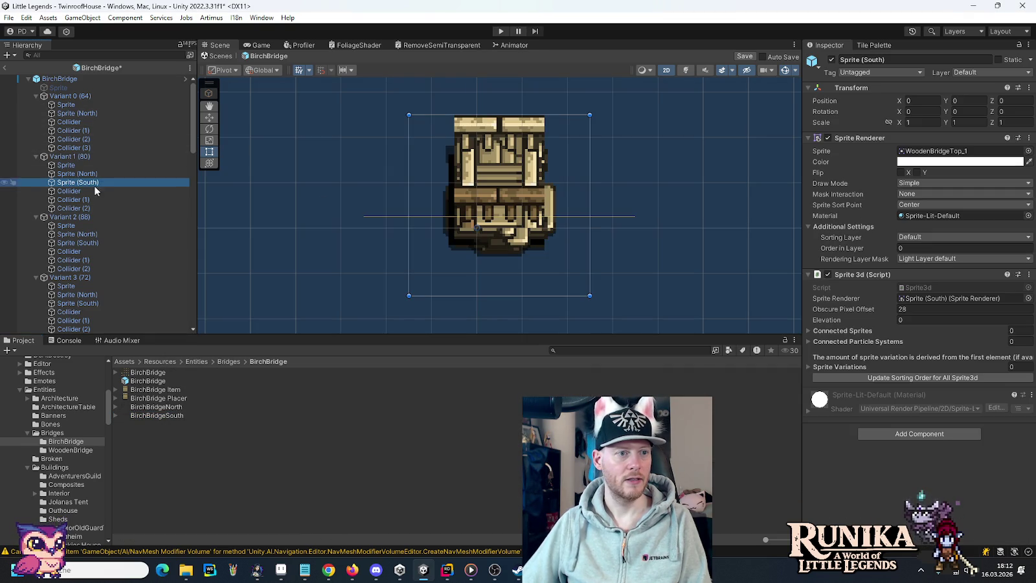
{"action": "left_click", "coordinate": [115, 415]}
{"action": "mouse_move", "coordinate": [170, 435]}
{"action": "left_mouse_down"}
{"action": "mouse_move", "coordinate": [916, 140]}
{"action": "mouse_move", "coordinate": [933, 152]}
{"action": "left_mouse_up"}
{"action": "scroll", "coordinate": [98, 195], "scroll_direction": "down", "scroll_amount": 3}
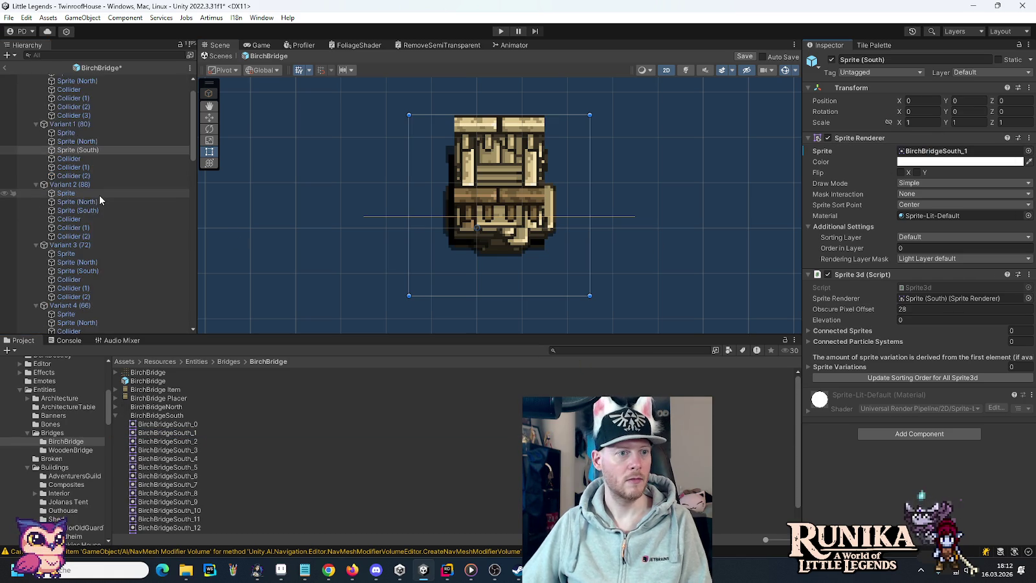
{"action": "left_click", "coordinate": [94, 182]}
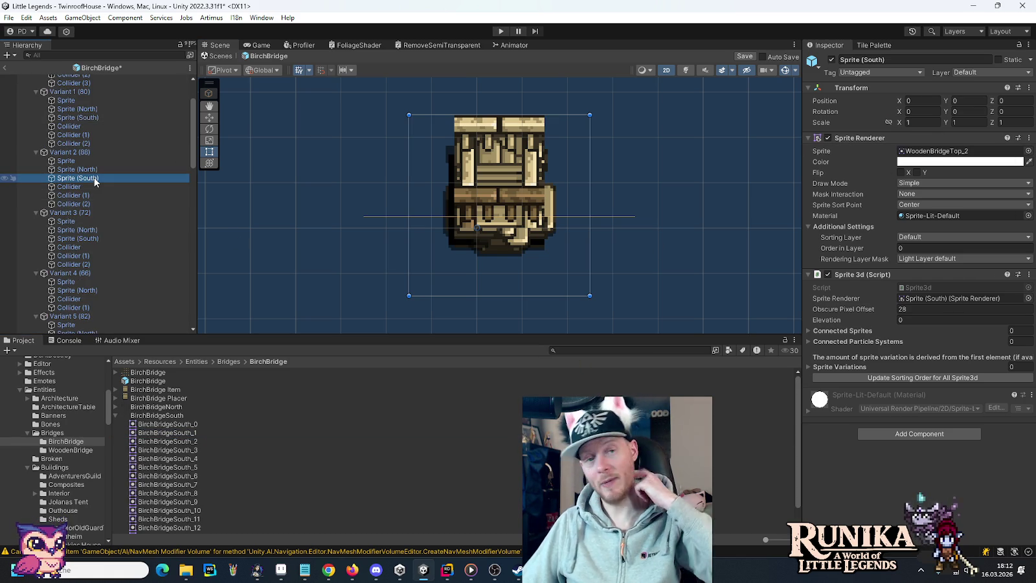
{"action": "left_click_drag", "start_coordinate": [166, 441], "coordinate": [970, 153]}
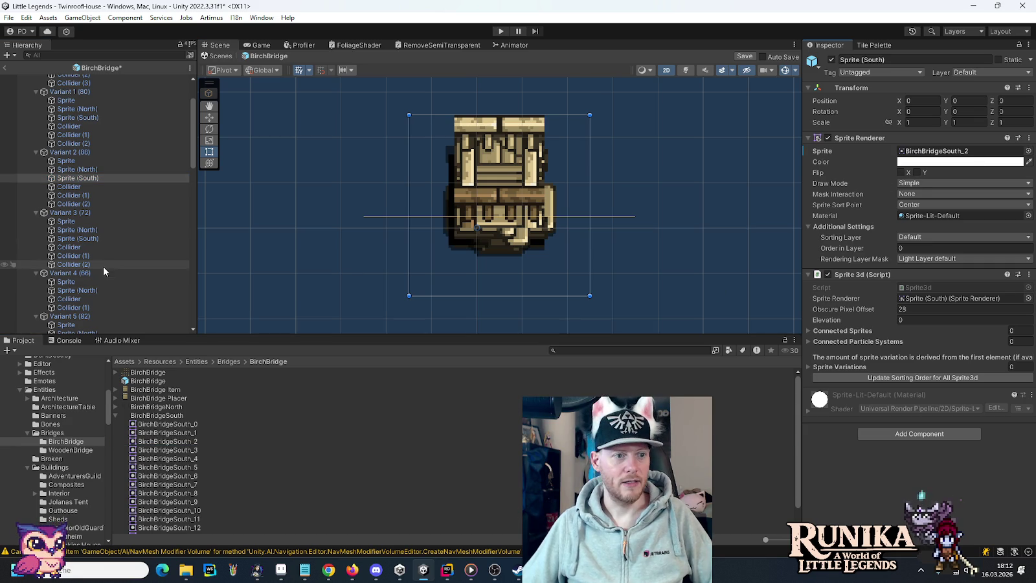
{"action": "left_click", "coordinate": [83, 239]}
{"action": "mouse_move", "coordinate": [194, 450]}
{"action": "left_mouse_down"}
{"action": "mouse_move", "coordinate": [942, 220]}
{"action": "mouse_move", "coordinate": [942, 154]}
{"action": "left_mouse_up"}
{"action": "scroll", "coordinate": [130, 251], "scroll_direction": "down", "scroll_amount": 3}
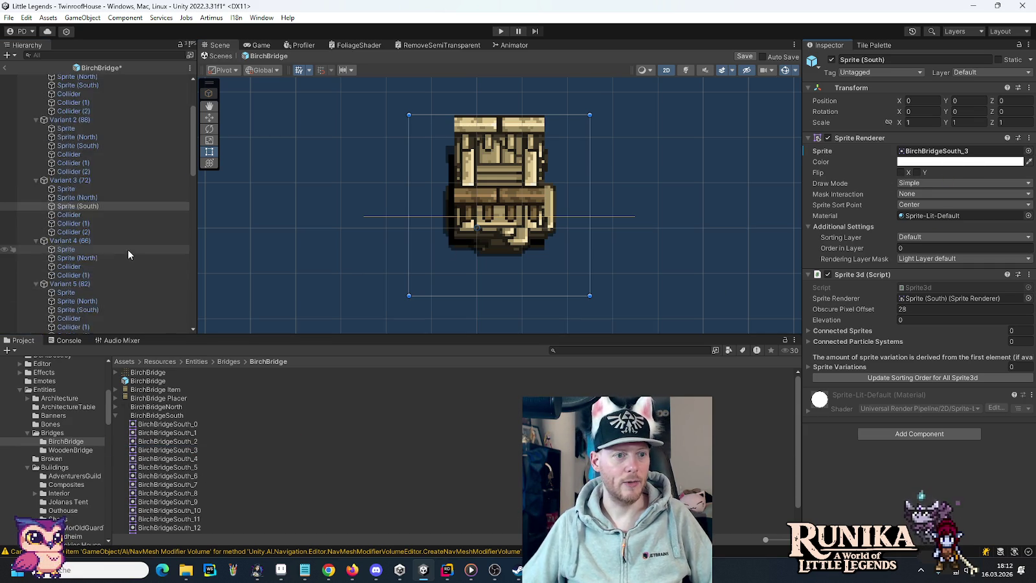
{"action": "scroll", "coordinate": [91, 225], "scroll_direction": "down", "scroll_amount": 3}
{"action": "left_click", "coordinate": [90, 213]}
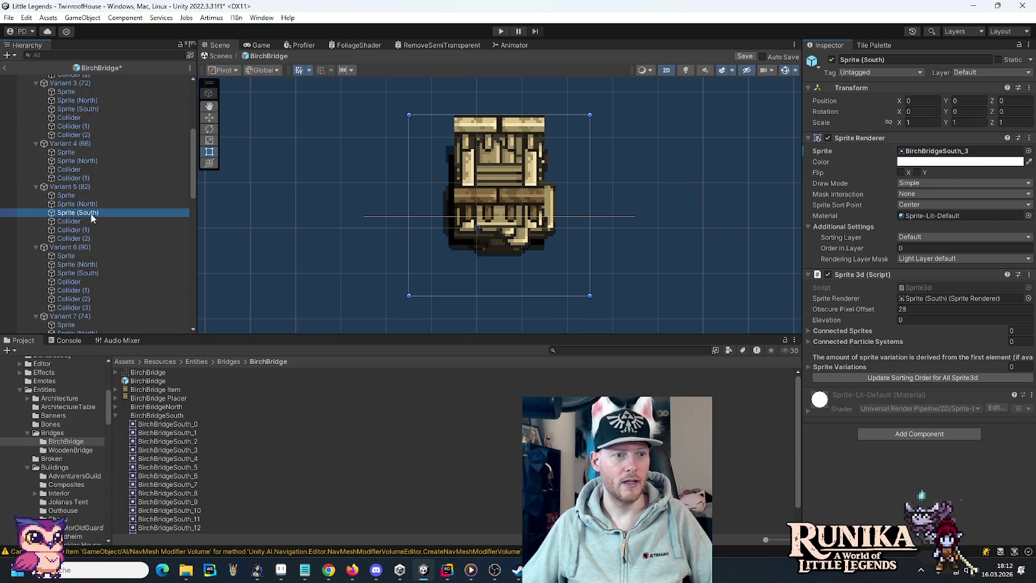
{"action": "mouse_move", "coordinate": [193, 467]}
{"action": "left_mouse_down"}
{"action": "mouse_move", "coordinate": [920, 212]}
{"action": "mouse_move", "coordinate": [950, 155]}
{"action": "left_mouse_up"}
{"action": "scroll", "coordinate": [57, 224], "scroll_direction": "down", "scroll_amount": 3}
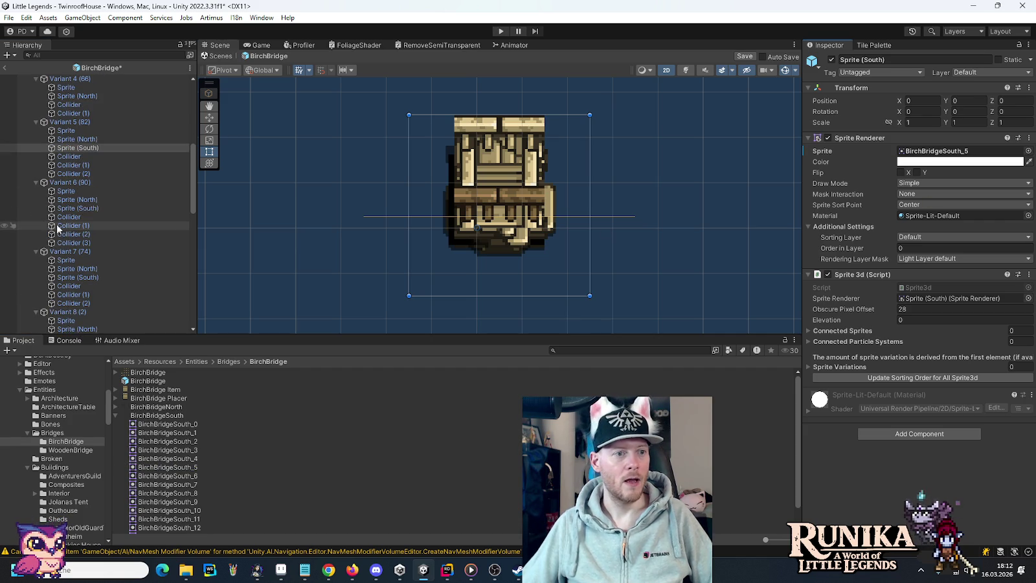
{"action": "left_click", "coordinate": [94, 208]}
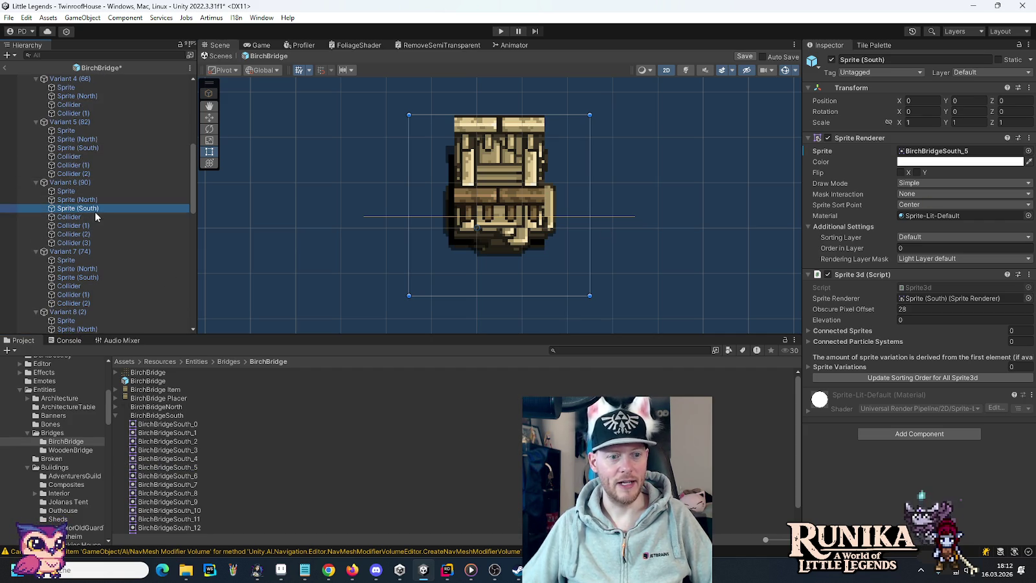
{"action": "left_click", "coordinate": [175, 476]}
{"action": "left_click_drag", "start_coordinate": [175, 477], "coordinate": [958, 153]}
{"action": "scroll", "coordinate": [114, 273], "scroll_direction": "down", "scroll_amount": 3}
{"action": "left_click", "coordinate": [83, 212]}
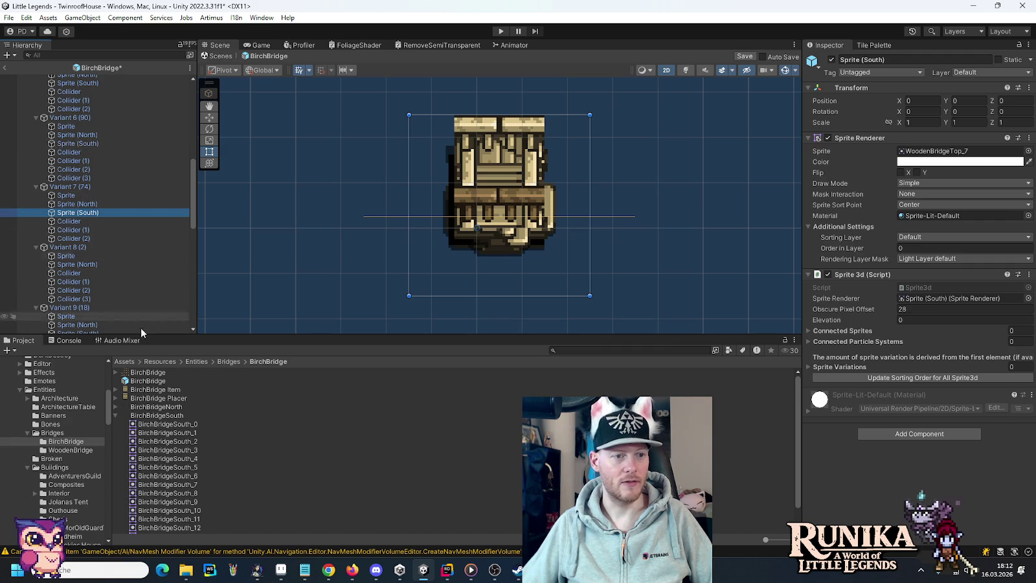
{"action": "left_click", "coordinate": [190, 486]}
{"action": "left_click_drag", "start_coordinate": [190, 486], "coordinate": [958, 153]}
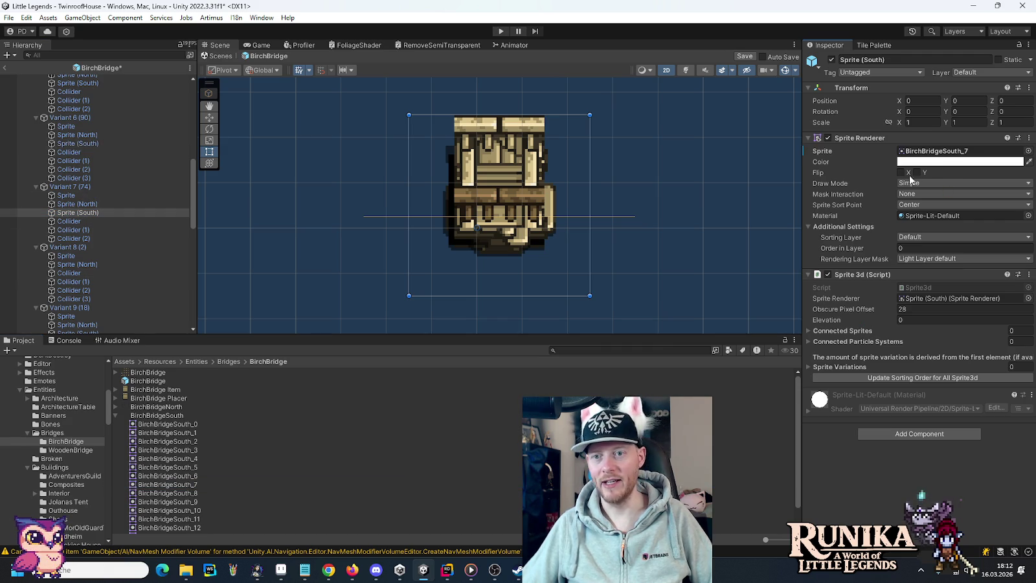
{"action": "scroll", "coordinate": [96, 269], "scroll_direction": "up", "scroll_amount": 2}
{"action": "scroll", "coordinate": [98, 301], "scroll_direction": "down", "scroll_amount": 5}
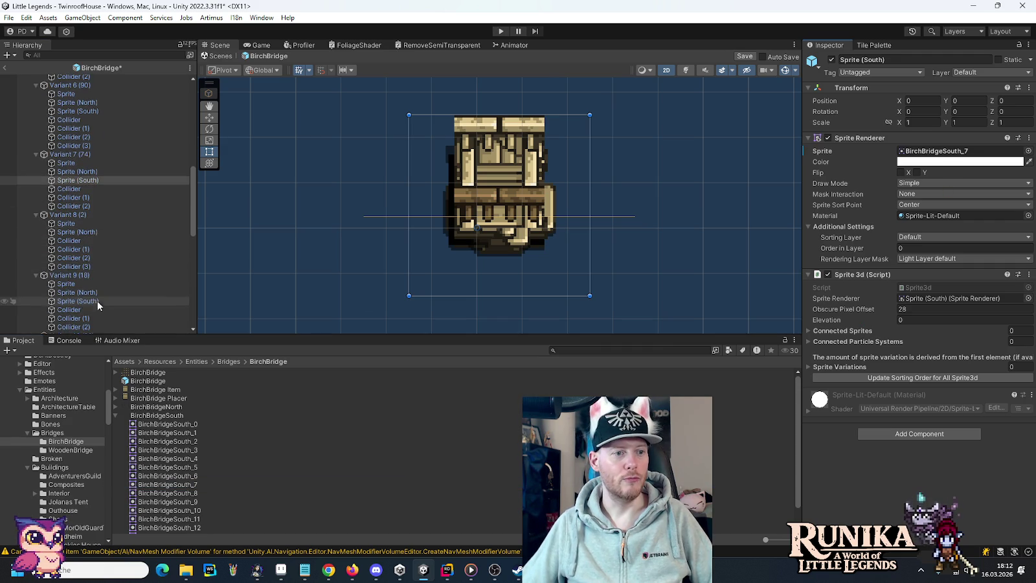
Step: Give Variants 9, 10, 11, 13, 14 and 15 their matching BirchBridgeSouth south sprites
{"action": "left_click", "coordinate": [78, 236]}
{"action": "mouse_move", "coordinate": [167, 502]}
{"action": "left_mouse_down"}
{"action": "mouse_move", "coordinate": [583, 291]}
{"action": "mouse_move", "coordinate": [942, 154]}
{"action": "left_mouse_up"}
{"action": "scroll", "coordinate": [87, 284], "scroll_direction": "down", "scroll_amount": 4}
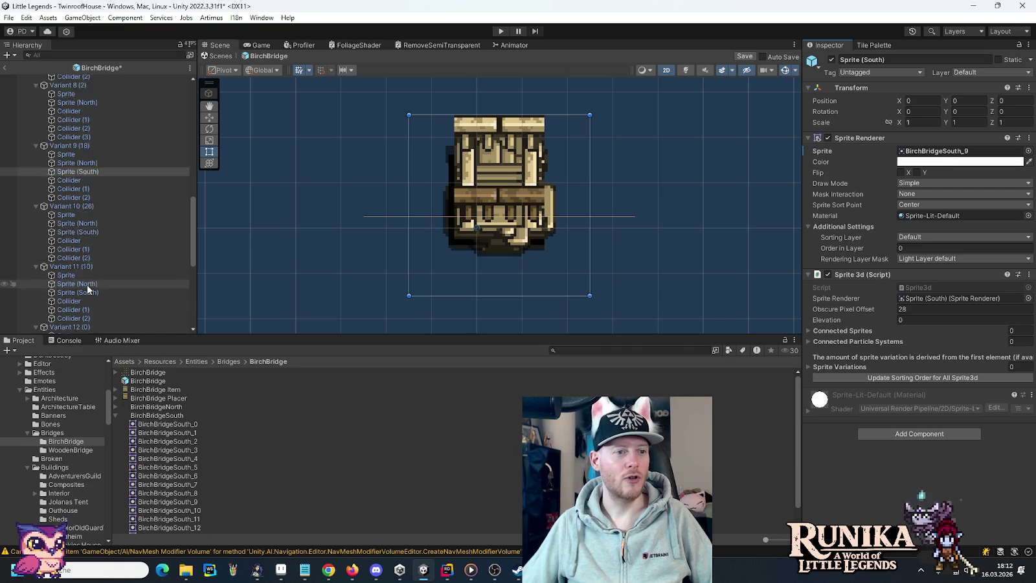
{"action": "left_click", "coordinate": [91, 201]}
{"action": "scroll", "coordinate": [205, 493], "scroll_direction": "down", "scroll_amount": 1}
{"action": "mouse_move", "coordinate": [170, 486]}
{"action": "left_mouse_down"}
{"action": "mouse_move", "coordinate": [405, 493]}
{"action": "mouse_move", "coordinate": [938, 153]}
{"action": "left_mouse_up"}
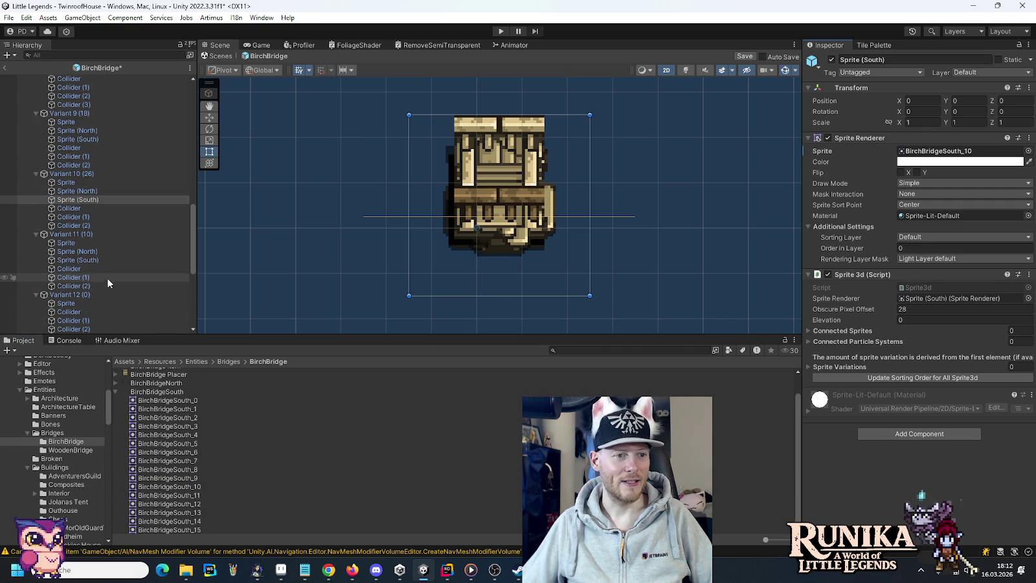
{"action": "left_click", "coordinate": [78, 260]}
{"action": "mouse_move", "coordinate": [179, 497]}
{"action": "left_mouse_down"}
{"action": "mouse_move", "coordinate": [453, 363]}
{"action": "mouse_move", "coordinate": [937, 152]}
{"action": "left_mouse_up"}
{"action": "scroll", "coordinate": [77, 240], "scroll_direction": "down", "scroll_amount": 3}
{"action": "scroll", "coordinate": [77, 240], "scroll_direction": "down", "scroll_amount": 2}
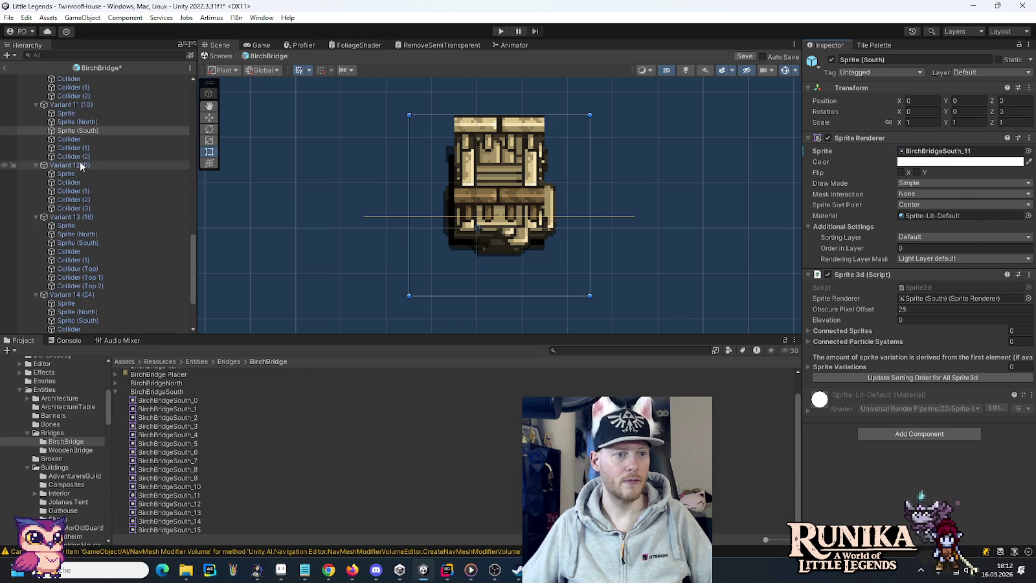
{"action": "left_click", "coordinate": [78, 243]}
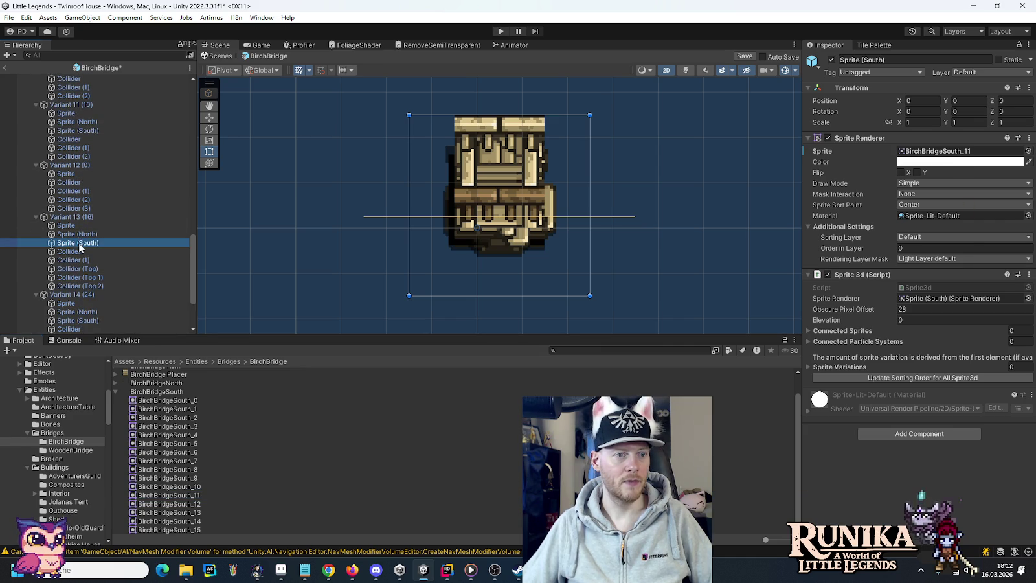
{"action": "left_click", "coordinate": [186, 521]}
{"action": "mouse_move", "coordinate": [188, 512]}
{"action": "left_mouse_down"}
{"action": "mouse_move", "coordinate": [933, 336]}
{"action": "mouse_move", "coordinate": [961, 162]}
{"action": "left_mouse_up"}
{"action": "scroll", "coordinate": [111, 285], "scroll_direction": "down", "scroll_amount": 3}
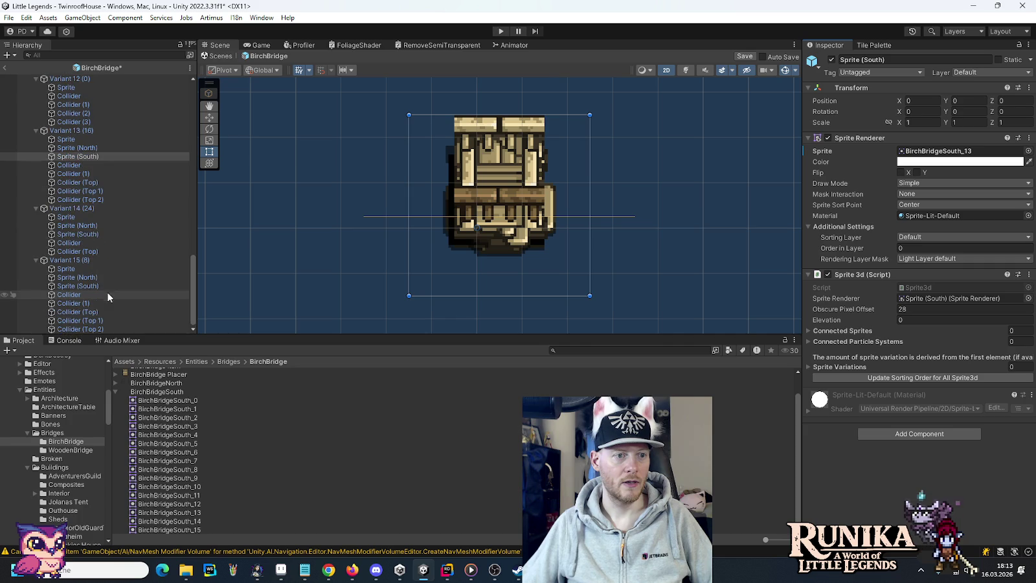
{"action": "left_click", "coordinate": [104, 233]}
{"action": "mouse_move", "coordinate": [172, 522]}
{"action": "left_mouse_down"}
{"action": "mouse_move", "coordinate": [187, 528]}
{"action": "mouse_move", "coordinate": [952, 276]}
{"action": "mouse_move", "coordinate": [959, 151]}
{"action": "left_mouse_up"}
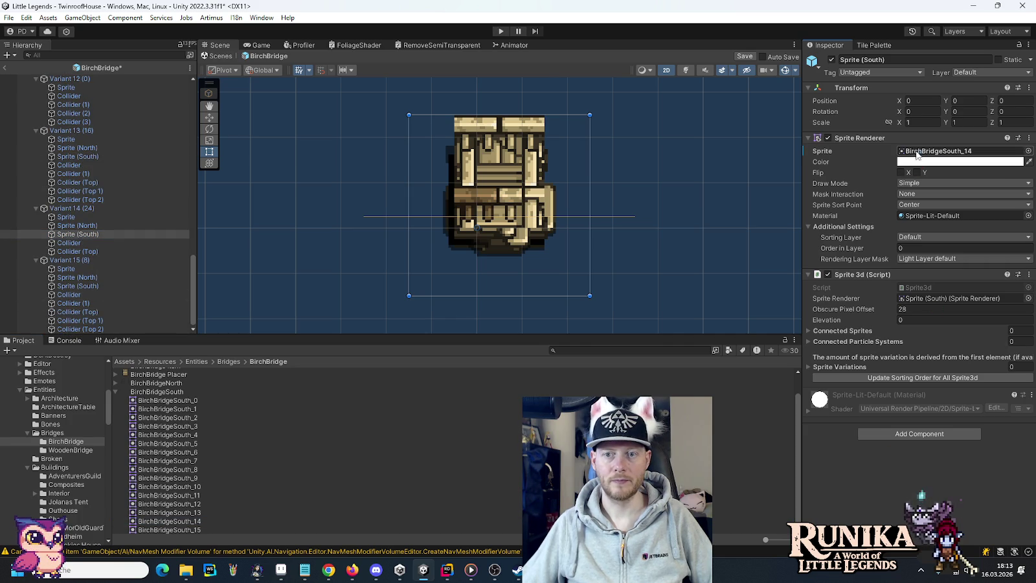
{"action": "left_click", "coordinate": [99, 287]}
{"action": "mouse_move", "coordinate": [170, 530]}
{"action": "left_mouse_down"}
{"action": "mouse_move", "coordinate": [758, 528]}
{"action": "mouse_move", "coordinate": [888, 154]}
{"action": "mouse_move", "coordinate": [945, 151]}
{"action": "left_mouse_up"}
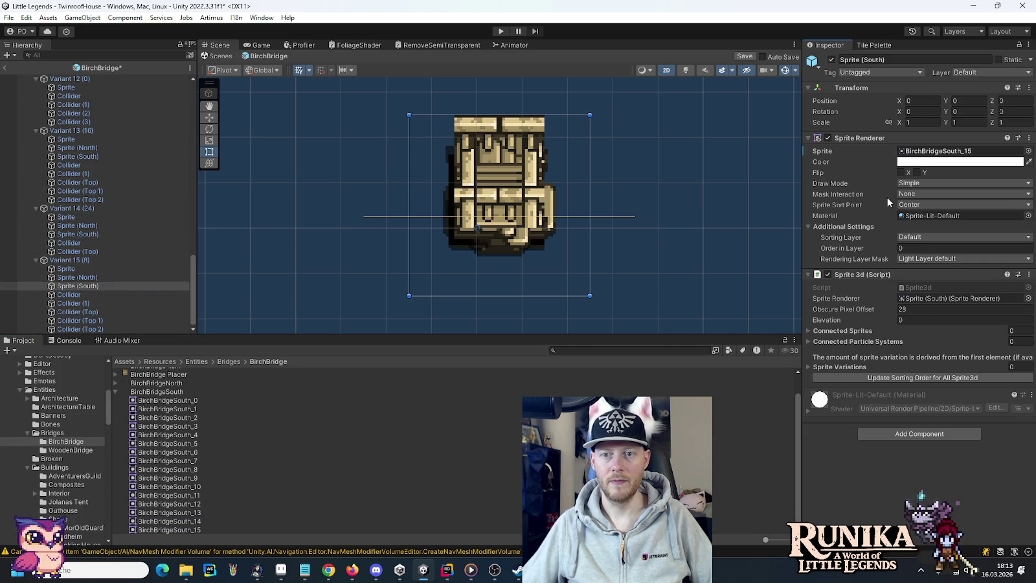
Step: Save the BirchBridge prefab and select it in the project folder
{"action": "key", "text": "ctrl+s"}
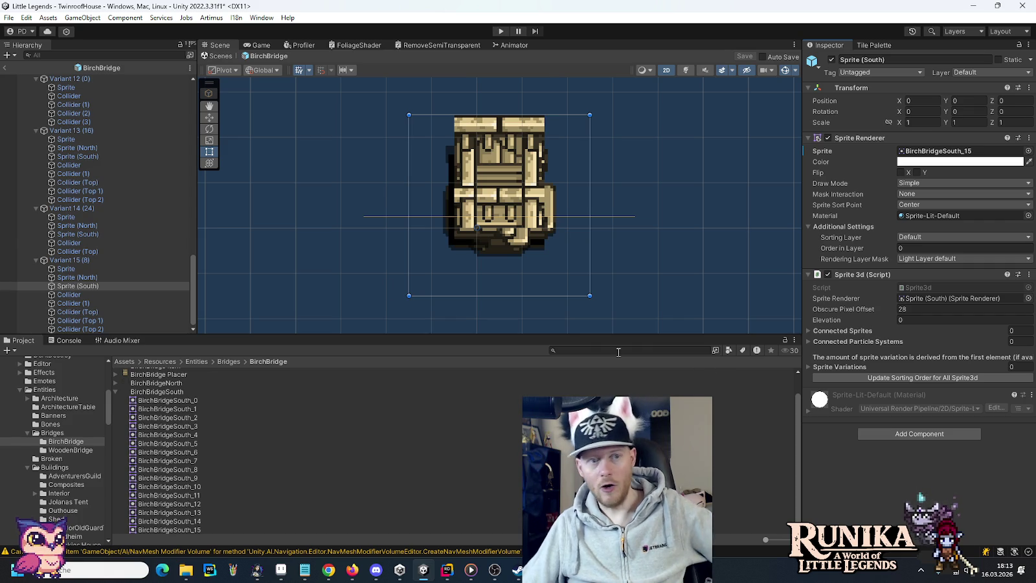
{"action": "scroll", "coordinate": [100, 234], "scroll_direction": "up", "scroll_amount": 10}
{"action": "scroll", "coordinate": [101, 236], "scroll_direction": "up", "scroll_amount": 8}
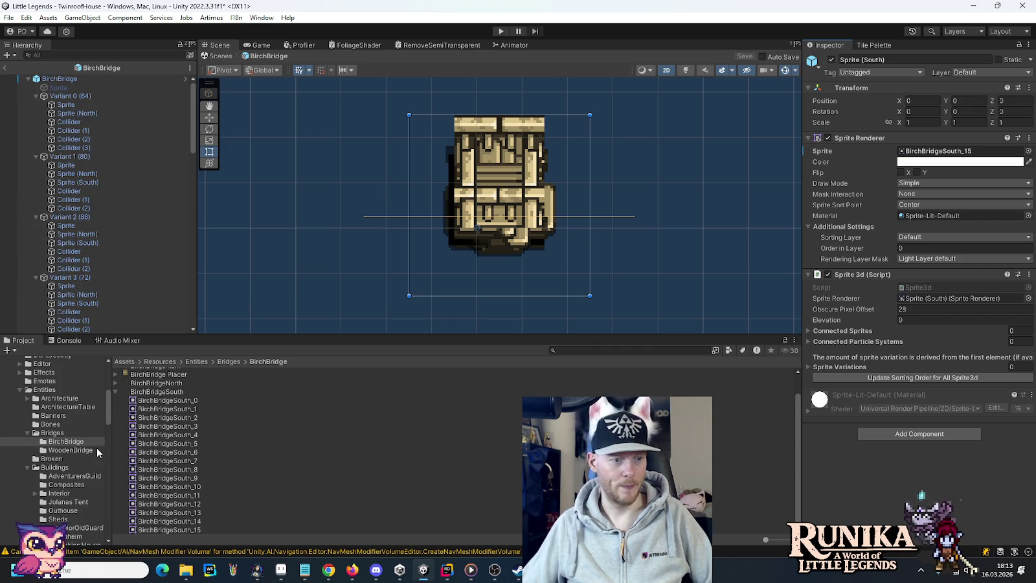
{"action": "scroll", "coordinate": [162, 433], "scroll_direction": "up", "scroll_amount": 2}
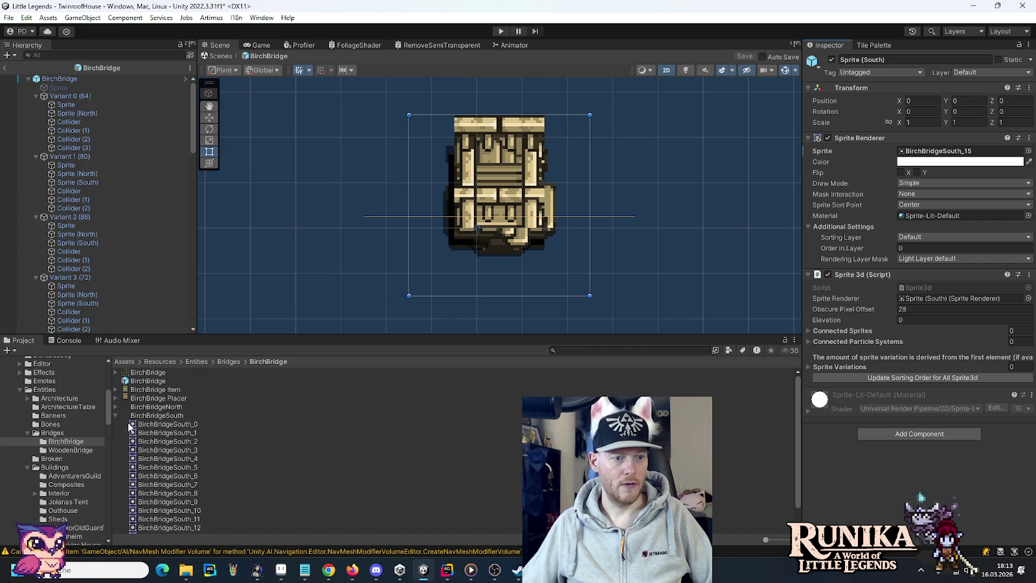
{"action": "left_click", "coordinate": [115, 416]}
{"action": "left_click", "coordinate": [139, 381]}
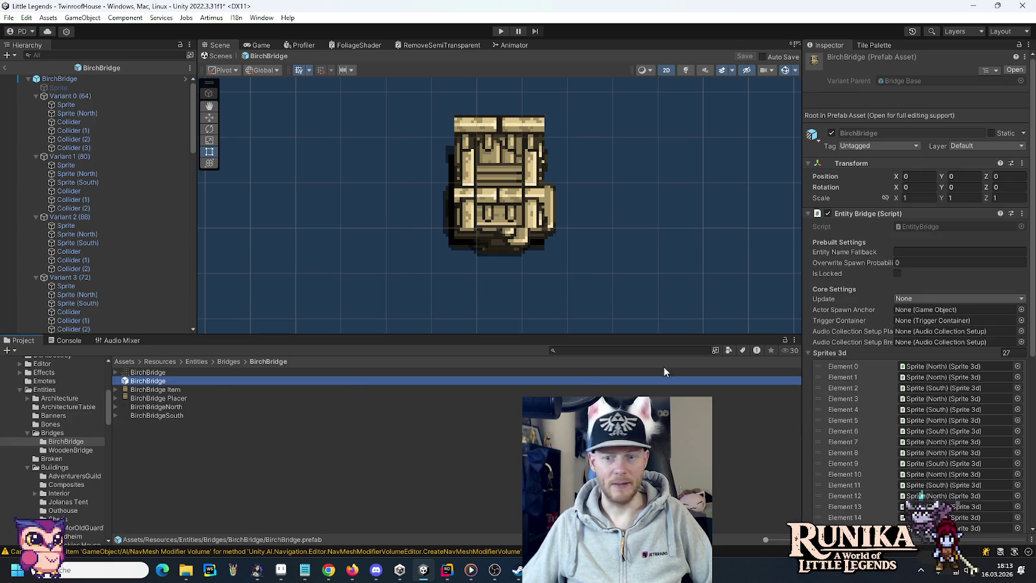
Step: Create the bridge's entity setup with ConstructionAnywhere terrain, PermittedAnywhere ground and WoodItem breaking
{"action": "left_click", "coordinate": [808, 353]}
{"action": "left_click", "coordinate": [903, 428]}
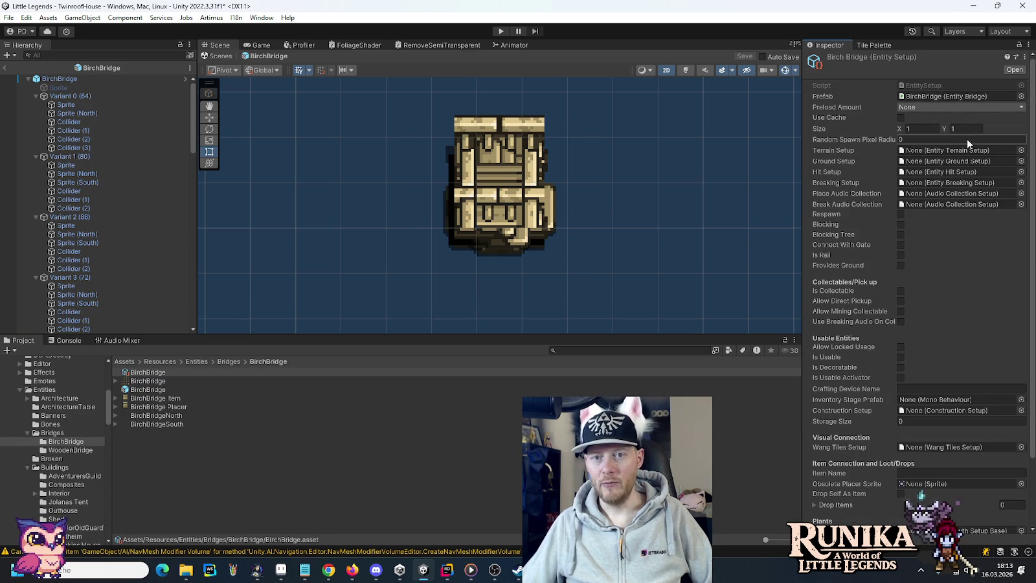
{"action": "left_click", "coordinate": [1021, 150]}
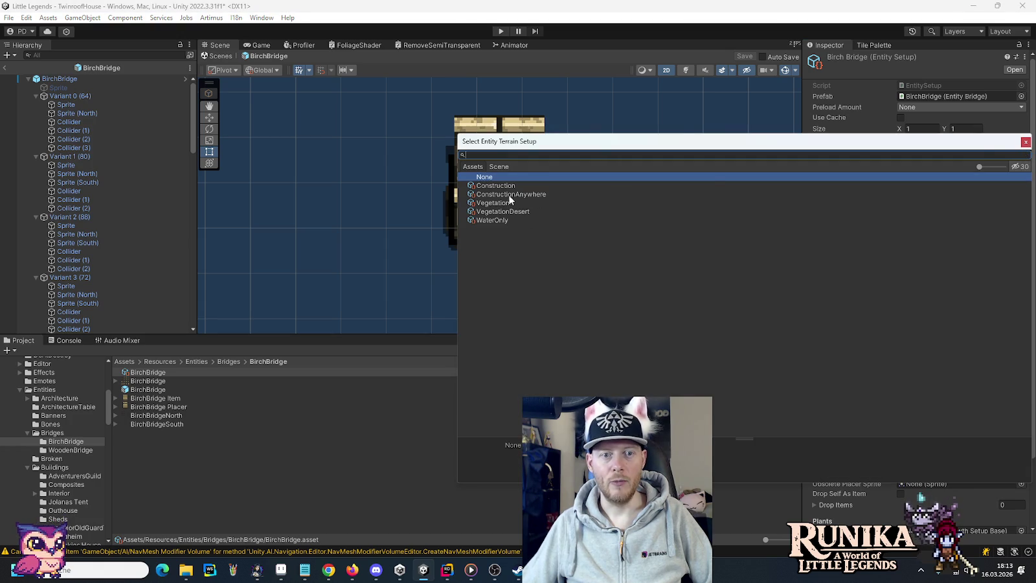
{"action": "double_click", "coordinate": [530, 195]}
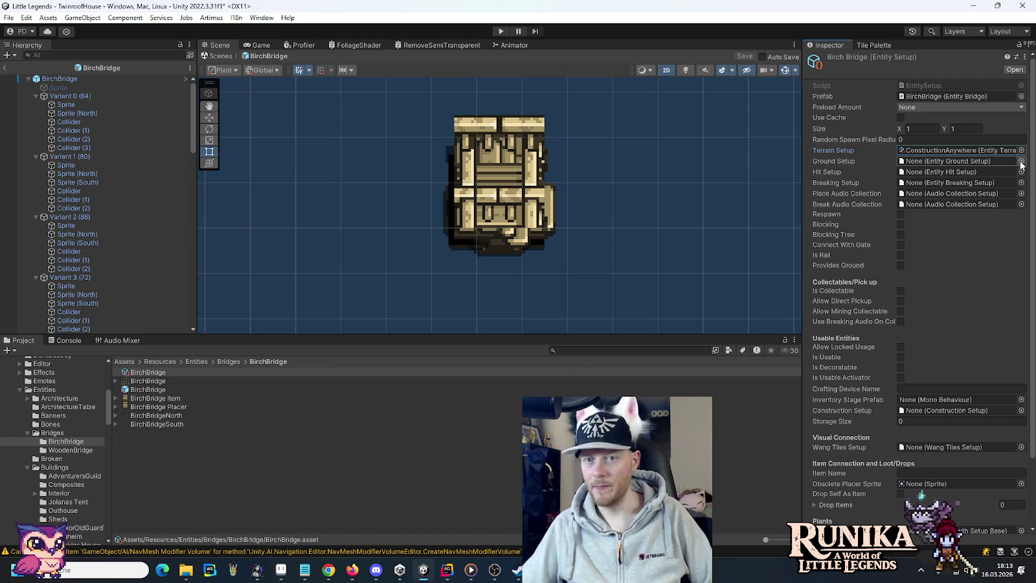
{"action": "left_click", "coordinate": [1022, 161]}
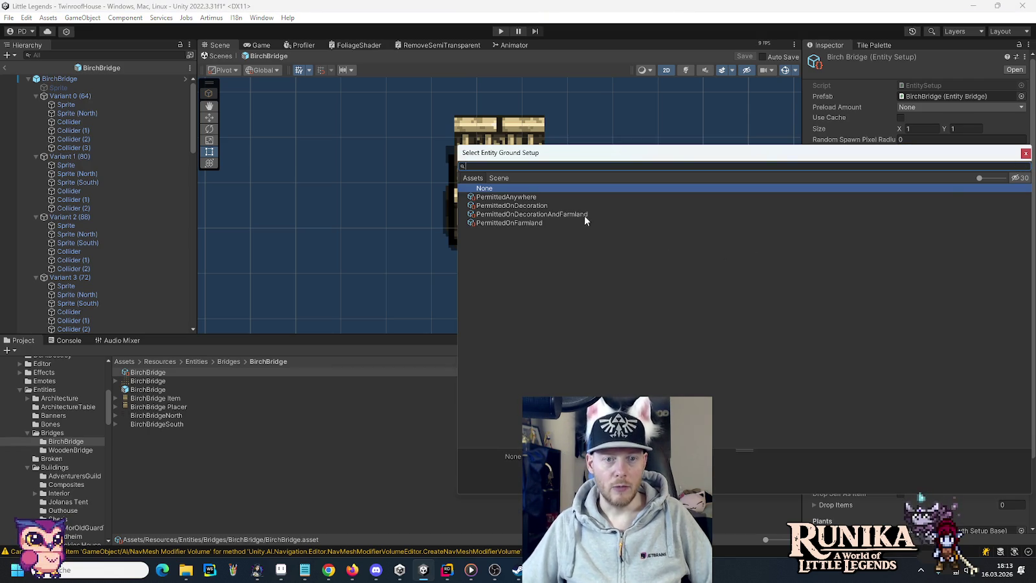
{"action": "double_click", "coordinate": [520, 198]}
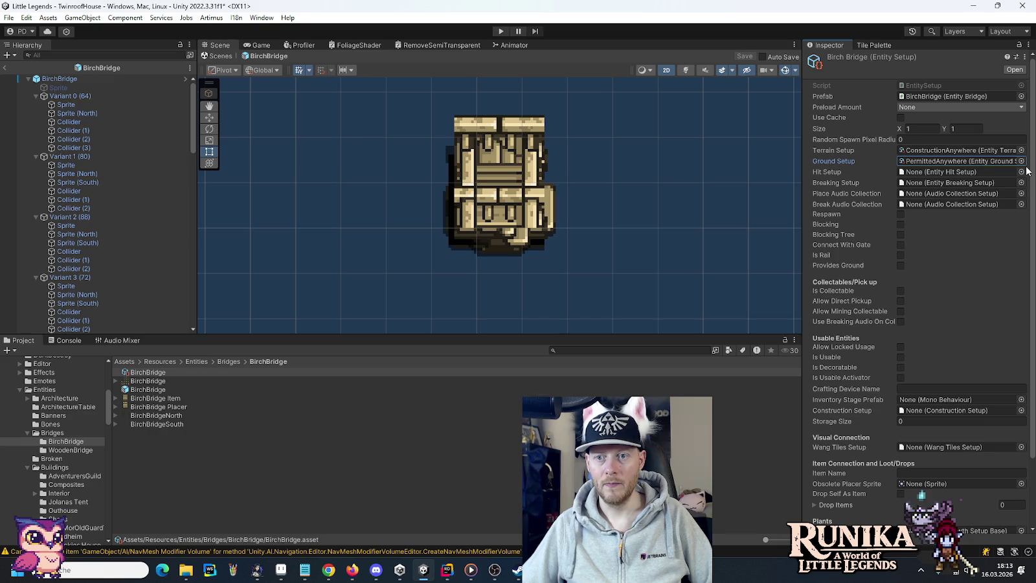
{"action": "left_click", "coordinate": [1023, 162]}
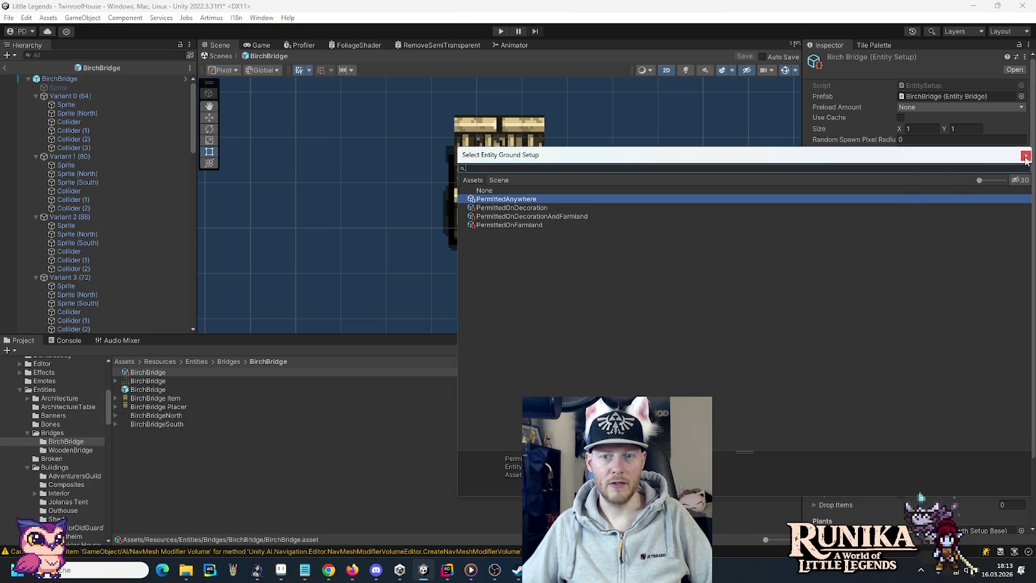
{"action": "left_click", "coordinate": [1026, 157]}
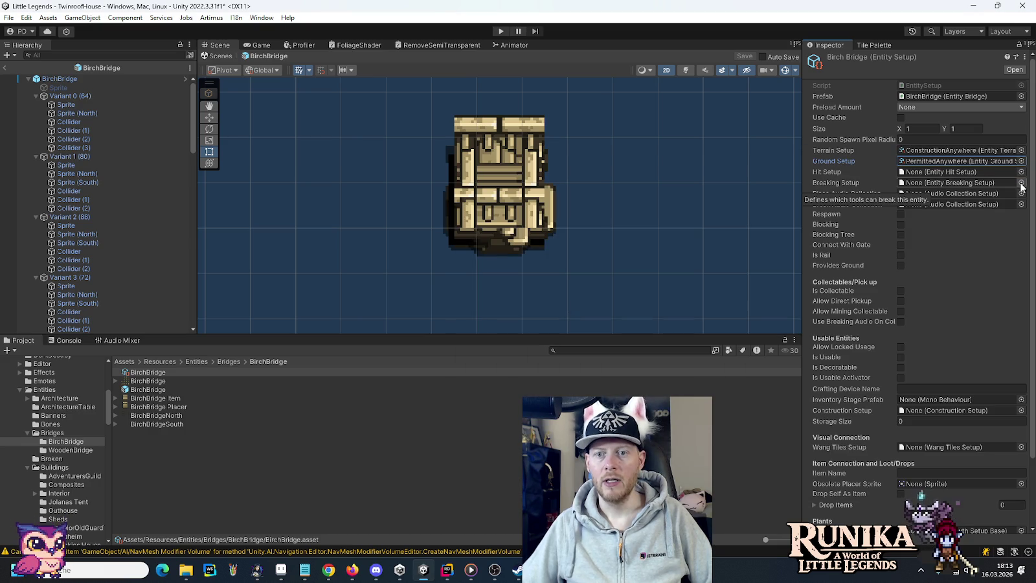
{"action": "left_click", "coordinate": [1022, 184]}
{"action": "double_click", "coordinate": [492, 384]}
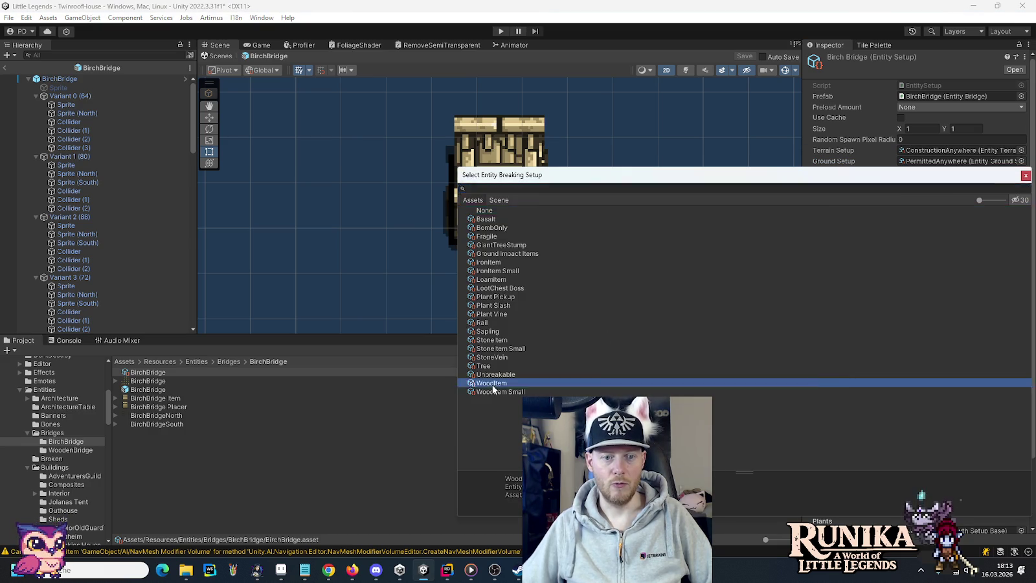
Step: Set place sound AudioCollectionWoodPlace, break sound AudioCollectionWoodChuck, and enable Blocking
{"action": "left_click", "coordinate": [1022, 201]}
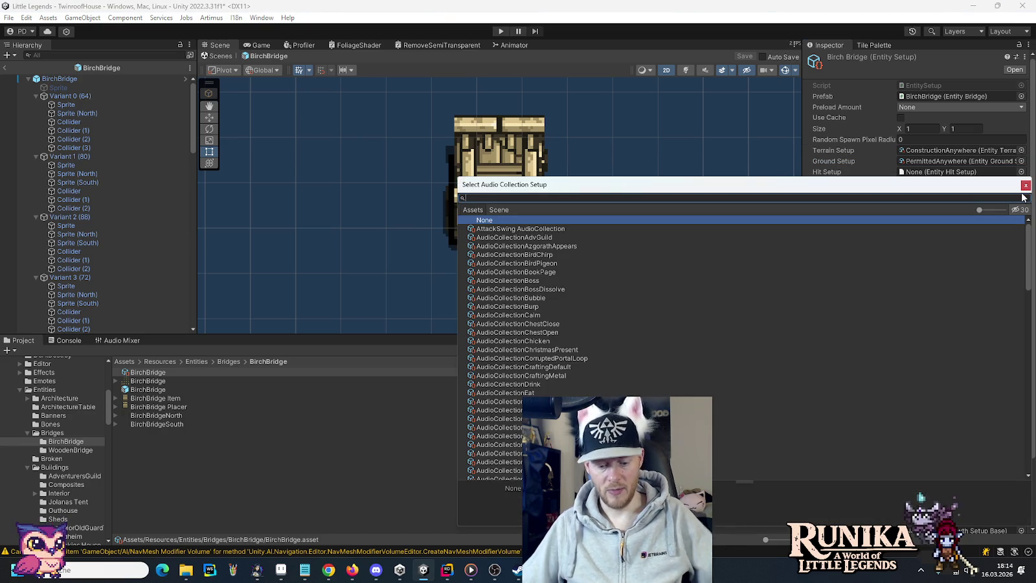
{"action": "type", "text": "woodpl"}
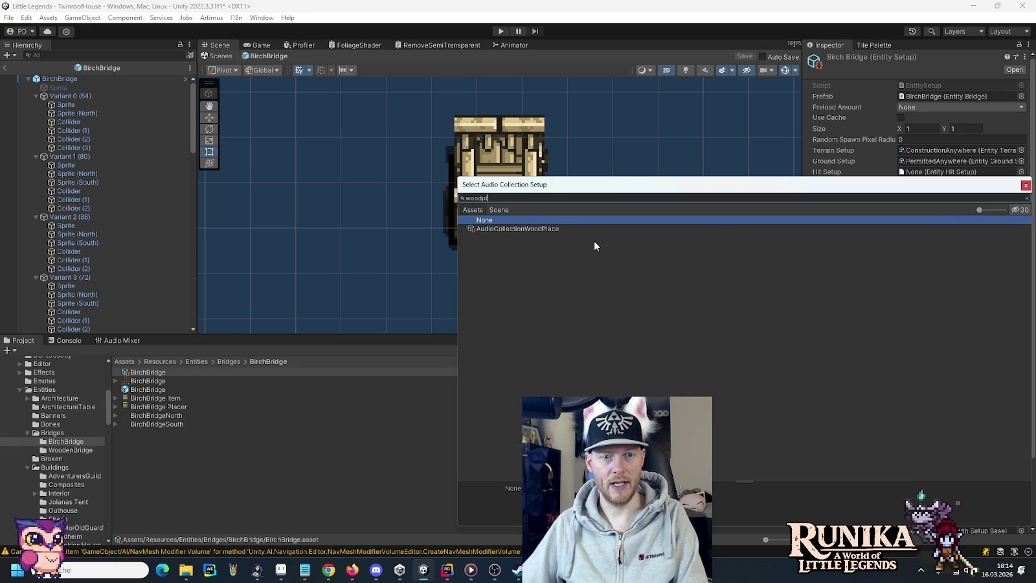
{"action": "double_click", "coordinate": [571, 229]}
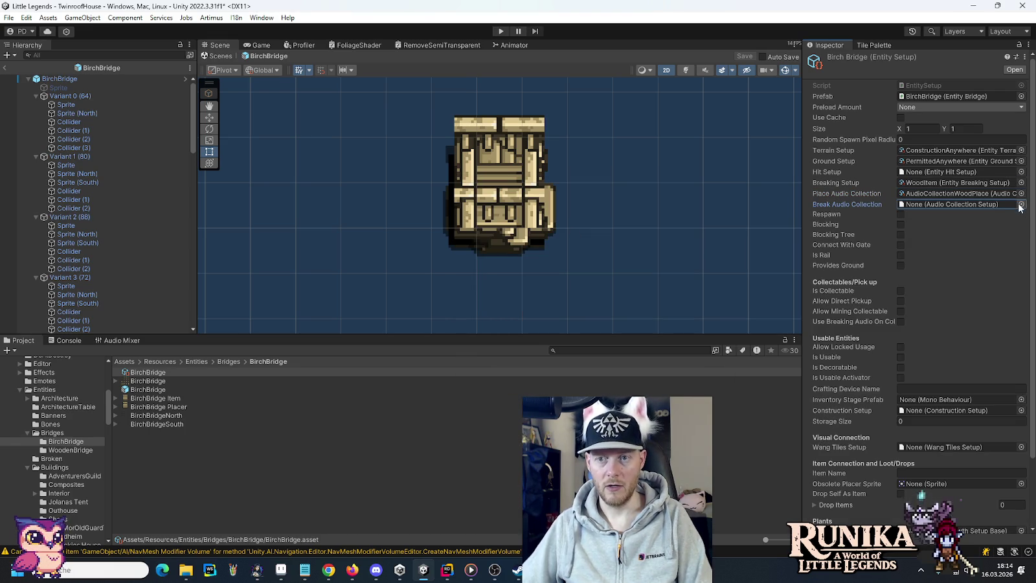
{"action": "left_click", "coordinate": [1022, 204]}
{"action": "type", "text": "woodch"}
{"action": "double_click", "coordinate": [569, 238]}
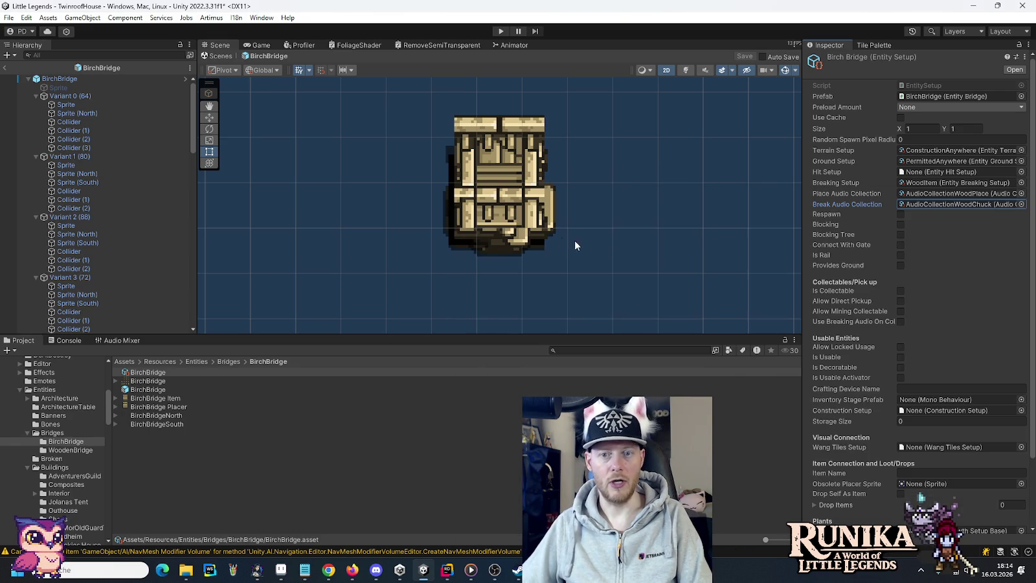
{"action": "left_click", "coordinate": [899, 226]}
{"action": "scroll", "coordinate": [932, 273], "scroll_direction": "down", "scroll_amount": 3}
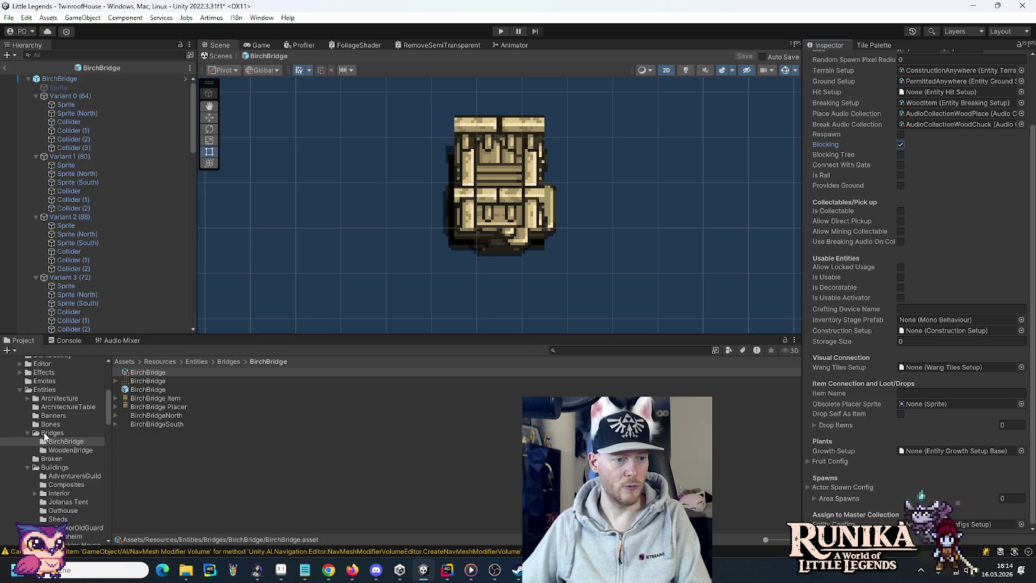
Step: Assign Bridge Tiles as the Wang tiles setup, name the item BirchBridge, and enable Drop Self As Item
{"action": "left_click", "coordinate": [45, 433]}
{"action": "mouse_move", "coordinate": [147, 401]}
{"action": "left_mouse_down"}
{"action": "mouse_move", "coordinate": [943, 331]}
{"action": "mouse_move", "coordinate": [935, 366]}
{"action": "left_mouse_up"}
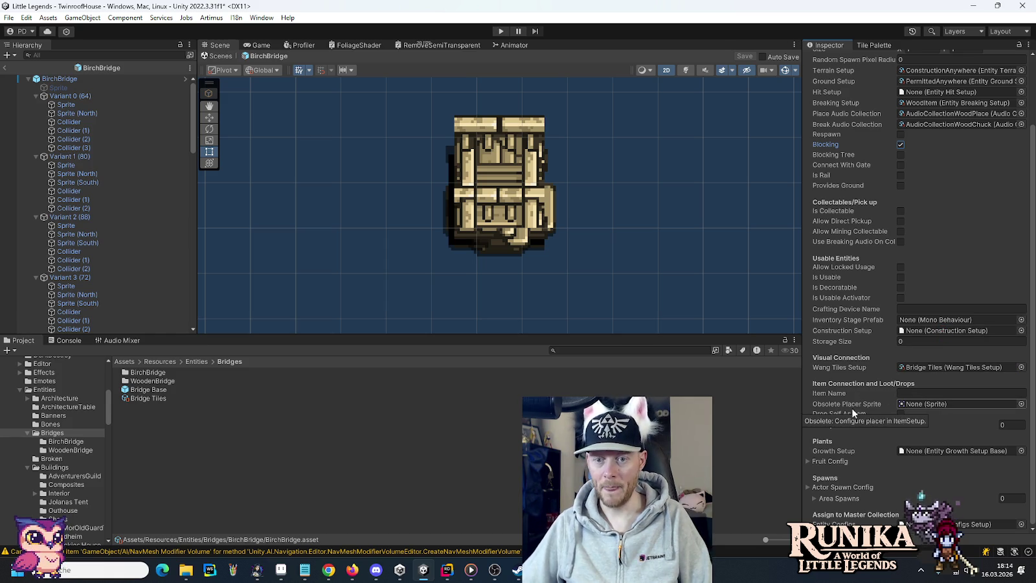
{"action": "left_click", "coordinate": [910, 393]}
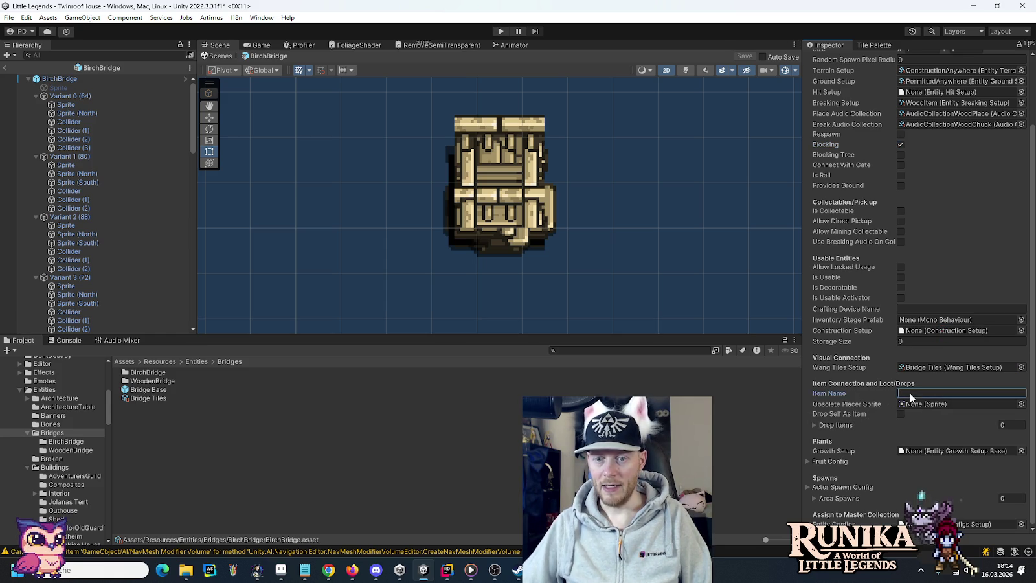
{"action": "type", "text": "BirchB"}
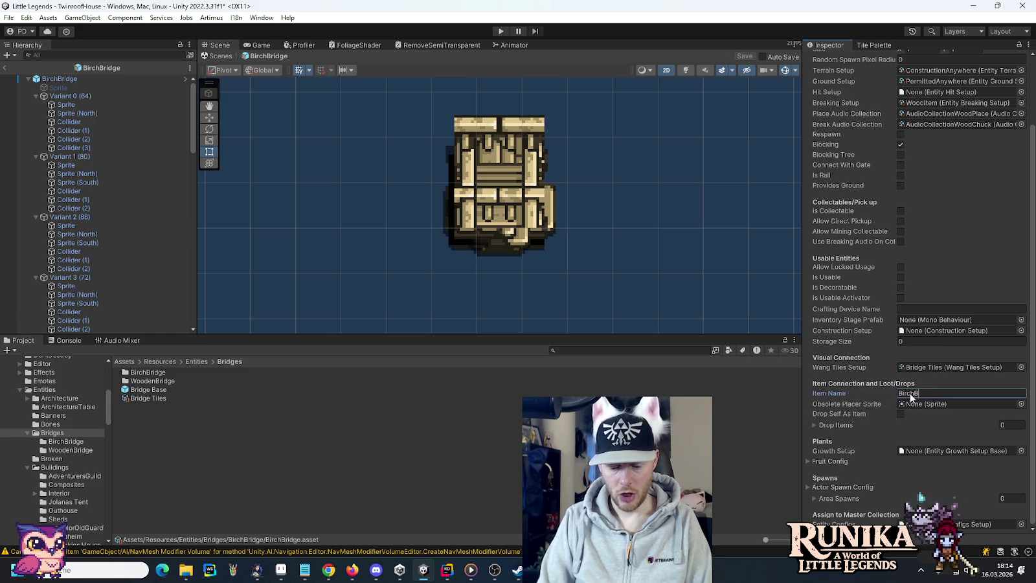
{"action": "type", "text": "ridge"}
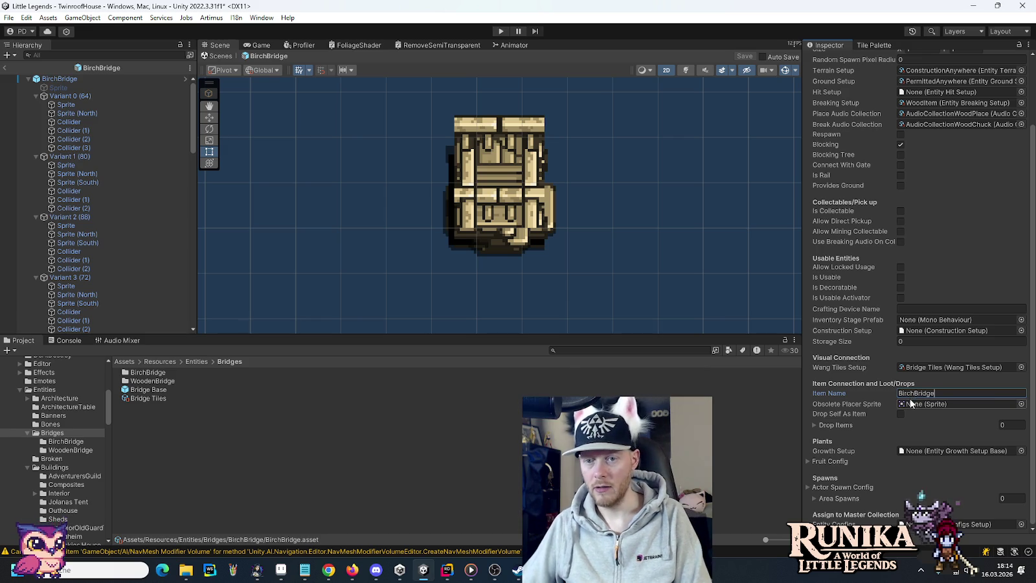
{"action": "left_click", "coordinate": [900, 413]}
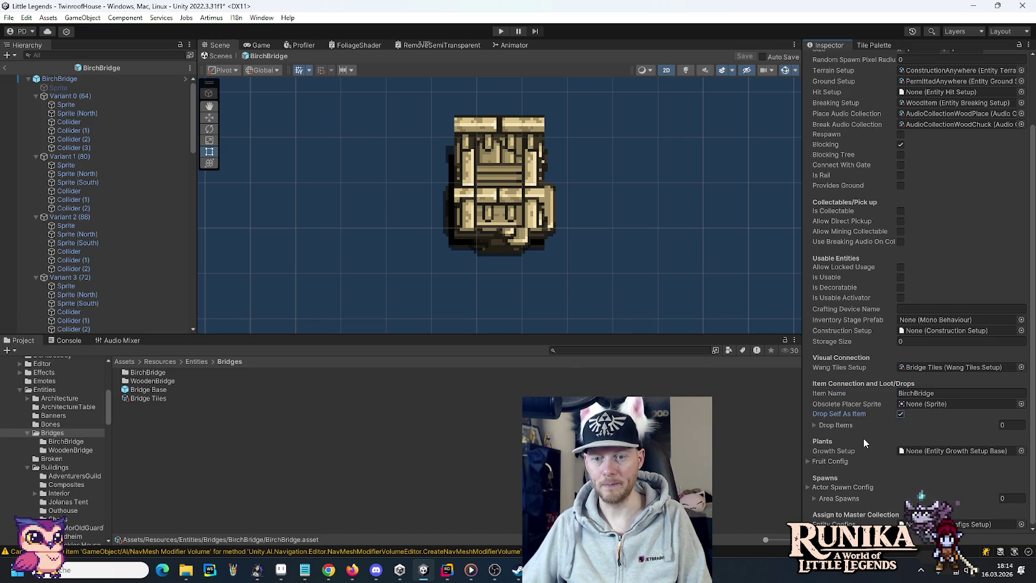
Step: Pick an entity config collection and select the Bridge Base prefab
{"action": "left_click", "coordinate": [1021, 526]}
{"action": "double_click", "coordinate": [499, 254]}
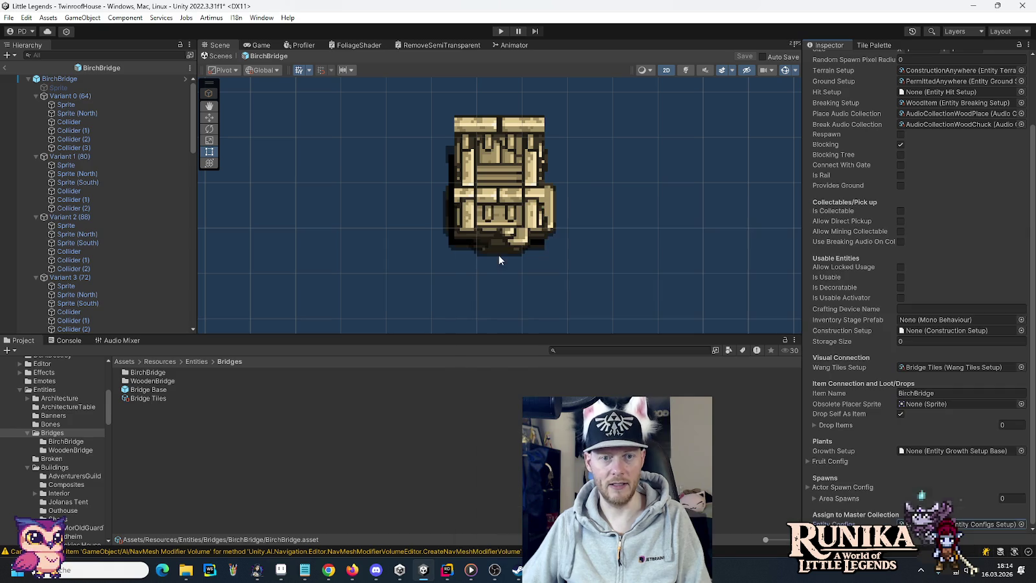
{"action": "left_click", "coordinate": [151, 389]}
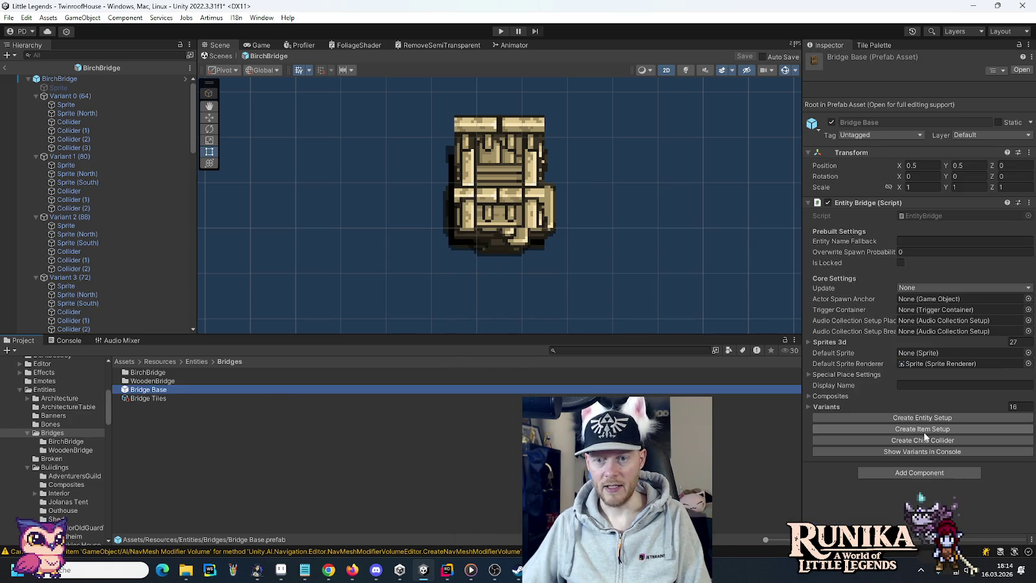
Step: Delete the mistaken Bridge Base Item and create a BirchBridge Item setup from the BirchBridge prefab
{"action": "left_click", "coordinate": [924, 433]}
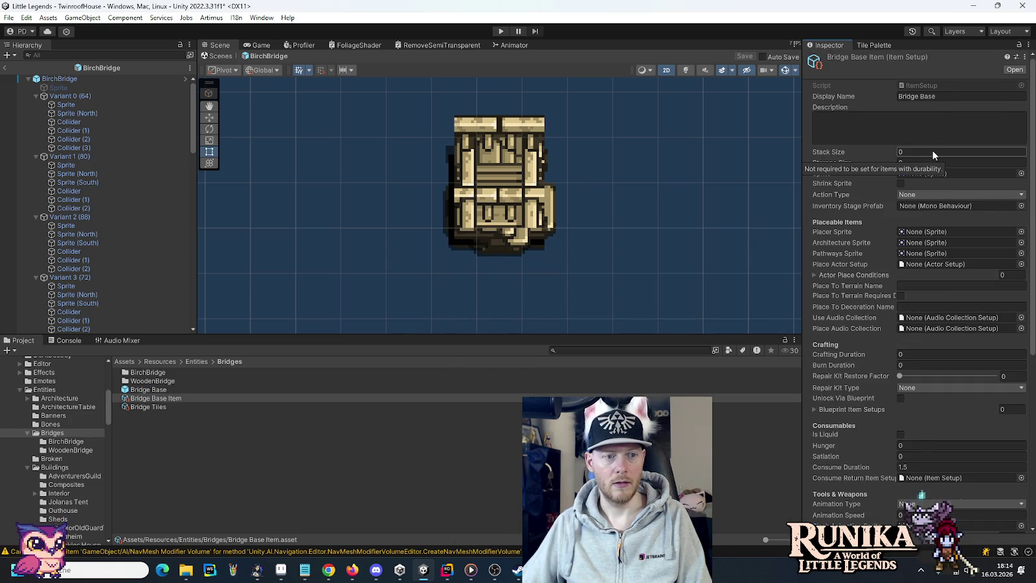
{"action": "left_click", "coordinate": [167, 400]}
{"action": "key", "text": "Delete"}
{"action": "key", "text": "Return"}
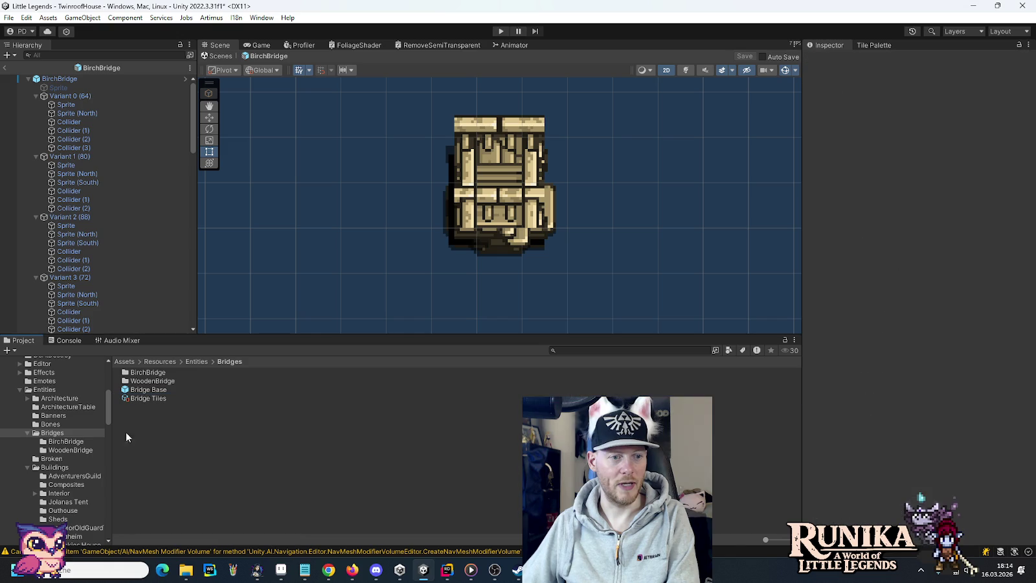
{"action": "left_click", "coordinate": [68, 443]}
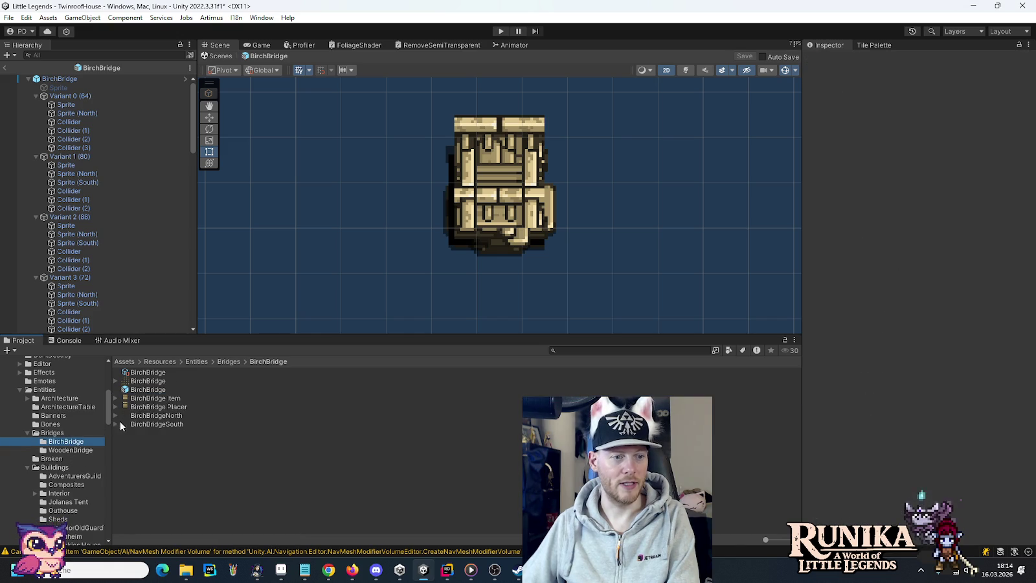
{"action": "left_click", "coordinate": [141, 390]}
{"action": "left_click", "coordinate": [881, 438]}
Step: Set stack size 99, action type Place, Shrink Sprite, and BirchBridge Placer as placer sprite
{"action": "left_click", "coordinate": [926, 149]}
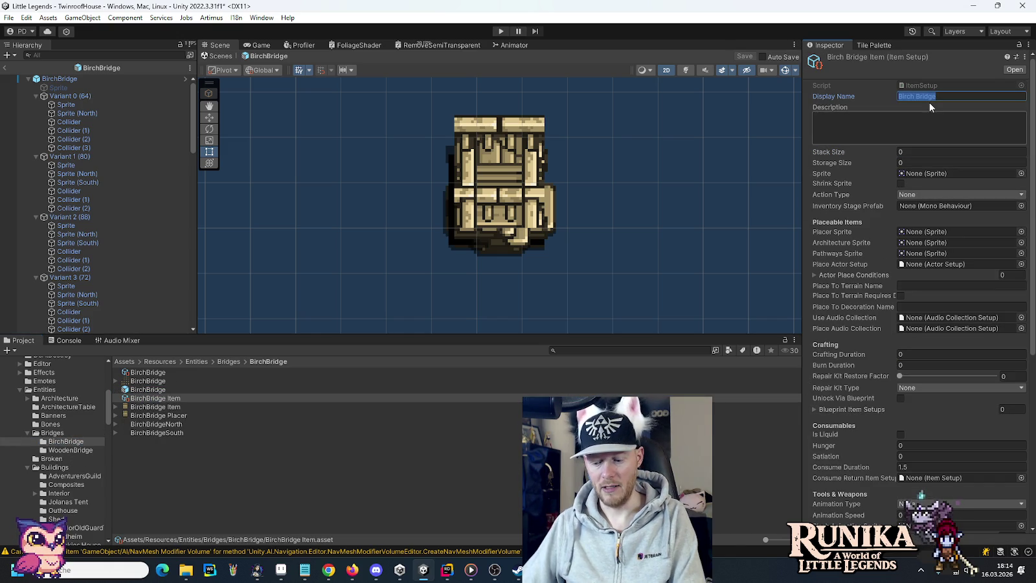
{"action": "left_click", "coordinate": [927, 153]}
{"action": "type", "text": "99"}
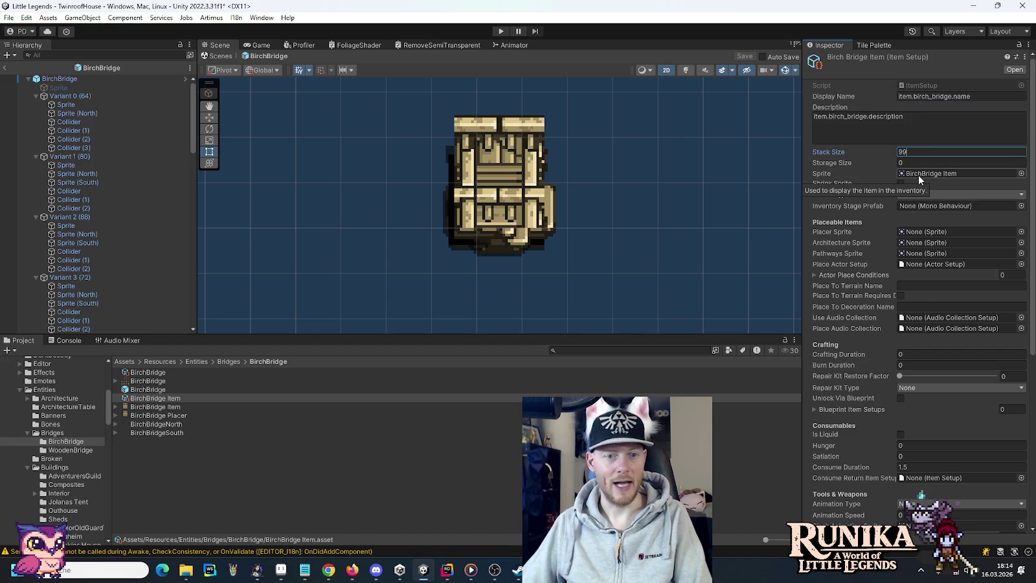
{"action": "left_click", "coordinate": [907, 194]}
{"action": "left_click", "coordinate": [914, 212]}
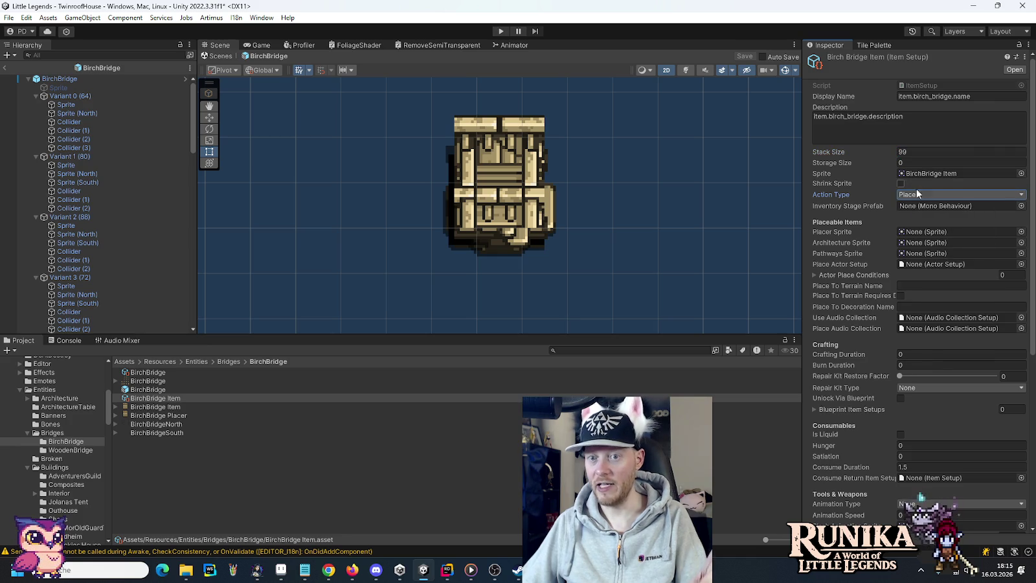
{"action": "left_click", "coordinate": [900, 184]}
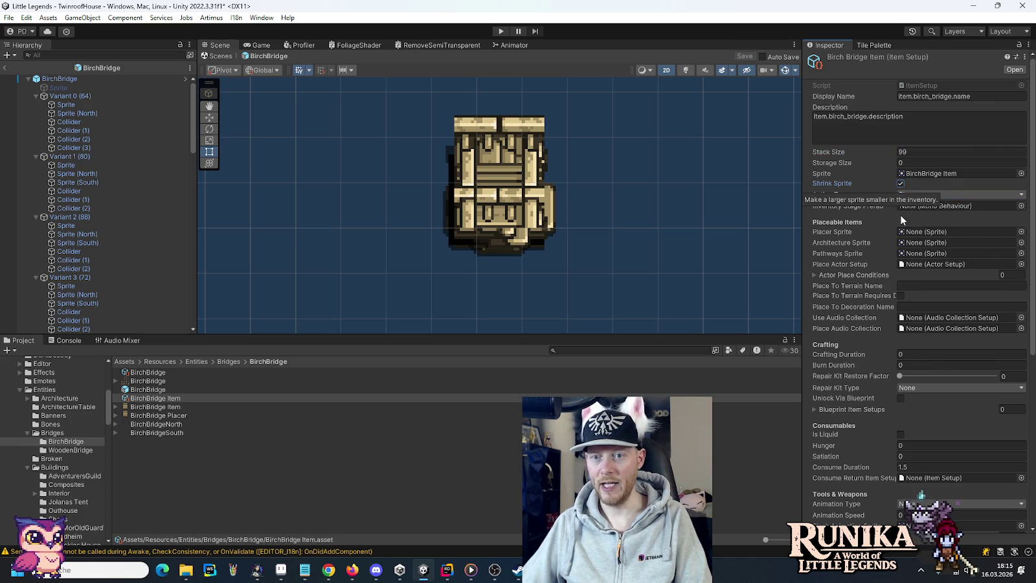
{"action": "mouse_move", "coordinate": [190, 416]}
{"action": "left_mouse_down"}
{"action": "mouse_move", "coordinate": [377, 404]}
{"action": "mouse_move", "coordinate": [934, 227]}
{"action": "left_mouse_up"}
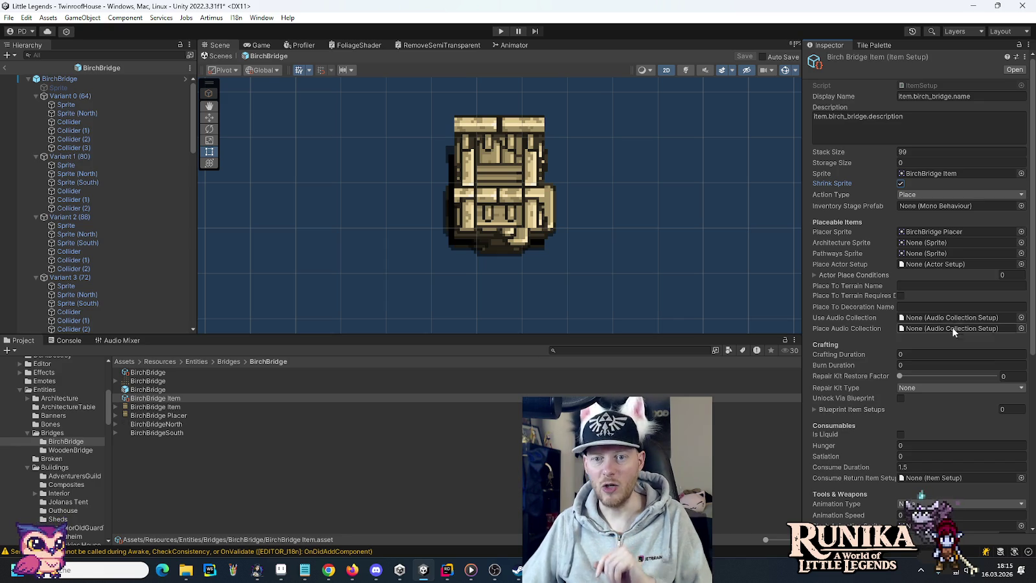
Step: Add the item to the ItemConfigs master collection
{"action": "scroll", "coordinate": [866, 284], "scroll_direction": "down", "scroll_amount": 3}
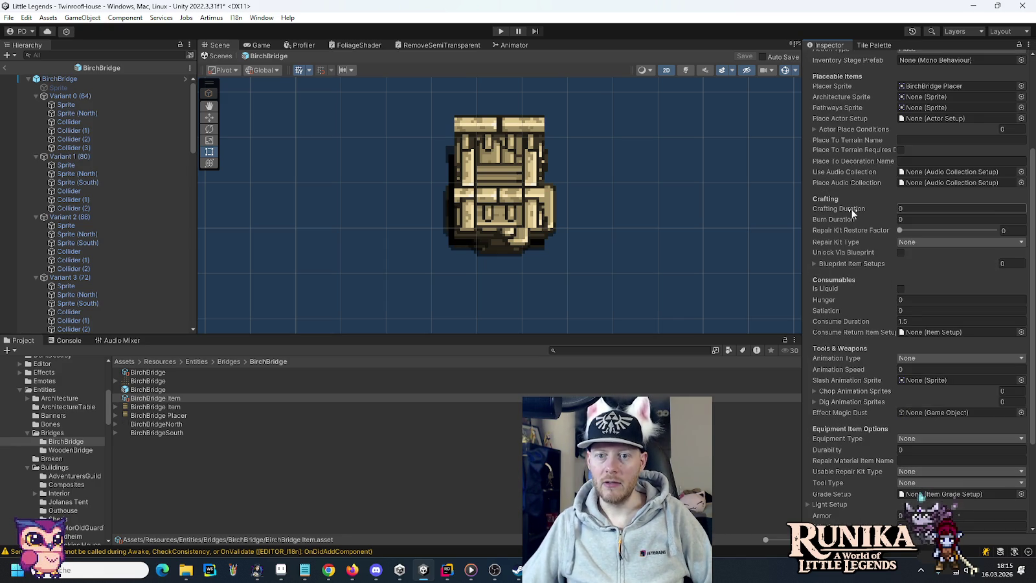
{"action": "scroll", "coordinate": [851, 214], "scroll_direction": "down", "scroll_amount": 2}
{"action": "scroll", "coordinate": [855, 249], "scroll_direction": "down", "scroll_amount": 1}
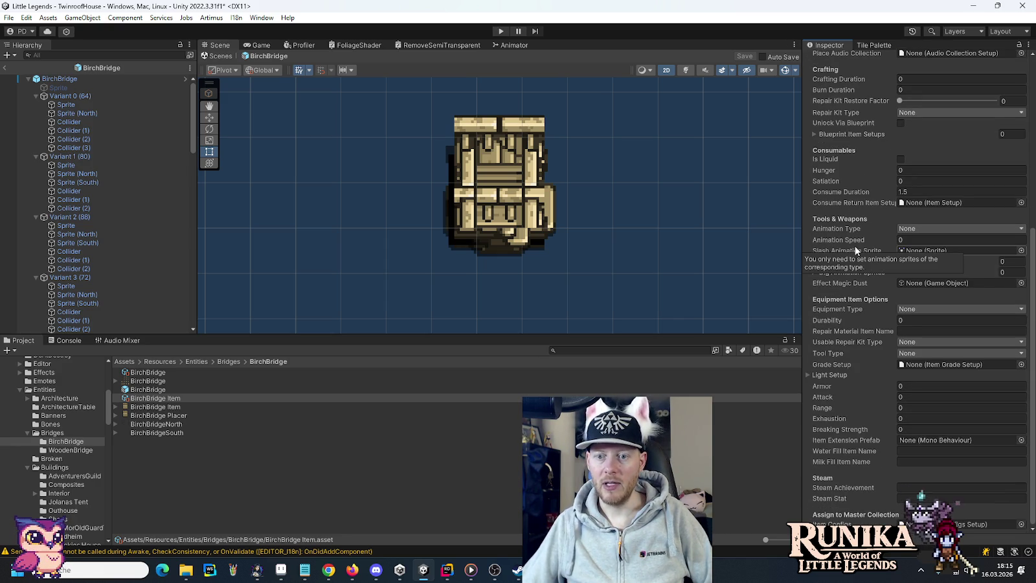
{"action": "left_click", "coordinate": [1021, 525]}
{"action": "double_click", "coordinate": [495, 256]}
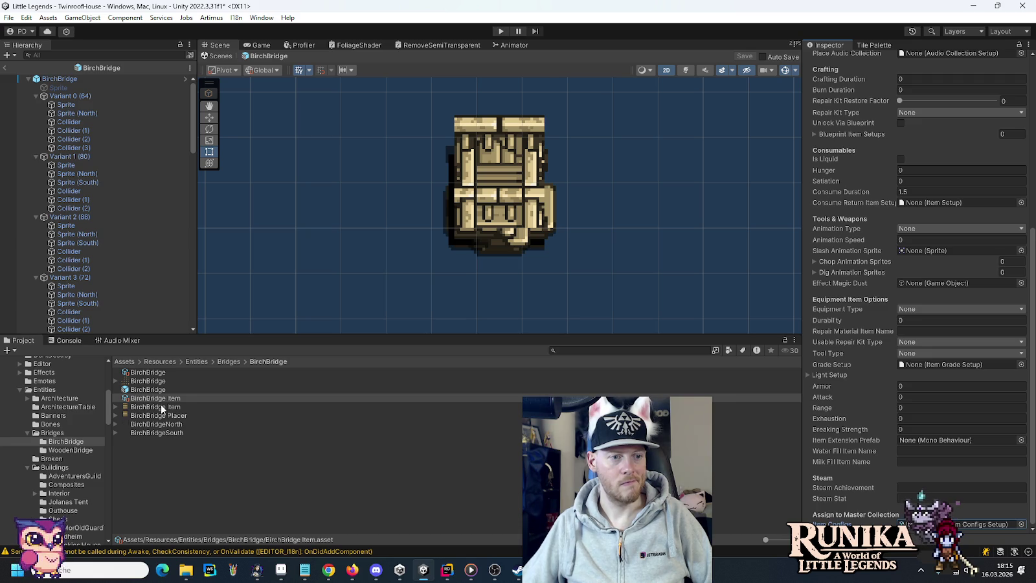
{"action": "right_click", "coordinate": [167, 462]}
Step: Create a new crafting recipe asset named BirchBridge Recipe in the BirchBridge folder
{"action": "mouse_move", "coordinate": [238, 146]}
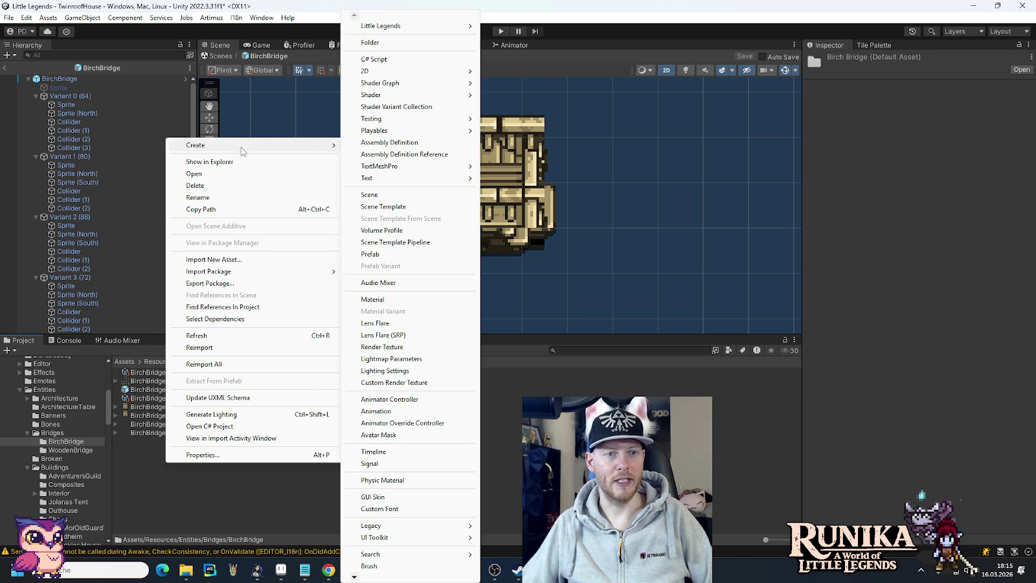
{"action": "mouse_move", "coordinate": [414, 28]}
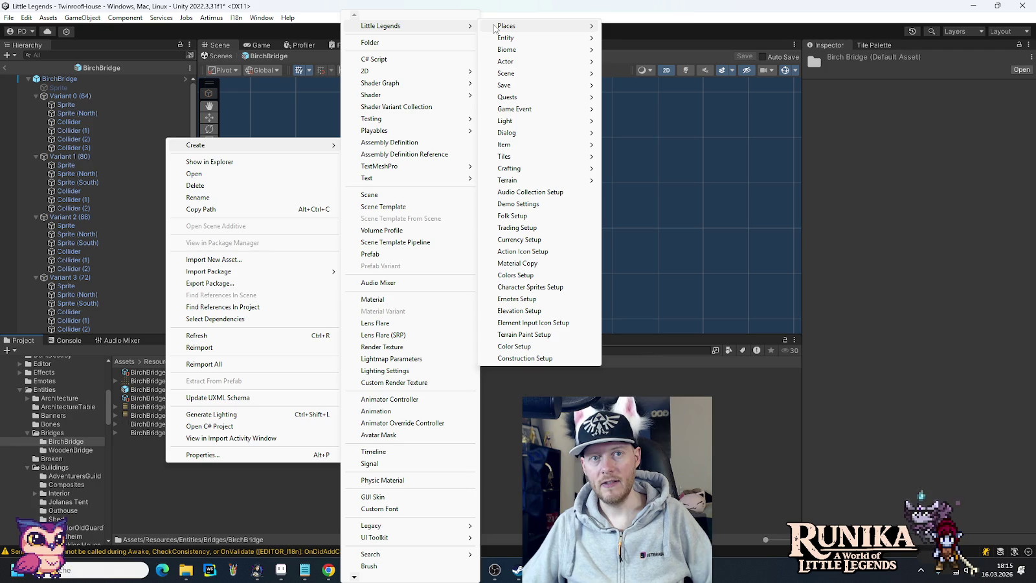
{"action": "mouse_move", "coordinate": [495, 28]}
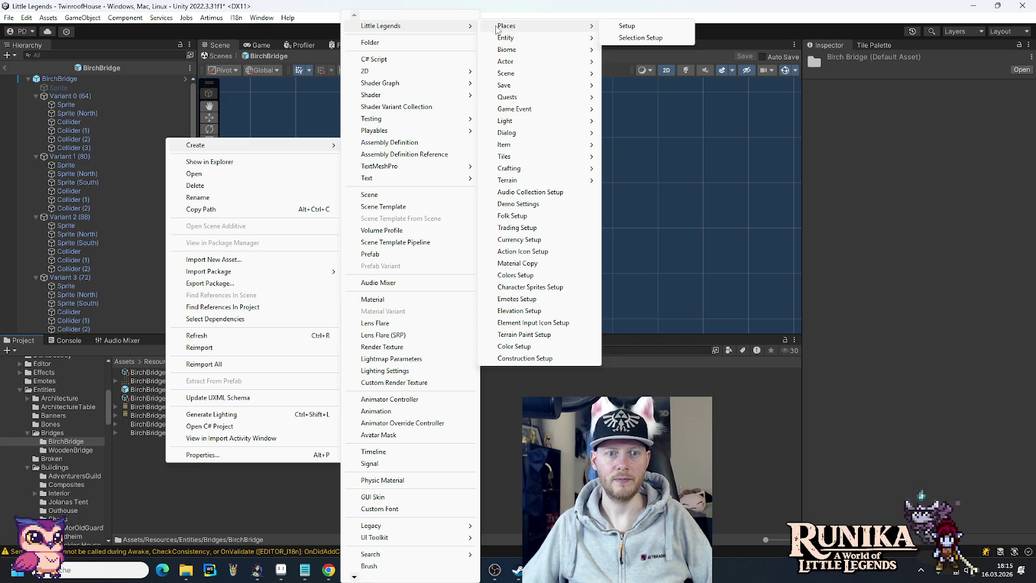
{"action": "mouse_move", "coordinate": [546, 154]}
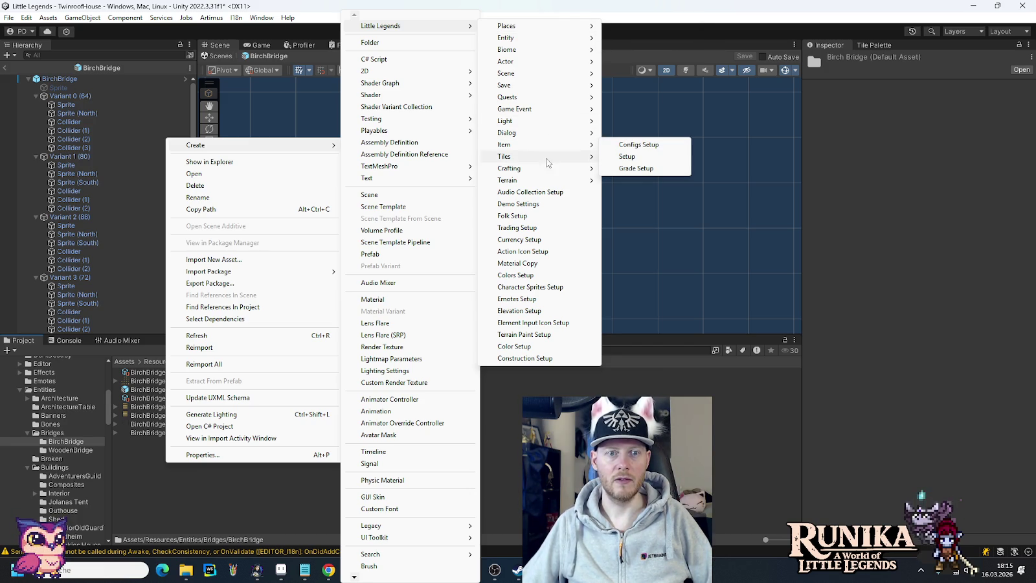
{"action": "left_click", "coordinate": [634, 182]}
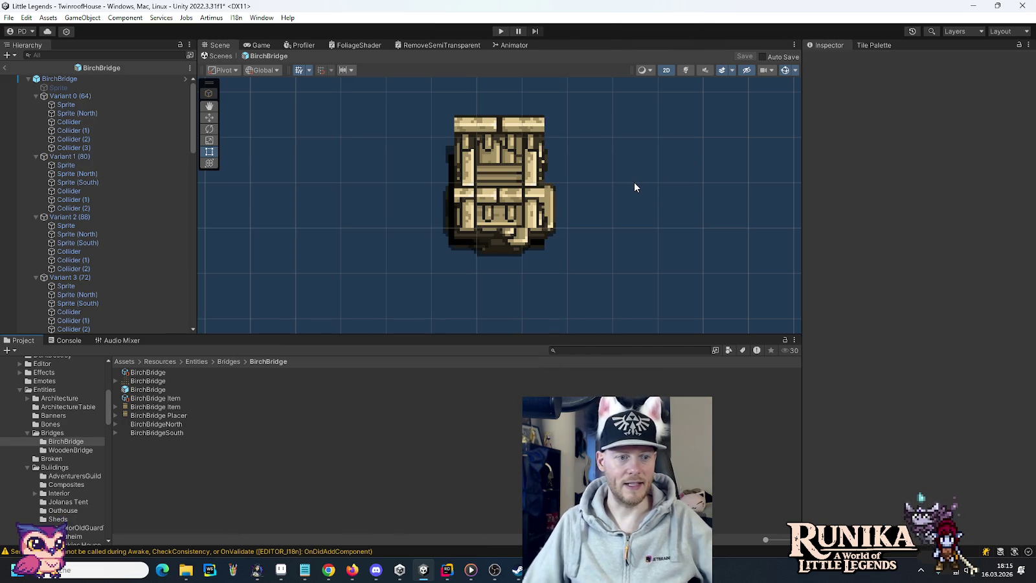
{"action": "right_click", "coordinate": [250, 483]}
{"action": "mouse_move", "coordinate": [360, 163]}
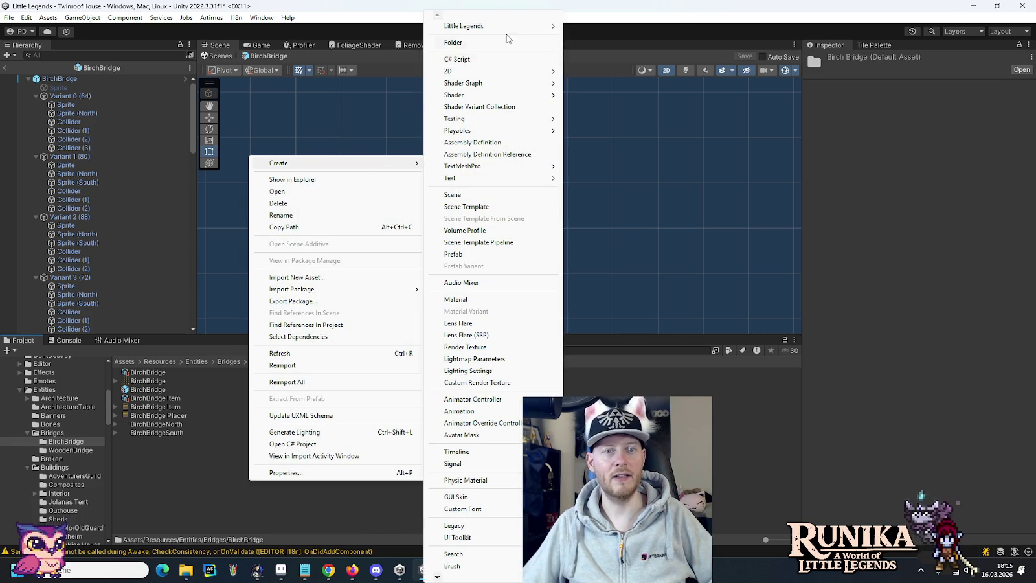
{"action": "mouse_move", "coordinate": [660, 168]}
{"action": "left_click", "coordinate": [715, 182]}
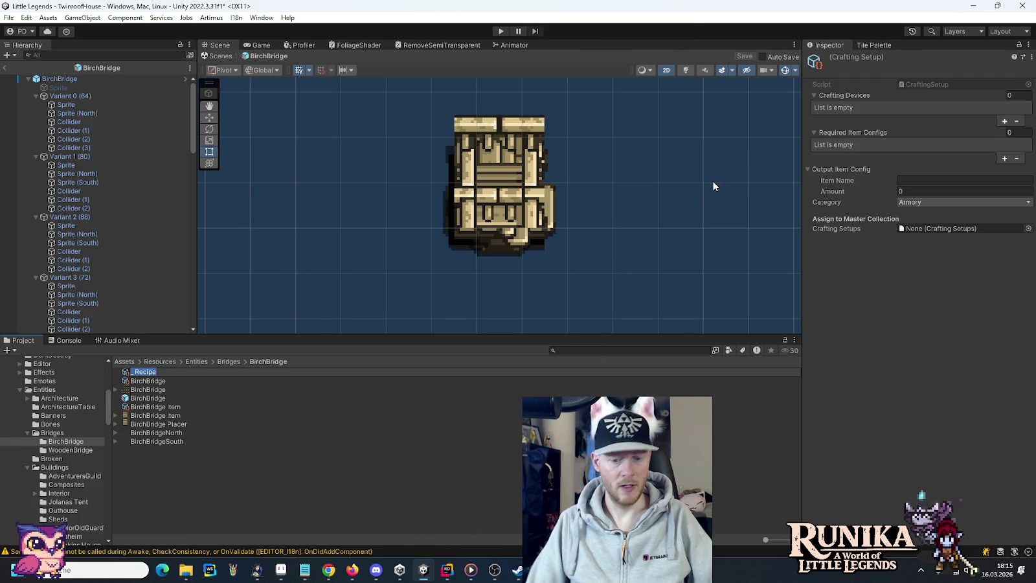
{"action": "type", "text": "rchBrid"}
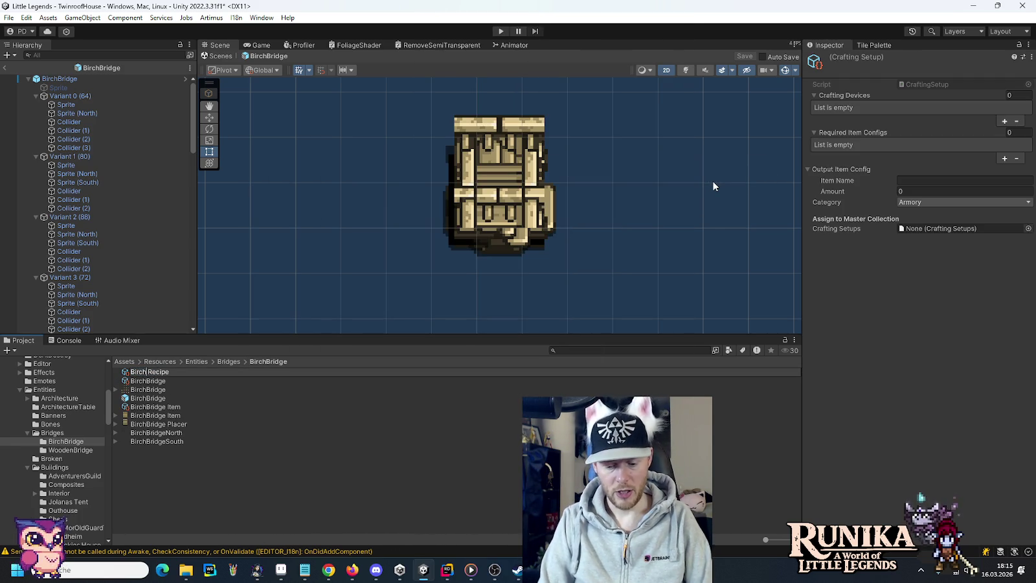
{"action": "type", "text": "ge"}
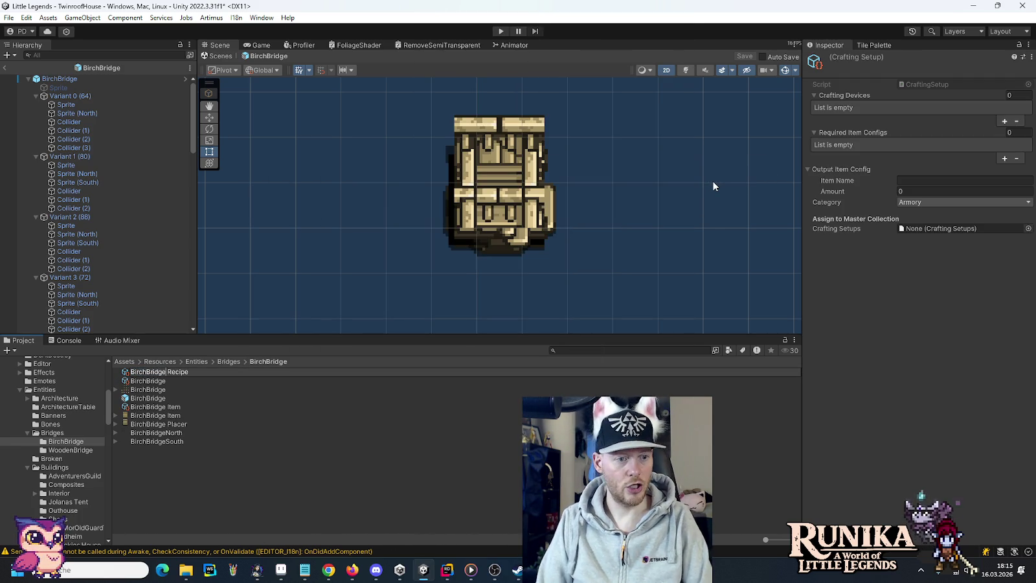
{"action": "key", "text": "Return"}
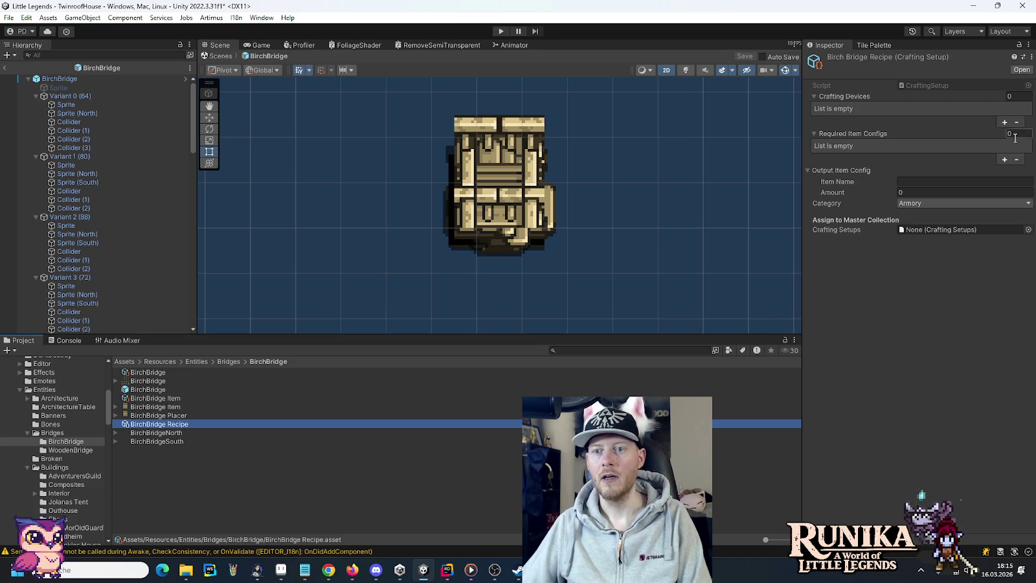
Step: Add CarpenterTable as the crafting device and copy the WoodenBridge Recipe's ingredient list
{"action": "left_click", "coordinate": [1004, 122]}
{"action": "type", "text": "CarpenterTable"}
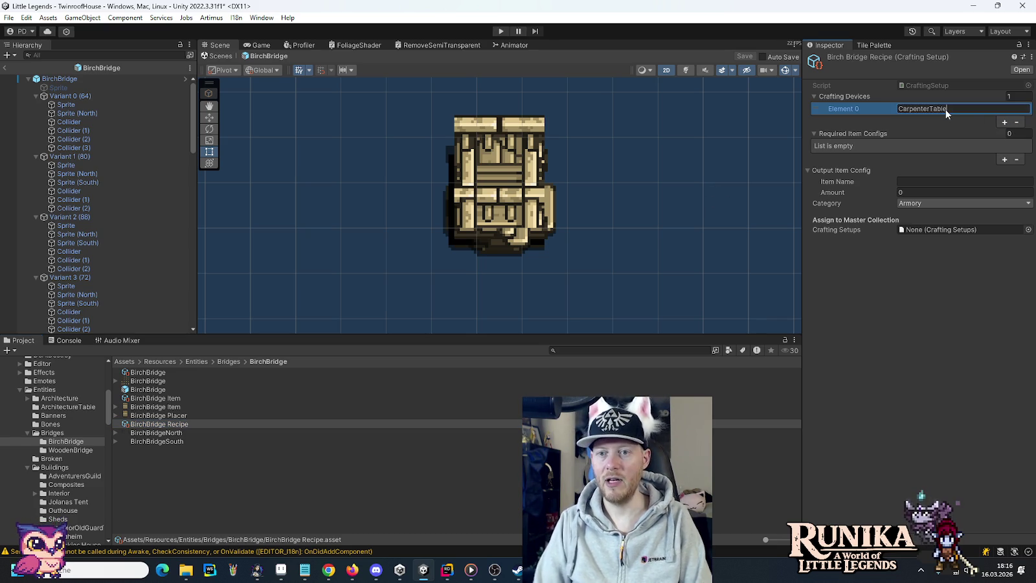
{"action": "left_click", "coordinate": [1004, 159]}
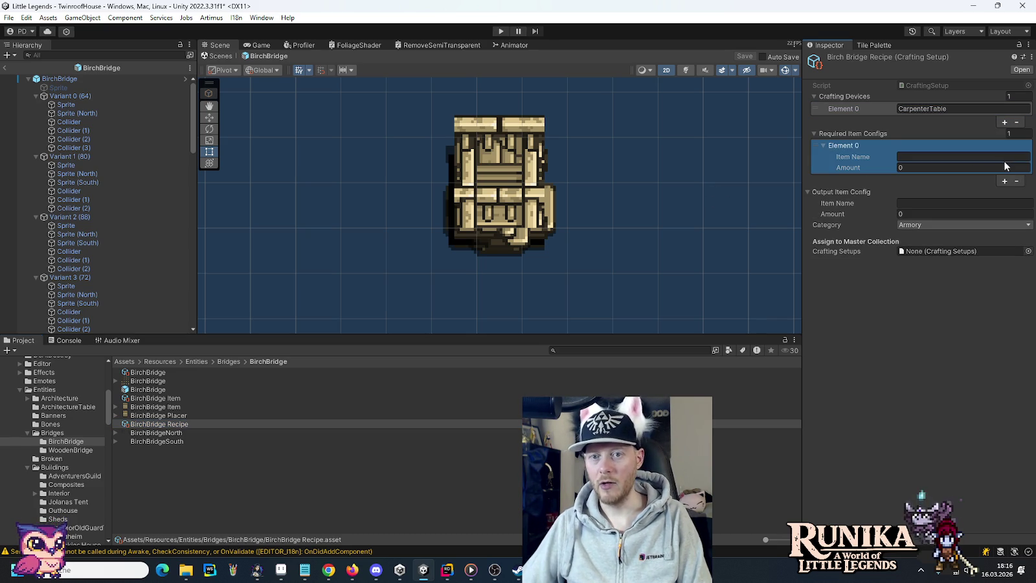
{"action": "left_click", "coordinate": [70, 450]}
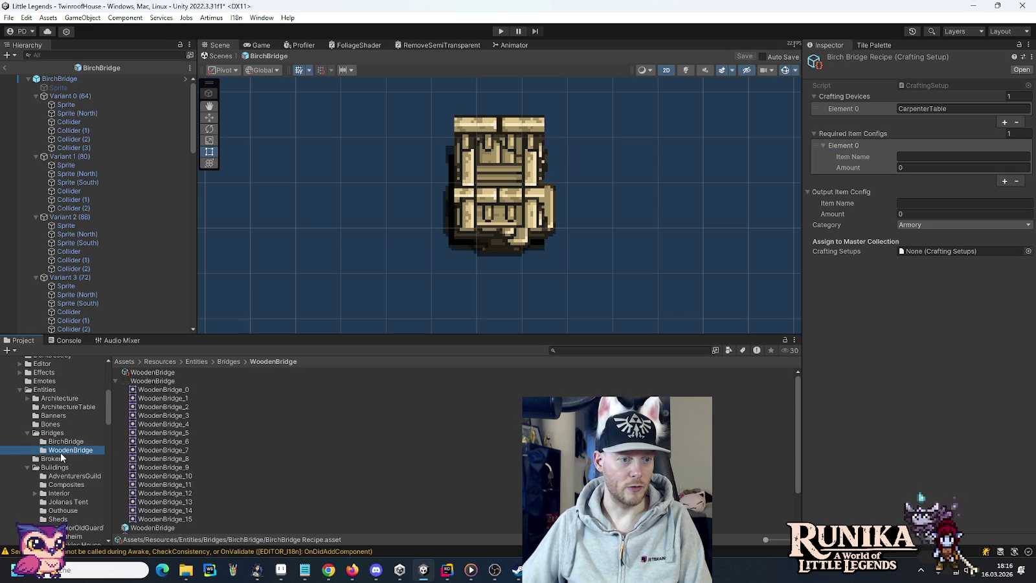
{"action": "left_click", "coordinate": [115, 382]}
{"action": "left_click", "coordinate": [145, 422]}
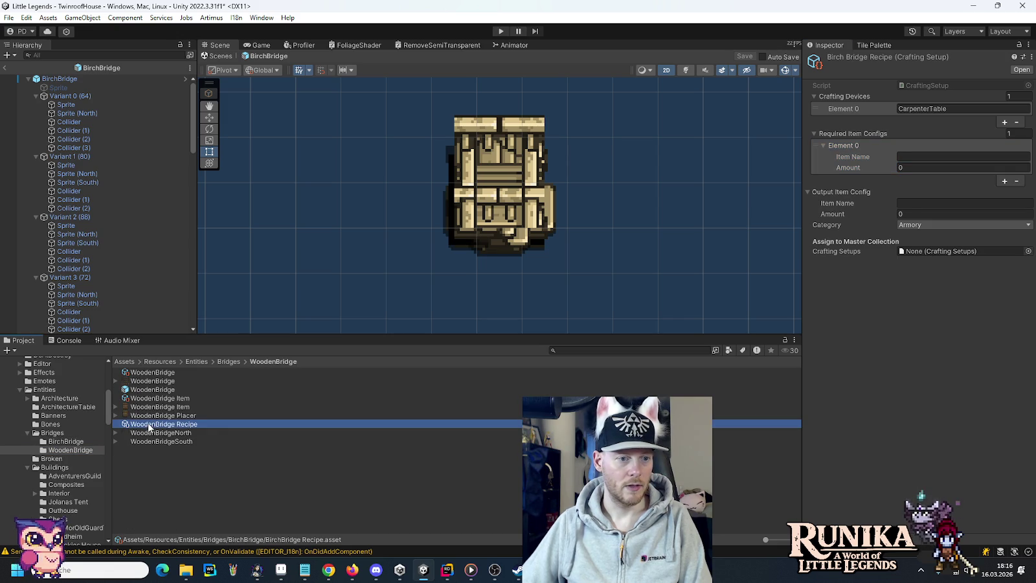
{"action": "left_click", "coordinate": [824, 143]}
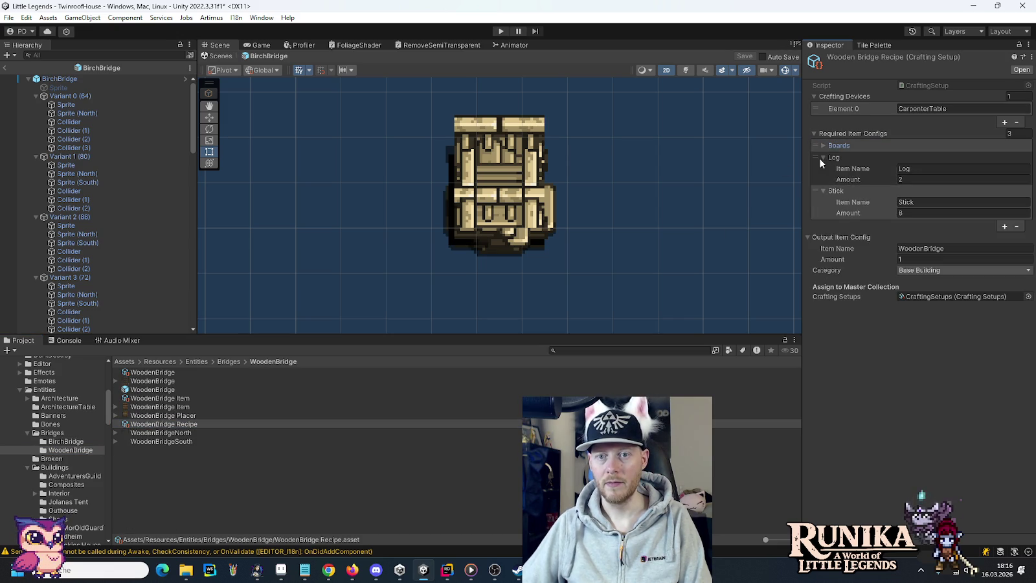
{"action": "left_click", "coordinate": [821, 158]}
{"action": "left_click", "coordinate": [822, 169]}
{"action": "right_click", "coordinate": [836, 134]}
{"action": "left_click", "coordinate": [894, 159]}
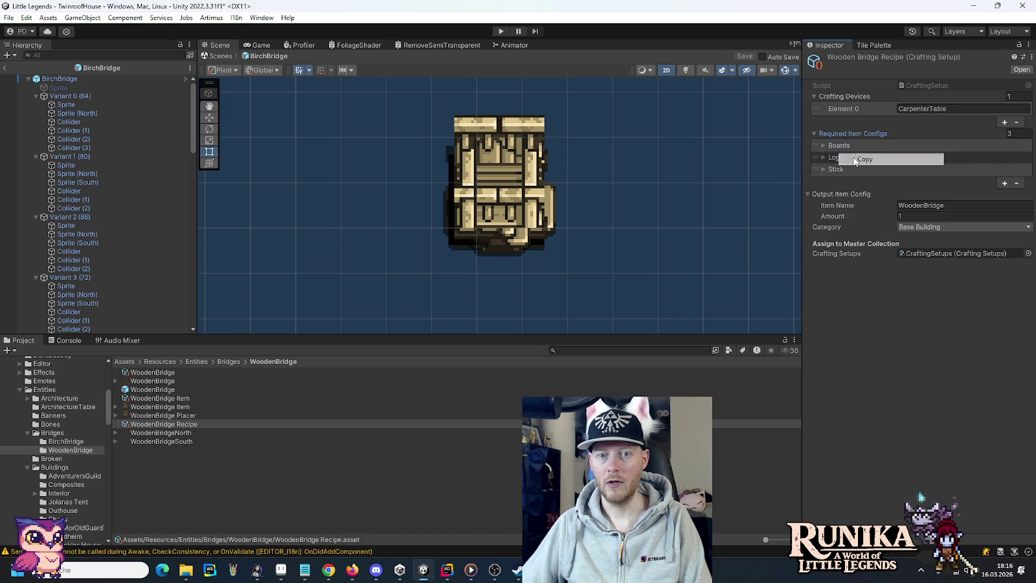
Step: Paste the ingredients into BirchBridge Recipe, renaming them to BirchBoards and BirchLog
{"action": "left_click", "coordinate": [71, 441]}
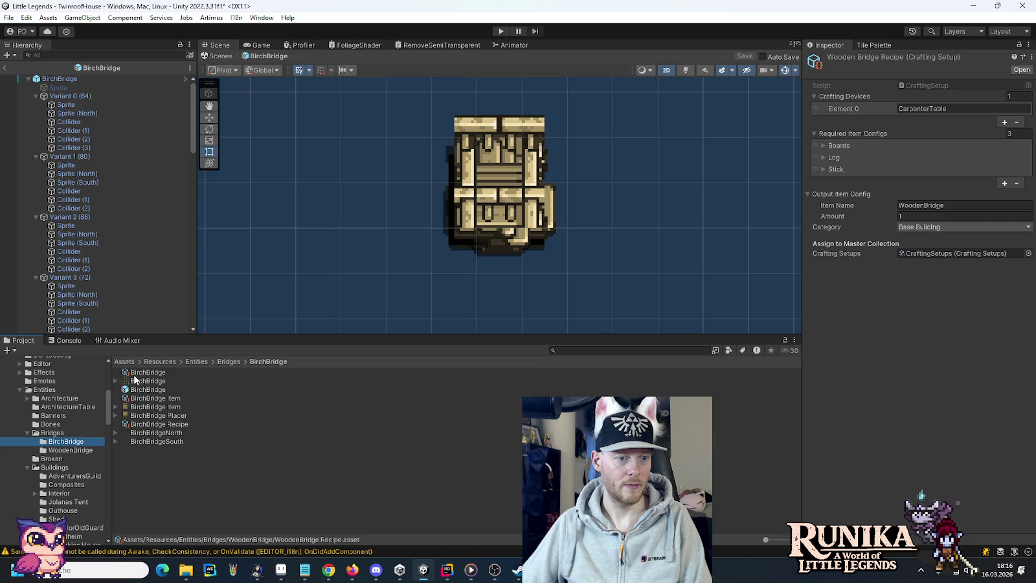
{"action": "left_click", "coordinate": [149, 425]}
{"action": "right_click", "coordinate": [834, 136]}
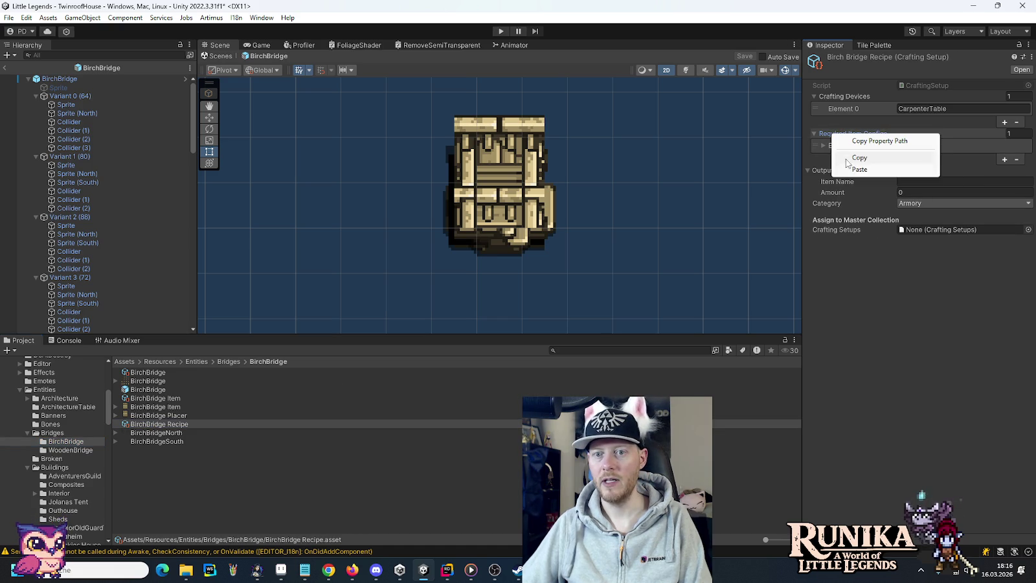
{"action": "left_click", "coordinate": [851, 170]}
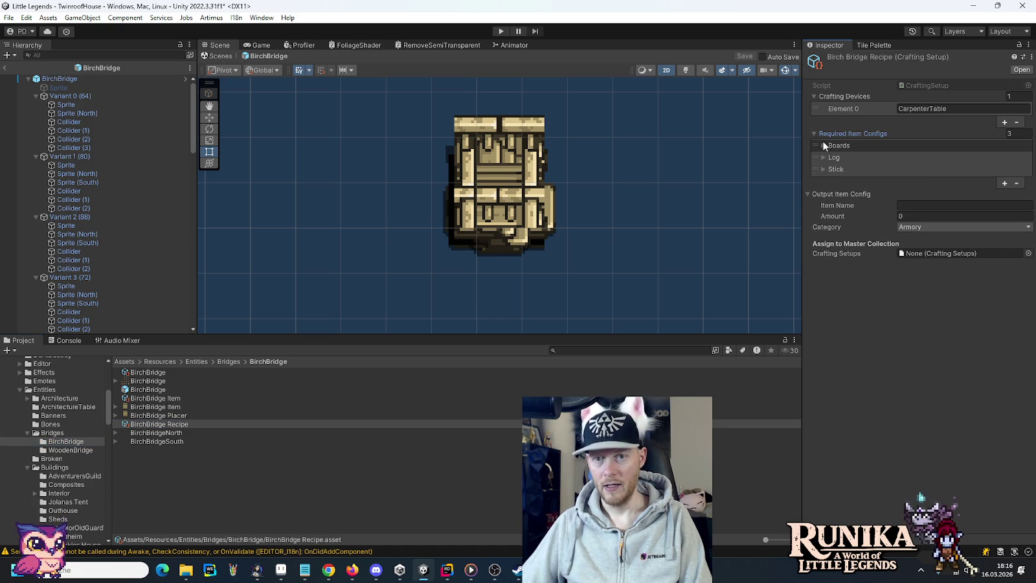
{"action": "left_click", "coordinate": [826, 145]}
{"action": "left_click", "coordinate": [927, 157]}
{"action": "key", "text": "Home"}
{"action": "type", "text": "Birch"}
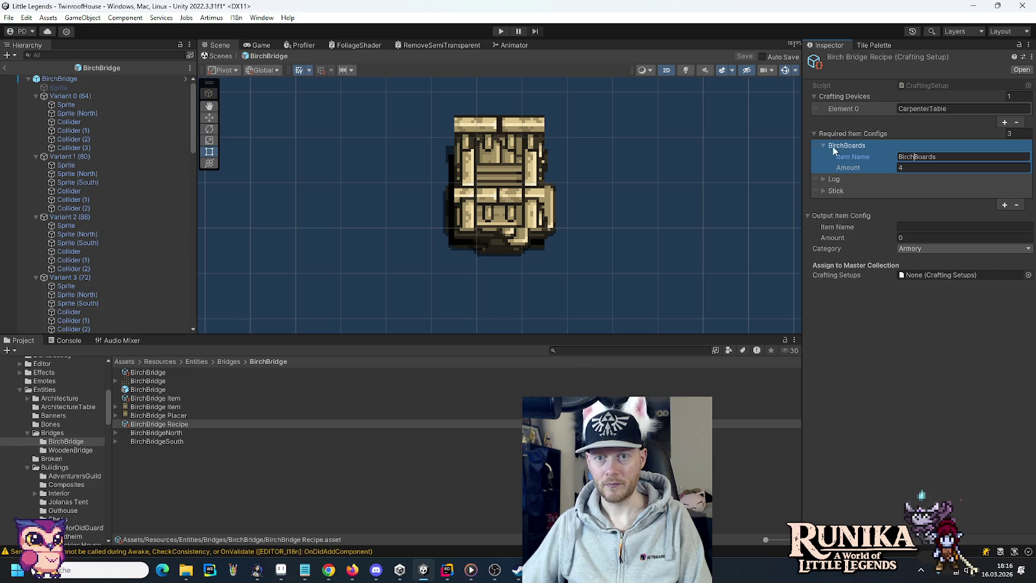
{"action": "left_click", "coordinate": [824, 146]}
{"action": "left_click", "coordinate": [823, 158]}
{"action": "left_click", "coordinate": [931, 169]}
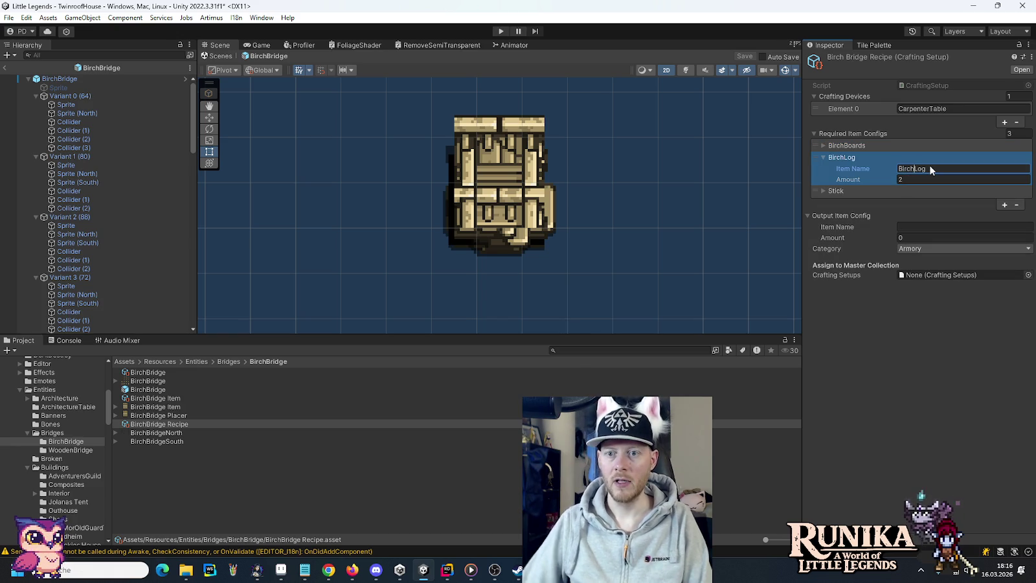
{"action": "left_click", "coordinate": [823, 158]}
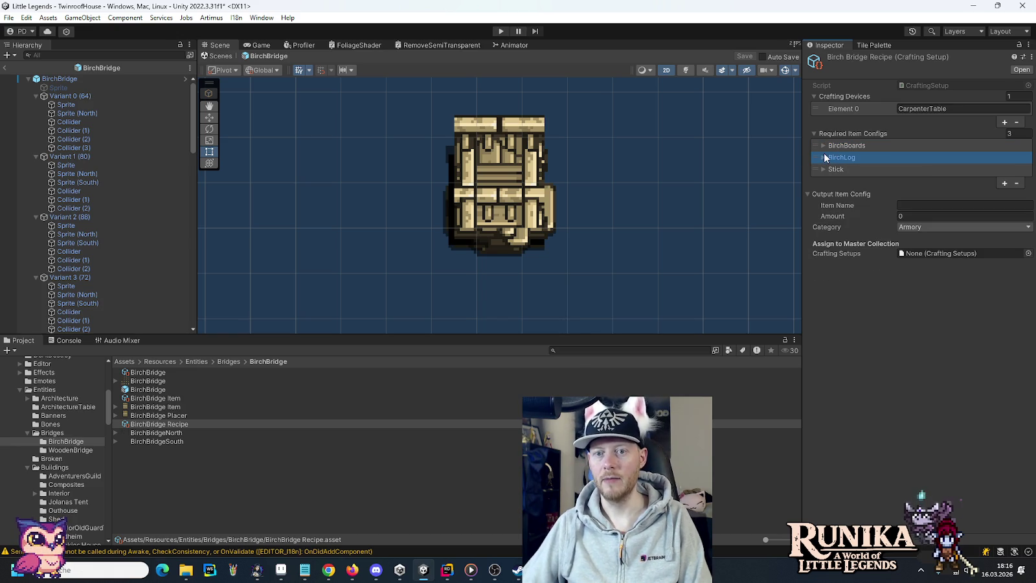
Step: Set output BirchBridge, amount 1, category Base Building, and the CraftingSetups collection
{"action": "left_click", "coordinate": [939, 206]}
{"action": "type", "text": "BirchBr"}
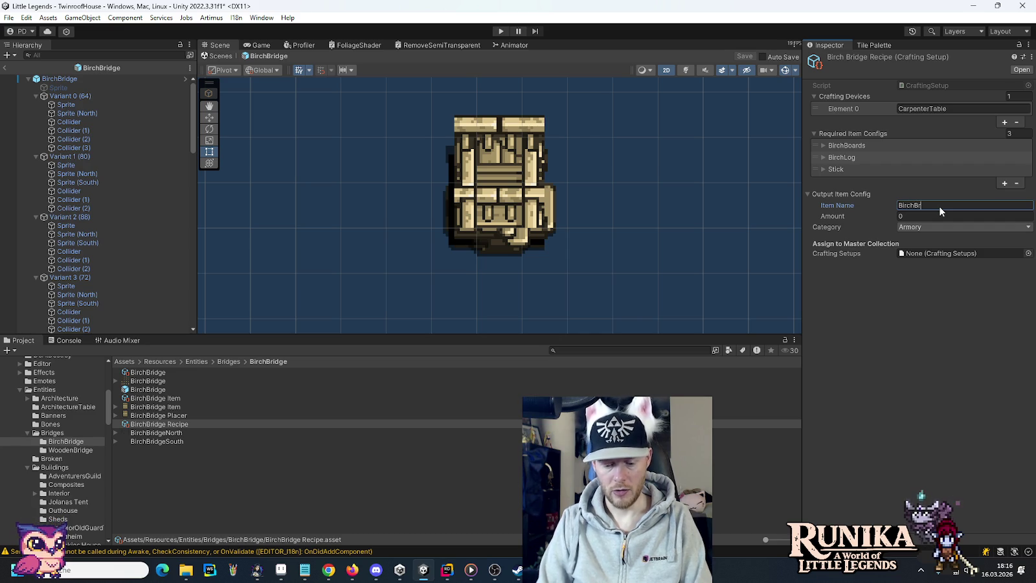
{"action": "left_click", "coordinate": [944, 218]}
{"action": "type", "text": "1"}
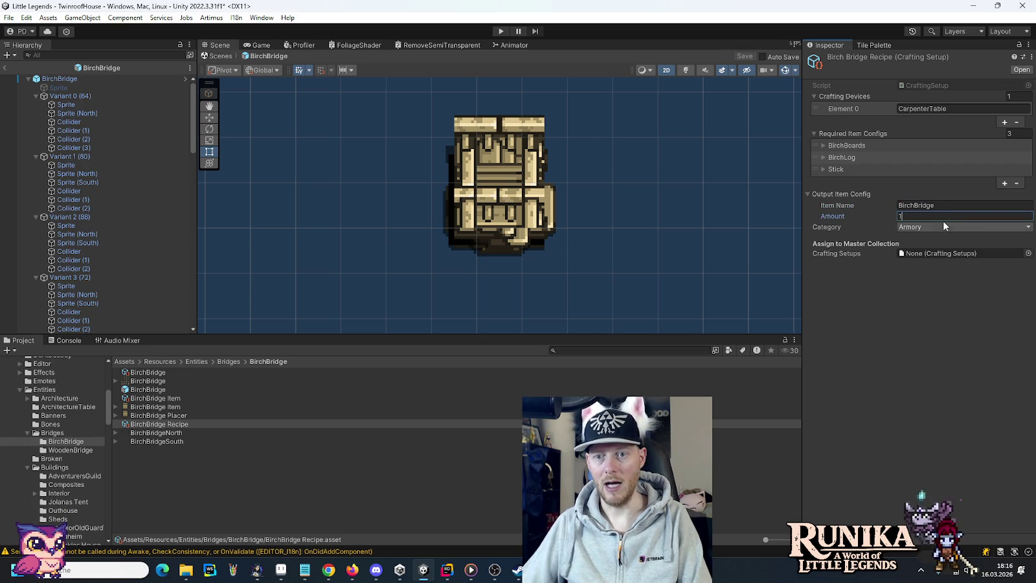
{"action": "left_click", "coordinate": [943, 227]}
{"action": "left_click", "coordinate": [939, 264]}
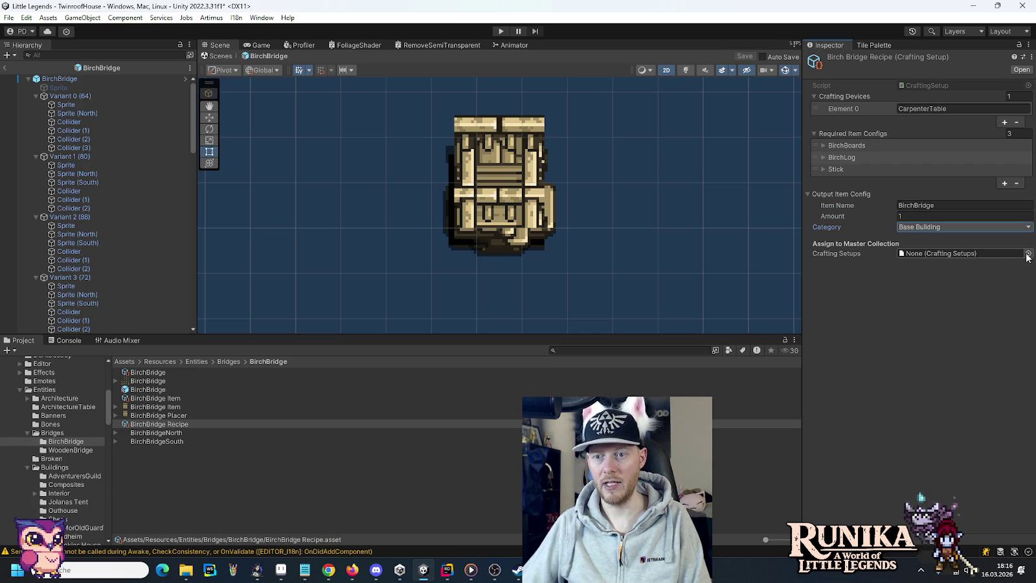
{"action": "left_click", "coordinate": [1028, 252]}
{"action": "left_click", "coordinate": [502, 257]}
{"action": "left_click", "coordinate": [503, 256]}
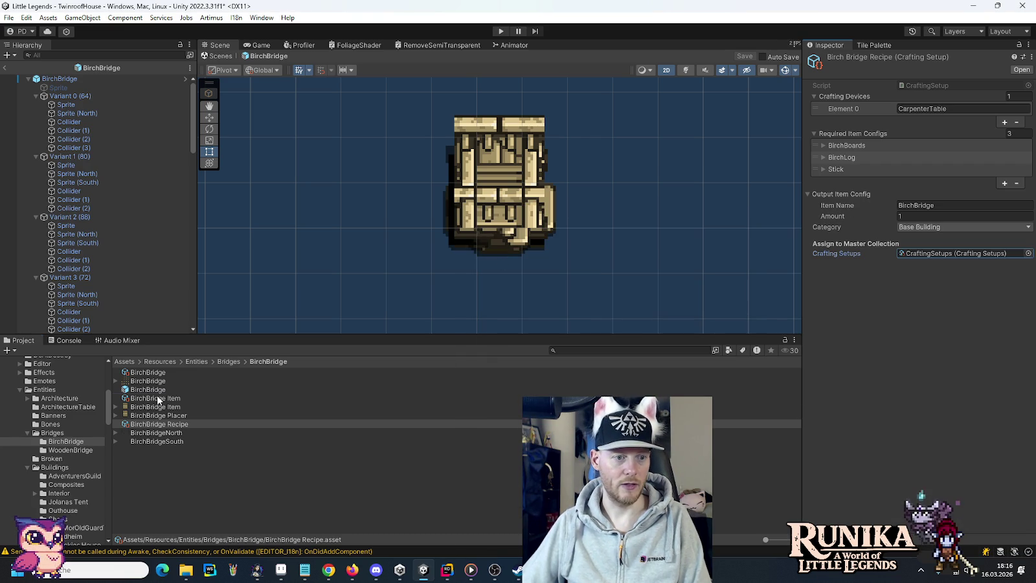
{"action": "left_click", "coordinate": [158, 400]}
{"action": "scroll", "coordinate": [890, 397], "scroll_direction": "down", "scroll_amount": 10}
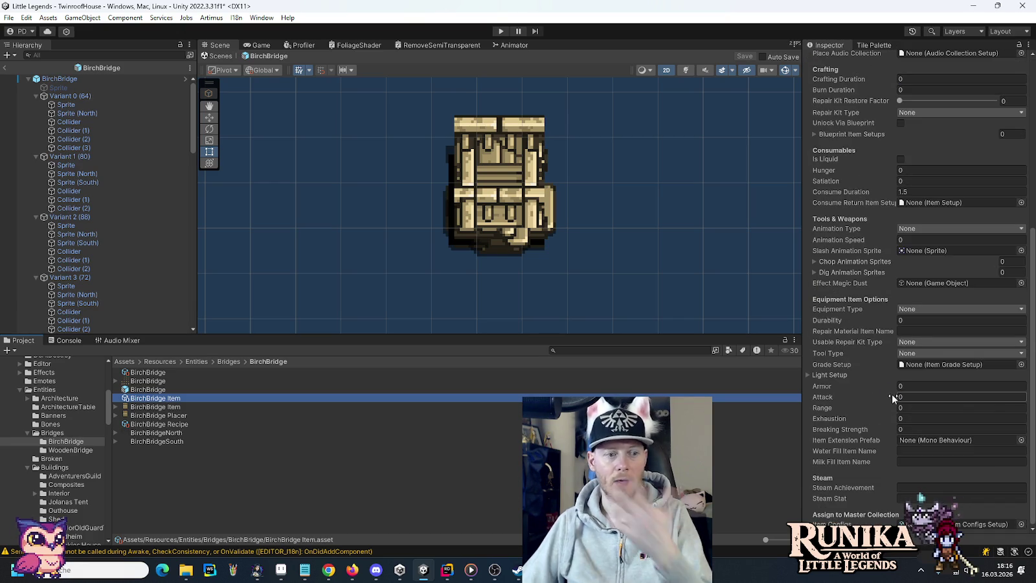
Step: Give the BirchBridge Item sprite a custom pivot with 0.375 and apply
{"action": "left_click", "coordinate": [158, 407]}
{"action": "left_click", "coordinate": [965, 162]}
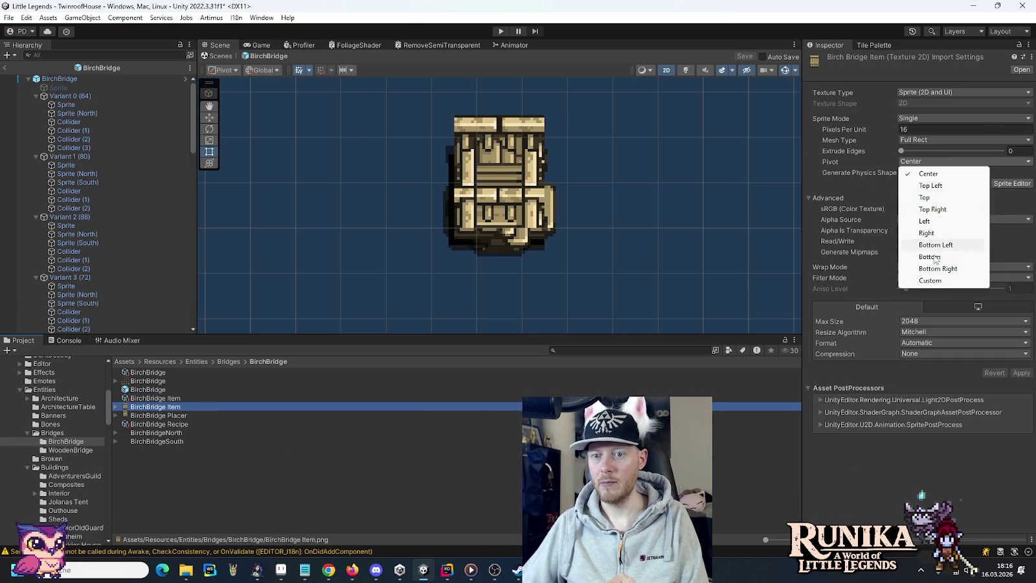
{"action": "left_click", "coordinate": [919, 280]}
{"action": "left_click", "coordinate": [935, 174]}
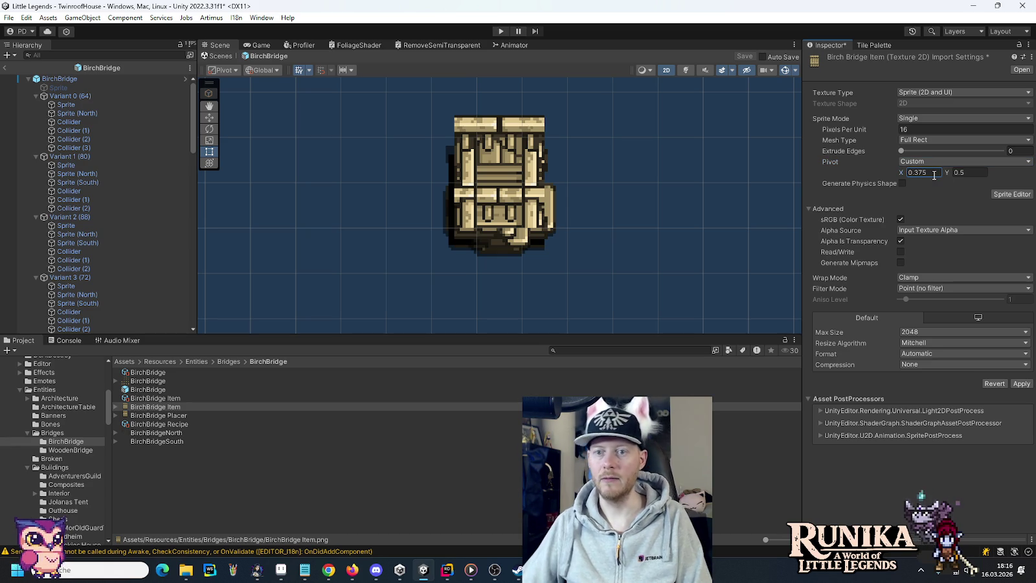
{"action": "left_click", "coordinate": [965, 172]}
{"action": "type", "text": "0.375"}
{"action": "key", "text": "Return"}
{"action": "left_click", "coordinate": [1022, 383]}
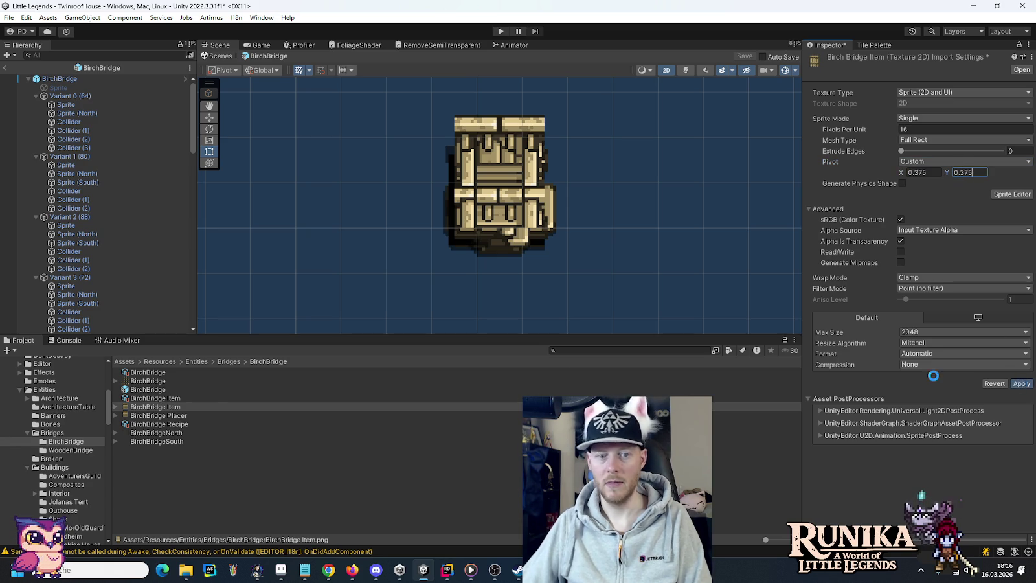
Step: Set the BirchBridge Placer sprite pivot to custom 0.375, 0.375 and apply
{"action": "left_click", "coordinate": [159, 415]}
{"action": "left_click", "coordinate": [924, 162]}
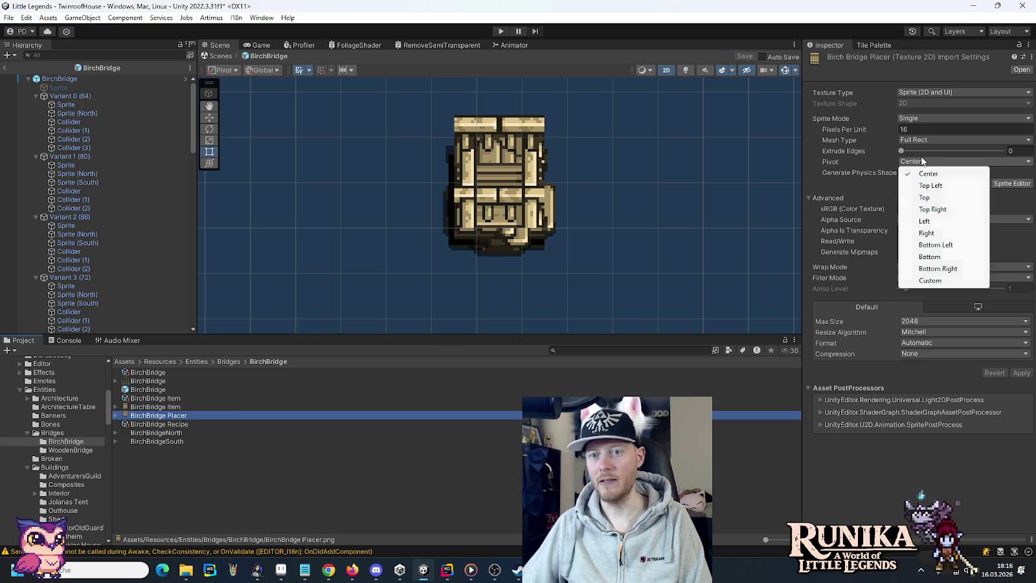
{"action": "left_click", "coordinate": [932, 281]}
{"action": "type", "text": "0.375"}
{"action": "key", "text": "Tab"}
{"action": "type", "text": "0.375"}
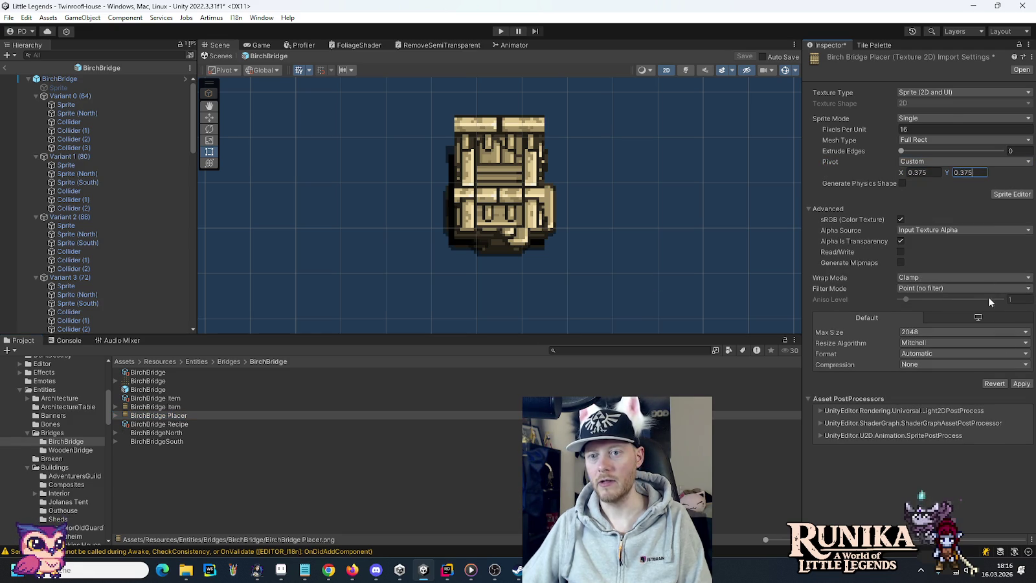
{"action": "left_click", "coordinate": [1021, 384]}
Step: After checking WoodenBridge Item, reset the BirchBridge Item pivot to Center, apply, and enter Play Mode
{"action": "left_click", "coordinate": [70, 450]}
{"action": "left_click", "coordinate": [185, 408]}
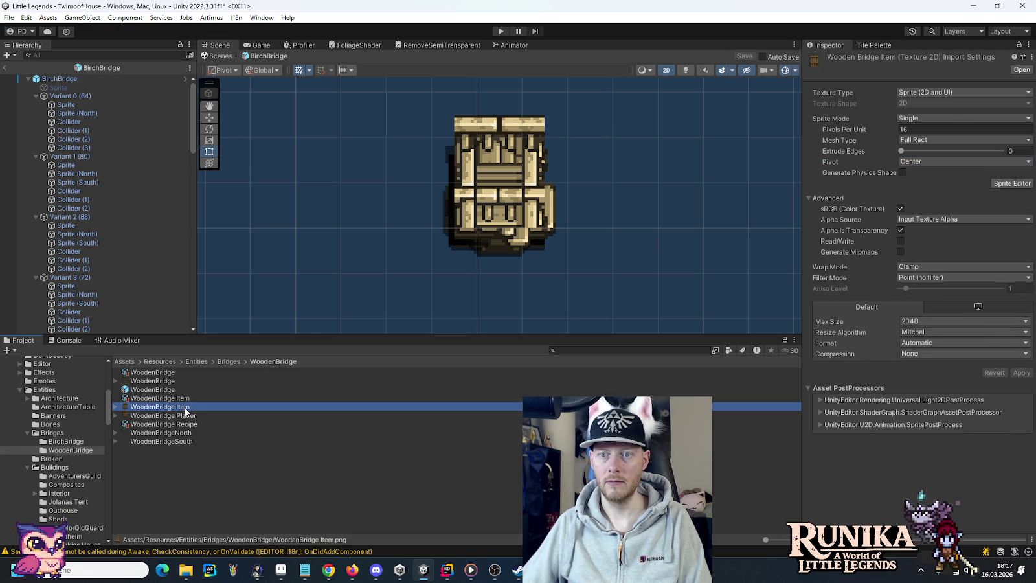
{"action": "left_click", "coordinate": [70, 441]}
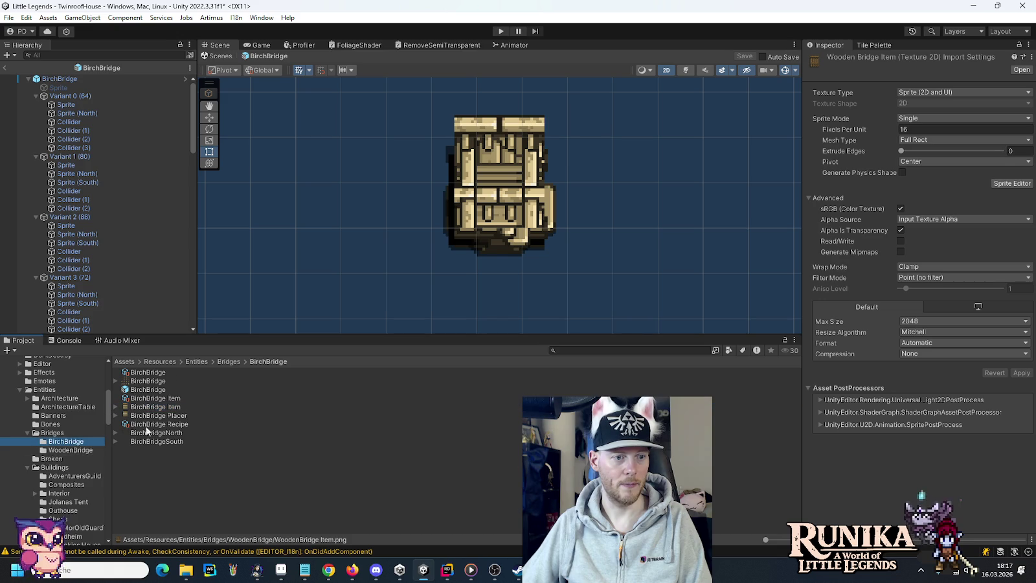
{"action": "left_click", "coordinate": [173, 406]}
{"action": "left_click", "coordinate": [920, 172]}
{"action": "type", "text": "0.5"}
{"action": "left_click", "coordinate": [968, 172]}
{"action": "key", "text": "BackSpace"}
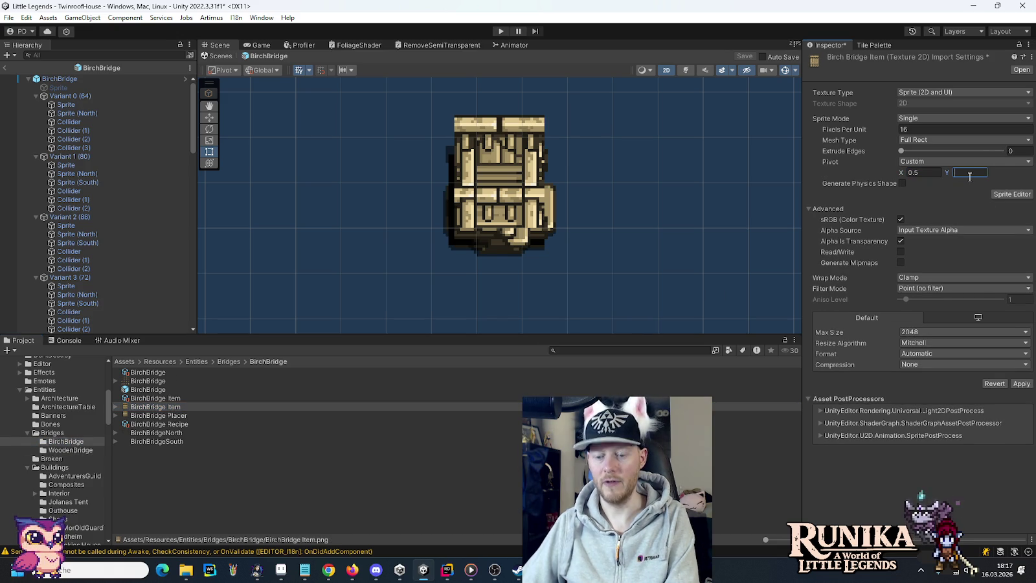
{"action": "left_click", "coordinate": [958, 161]}
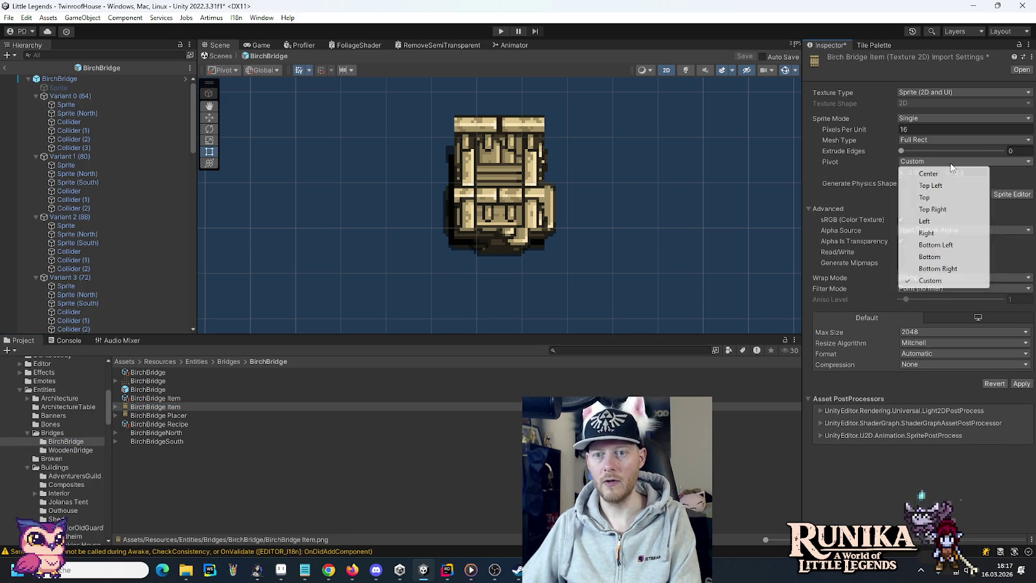
{"action": "left_click", "coordinate": [946, 171]}
{"action": "left_click", "coordinate": [1022, 372]}
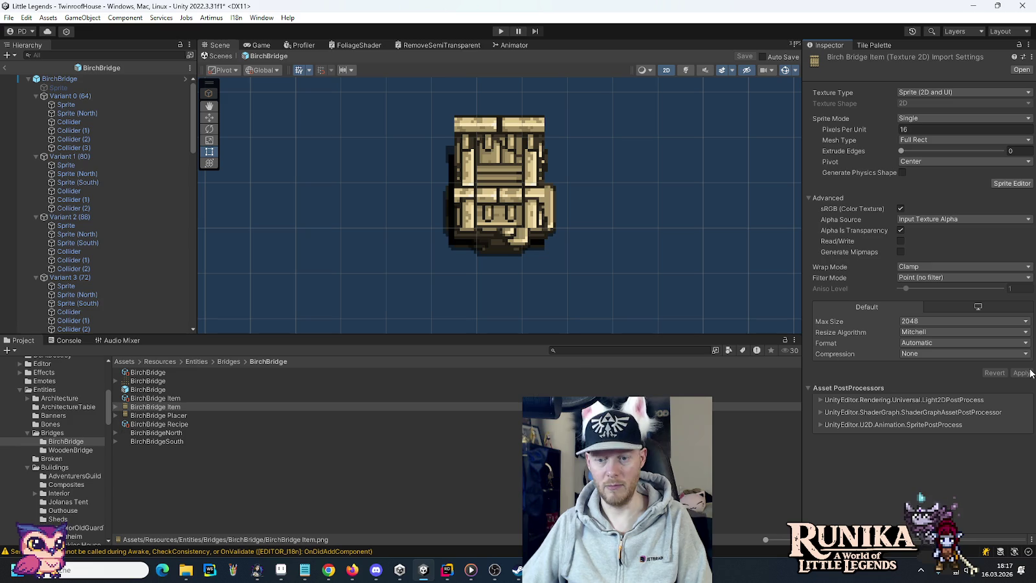
{"action": "left_click", "coordinate": [501, 32]}
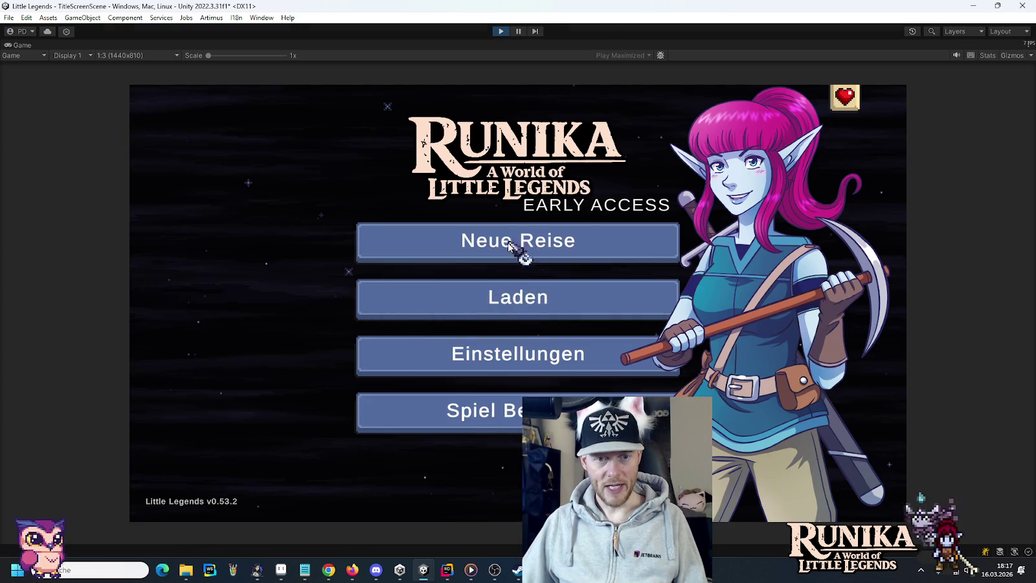
Step: Choose Laden, load the first save slot, and continue past the loading screen
{"action": "left_click", "coordinate": [522, 293]}
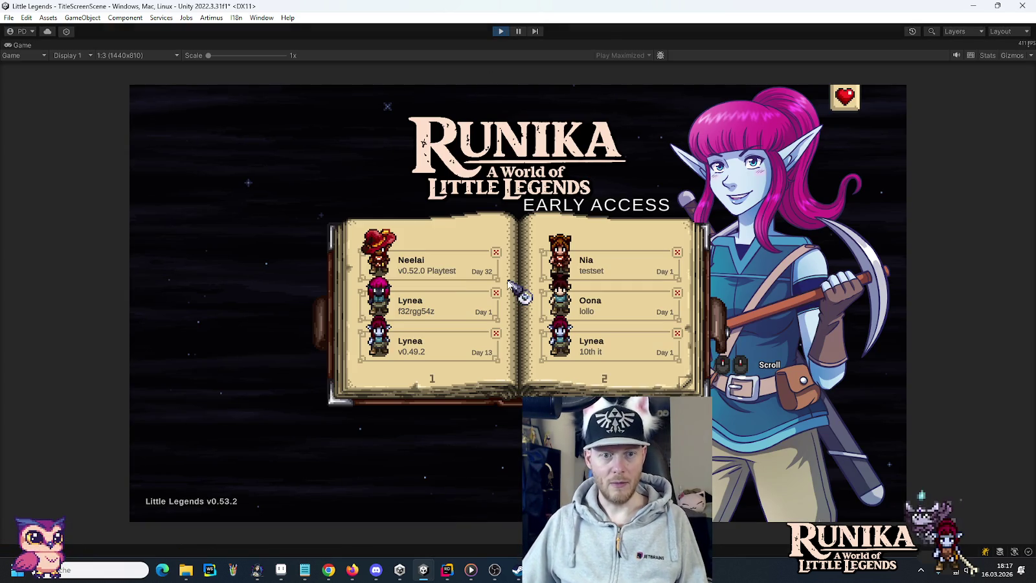
{"action": "left_click", "coordinate": [443, 274]}
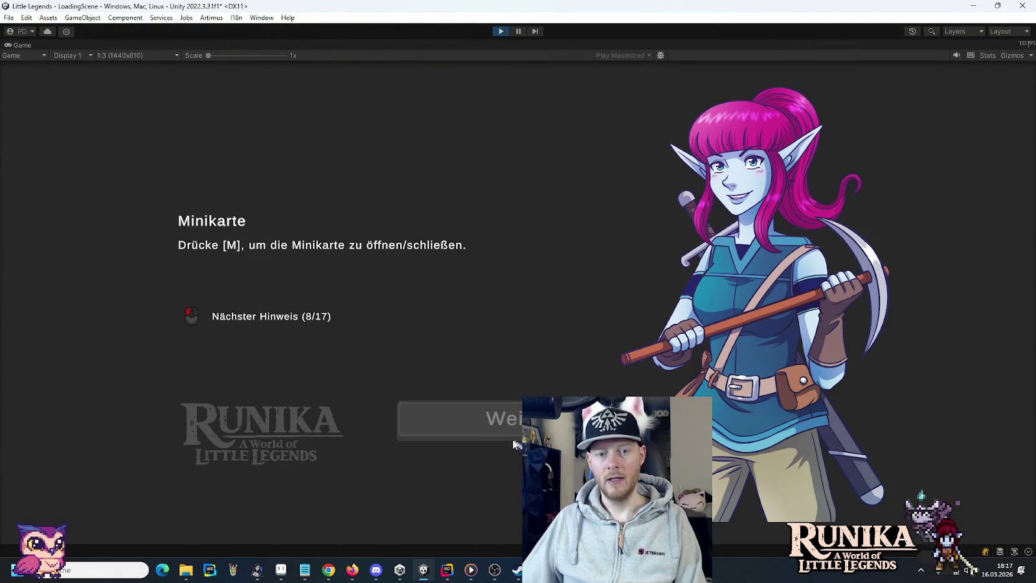
{"action": "left_click", "coordinate": [502, 403]}
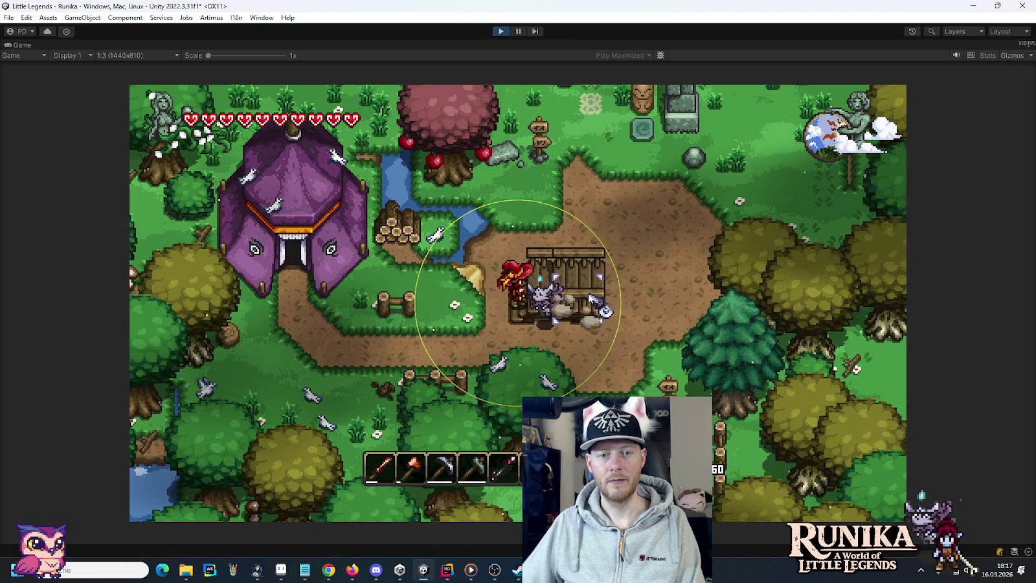
Step: Add birch bridges to the inventory with the /add BirchBridge chat command
{"action": "key", "text": "Return"}
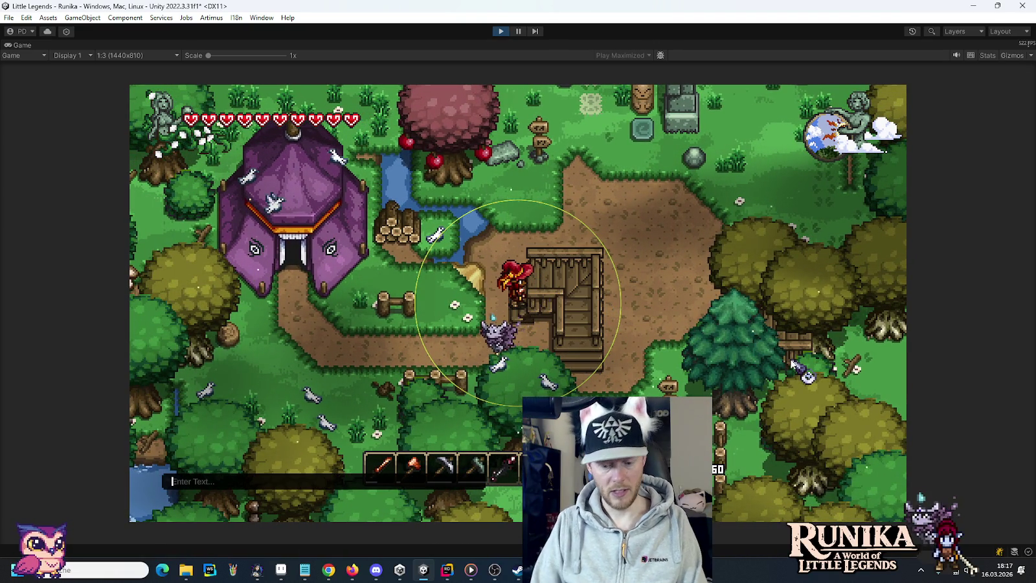
{"action": "type", "text": "/add BirchBr"}
{"action": "key", "text": "Return"}
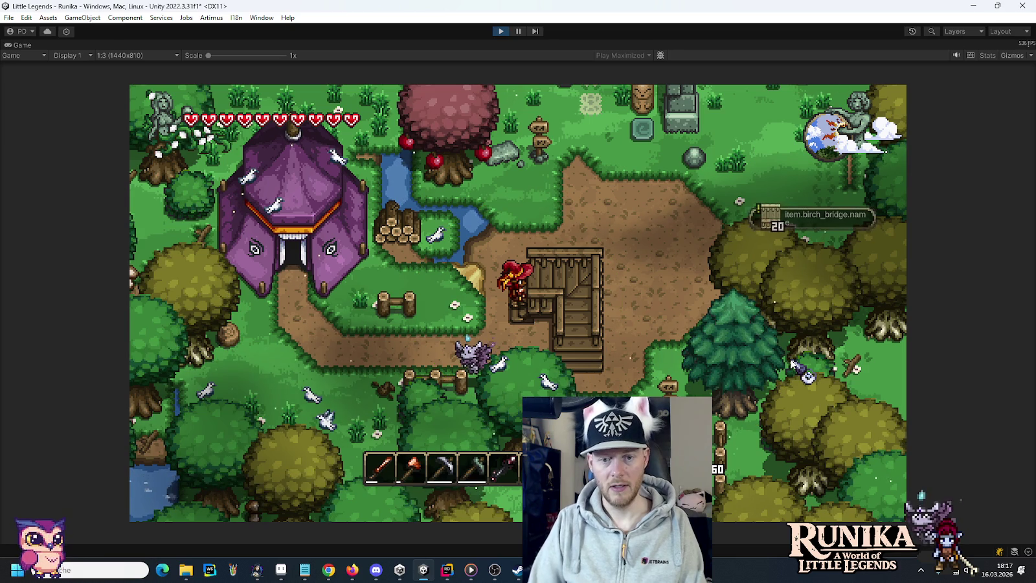
{"action": "key", "text": "e"}
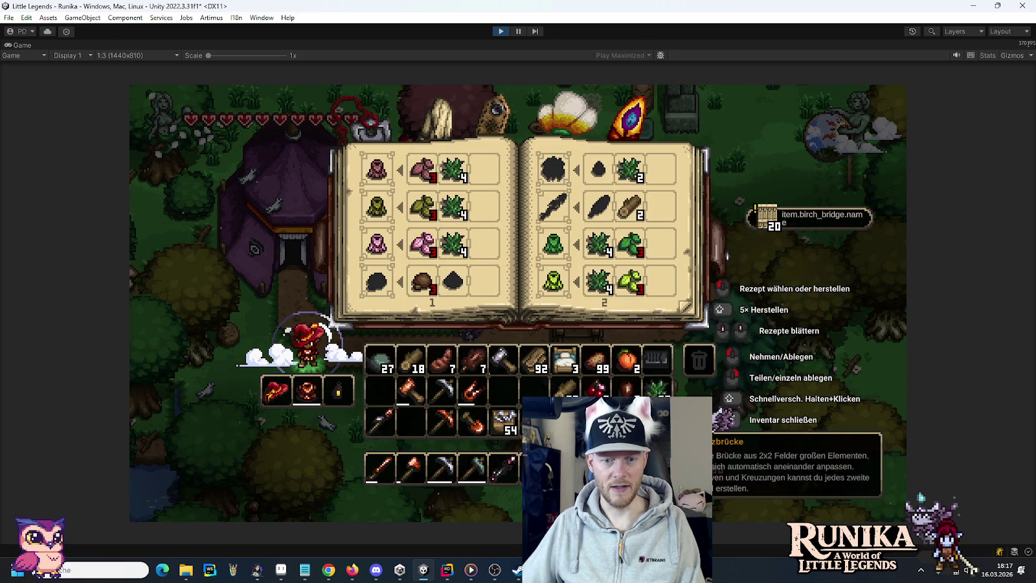
{"action": "key", "text": "e"}
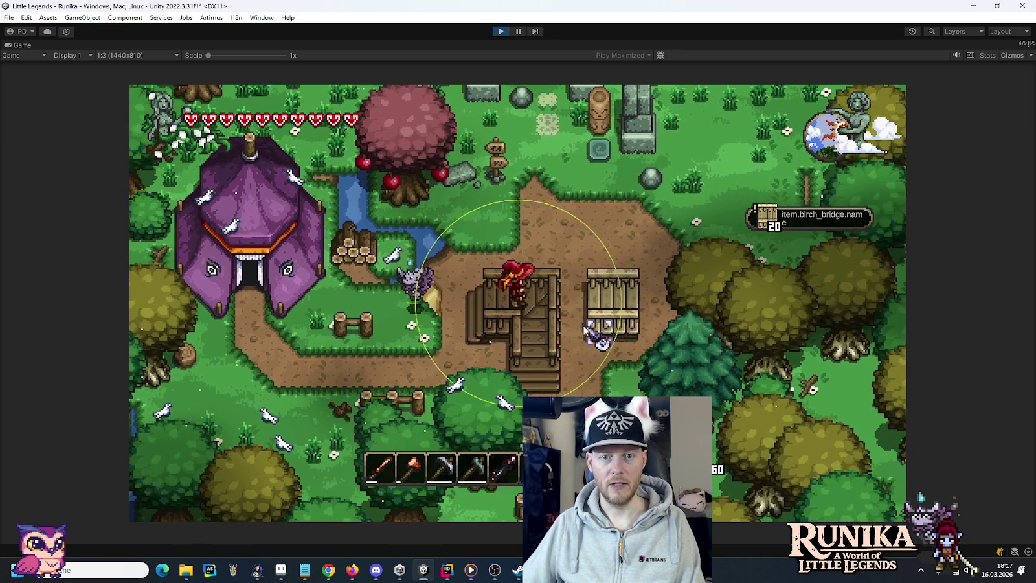
Step: Place birch bridge pieces to the right, one upward, and try one below while walking
{"action": "left_click", "coordinate": [585, 329]}
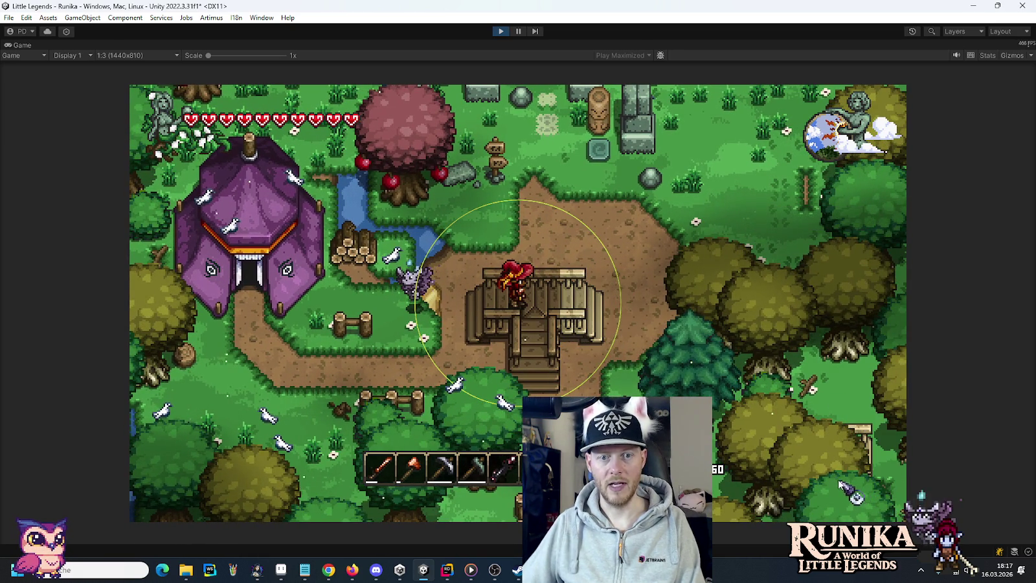
{"action": "key", "text": "d"}
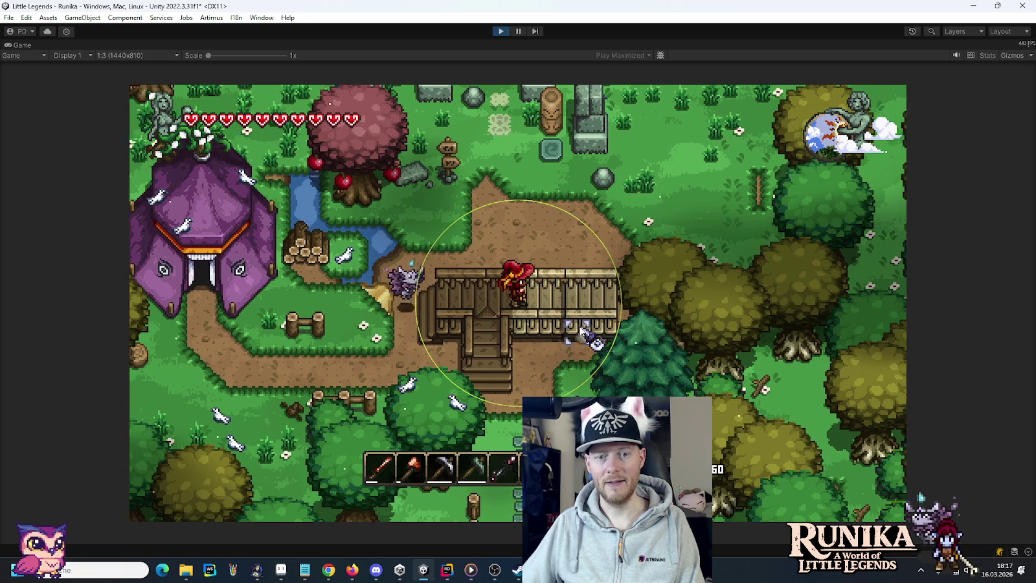
{"action": "left_click", "coordinate": [619, 344]}
{"action": "key", "text": "d"}
{"action": "left_click", "coordinate": [552, 265]}
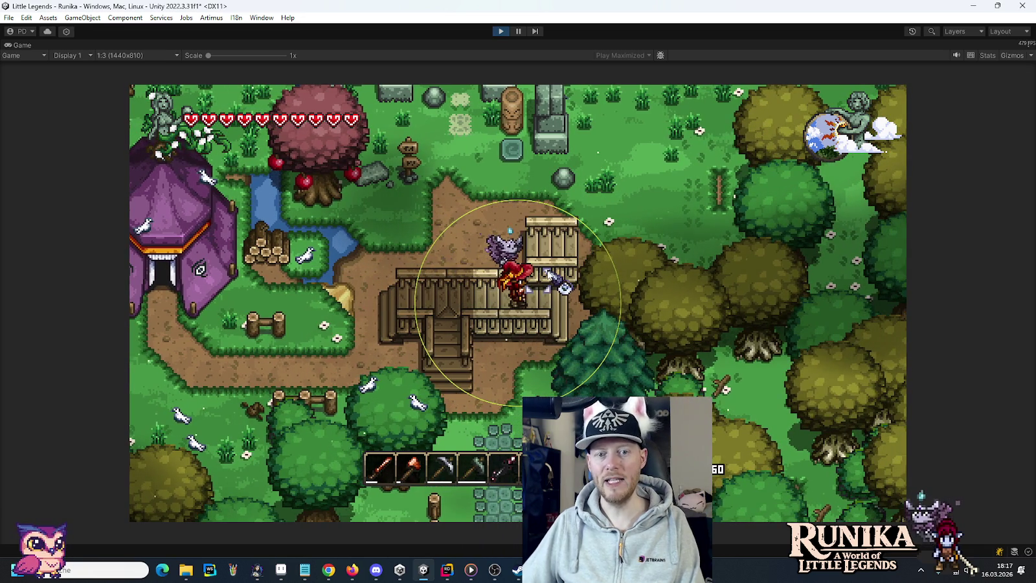
{"action": "key", "text": "d"}
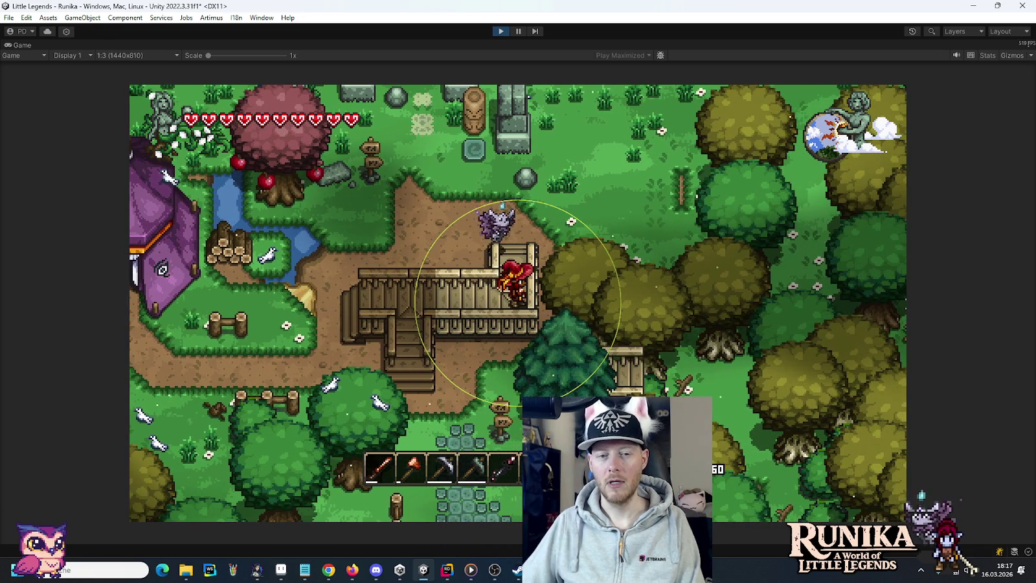
{"action": "key", "text": "a"}
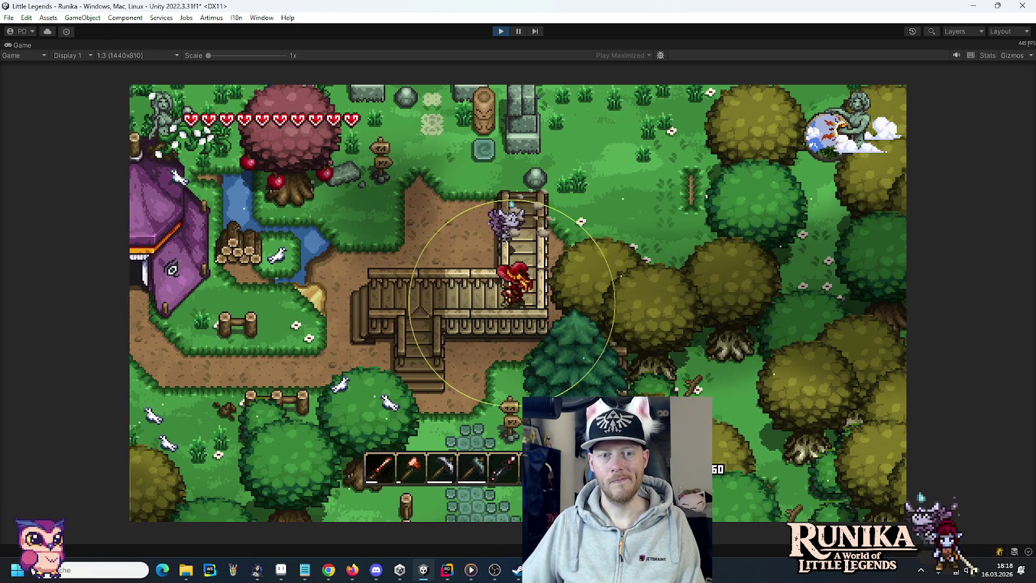
{"action": "left_click", "coordinate": [508, 367]}
{"action": "key", "text": "a"}
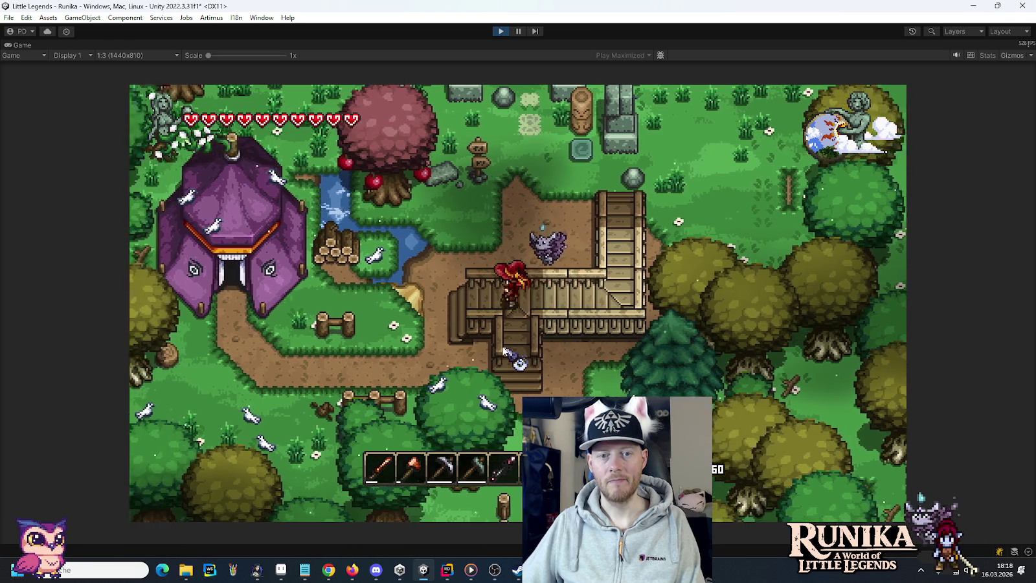
{"action": "key", "text": "a"}
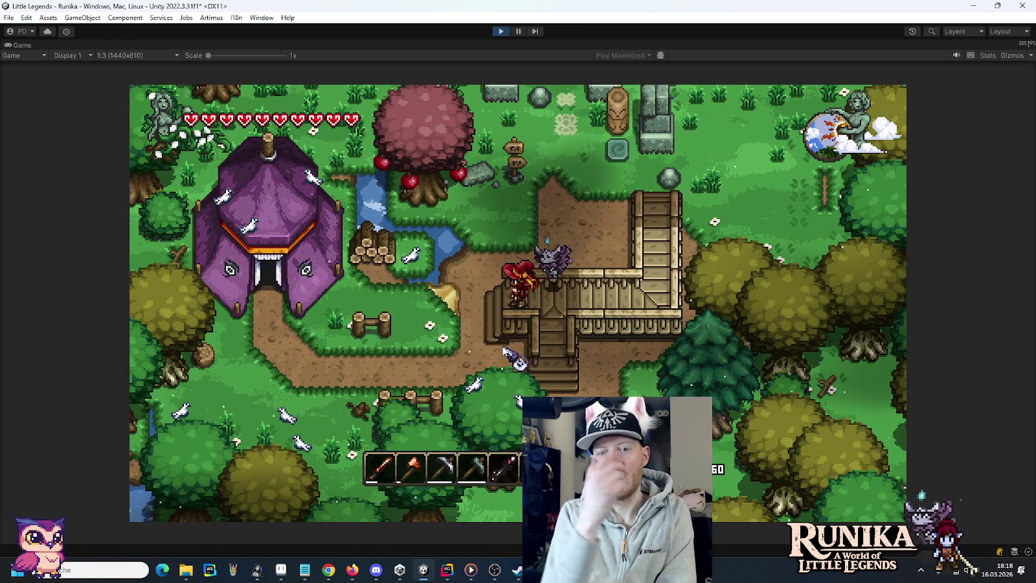